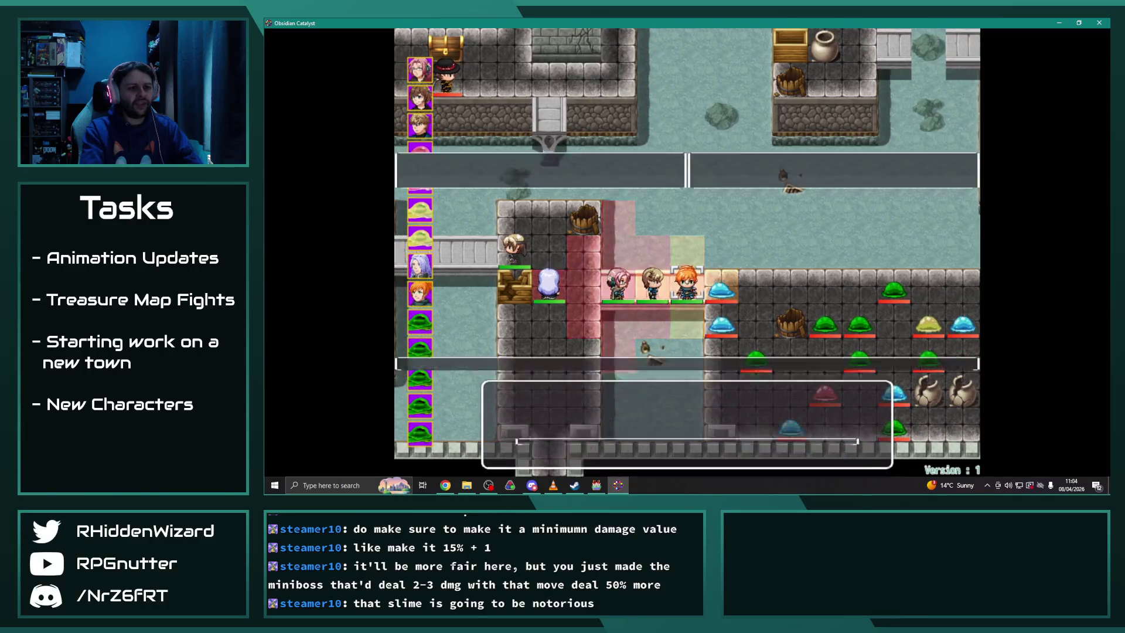
{"action": "key", "text": "Return"}
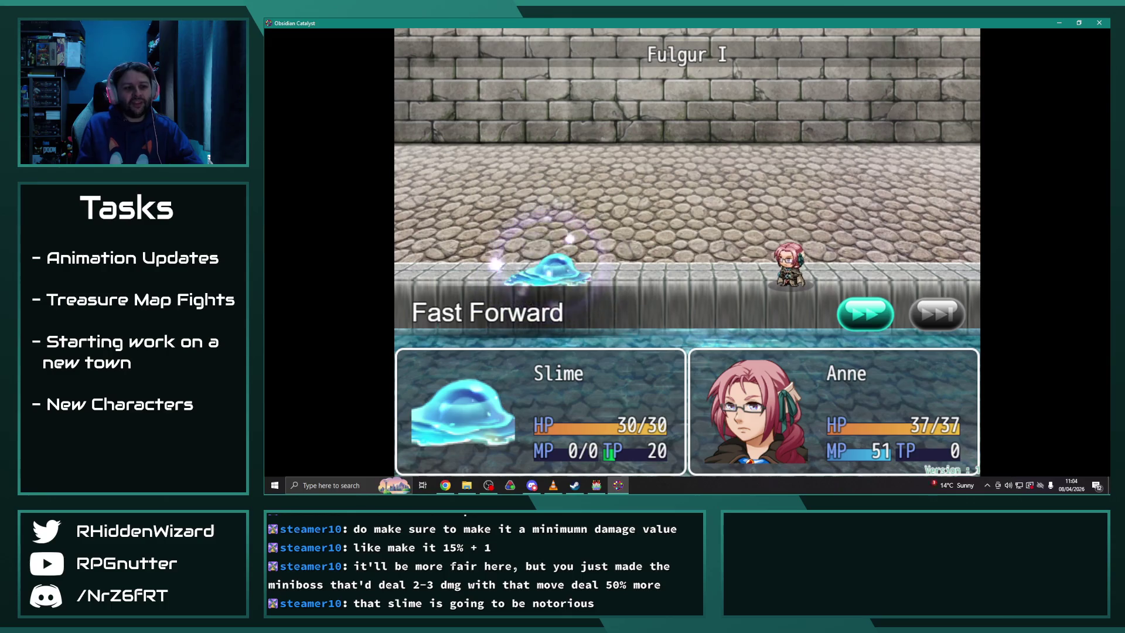
Have Anne and Adelle each attack a slime, confirming both fights
{"action": "key", "text": "Return"}
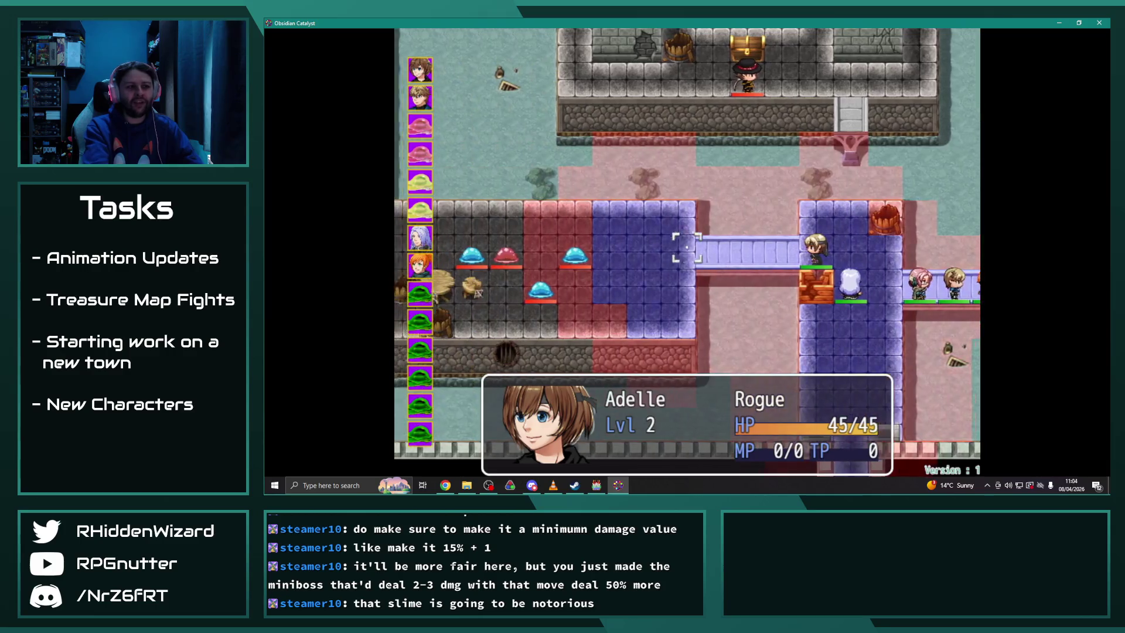
{"action": "key", "text": "Return"}
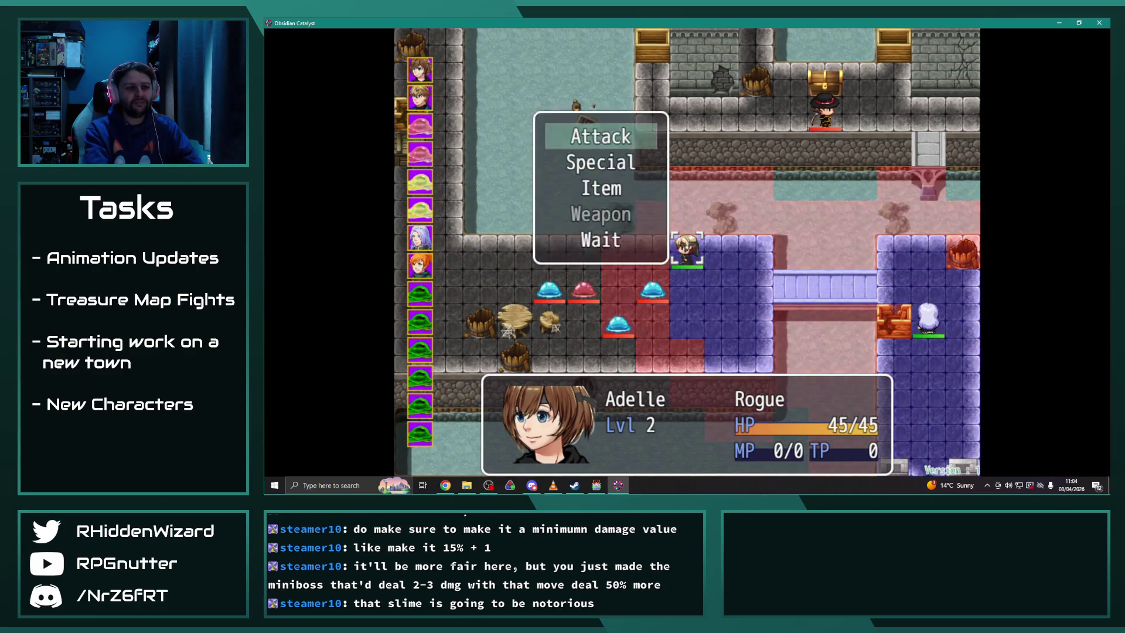
{"action": "key", "text": "Return"}
{"action": "key", "text": "Return"}
{"action": "key", "text": "Return"}
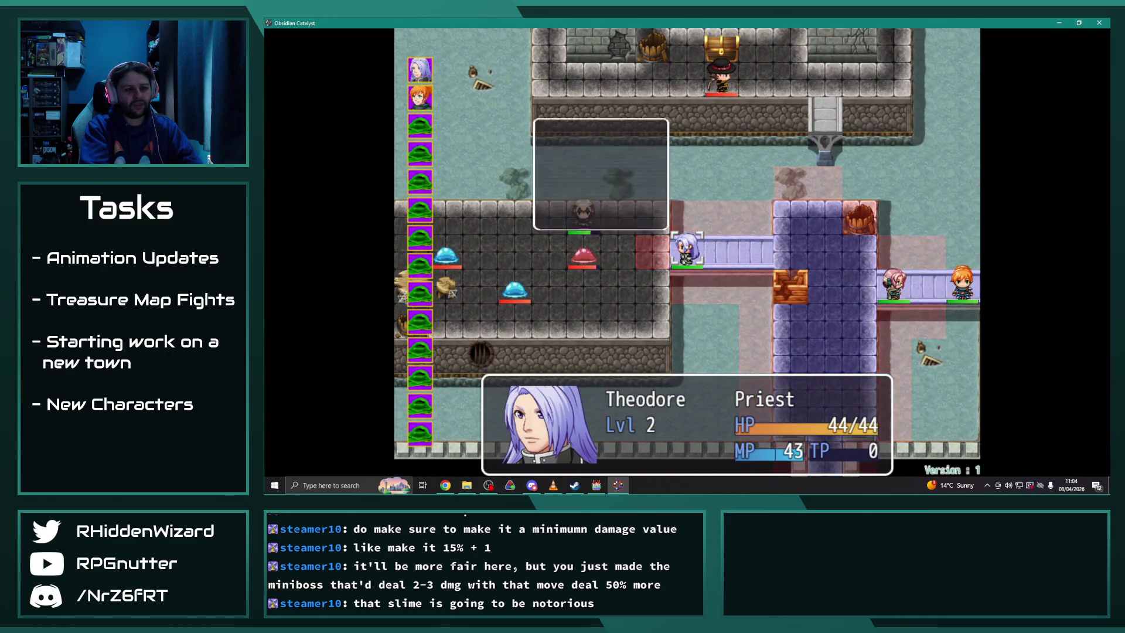
Check Theodore's Aura I skill description, then end his turn with Wait
{"action": "key", "text": "Up"}
{"action": "key", "text": "Return"}
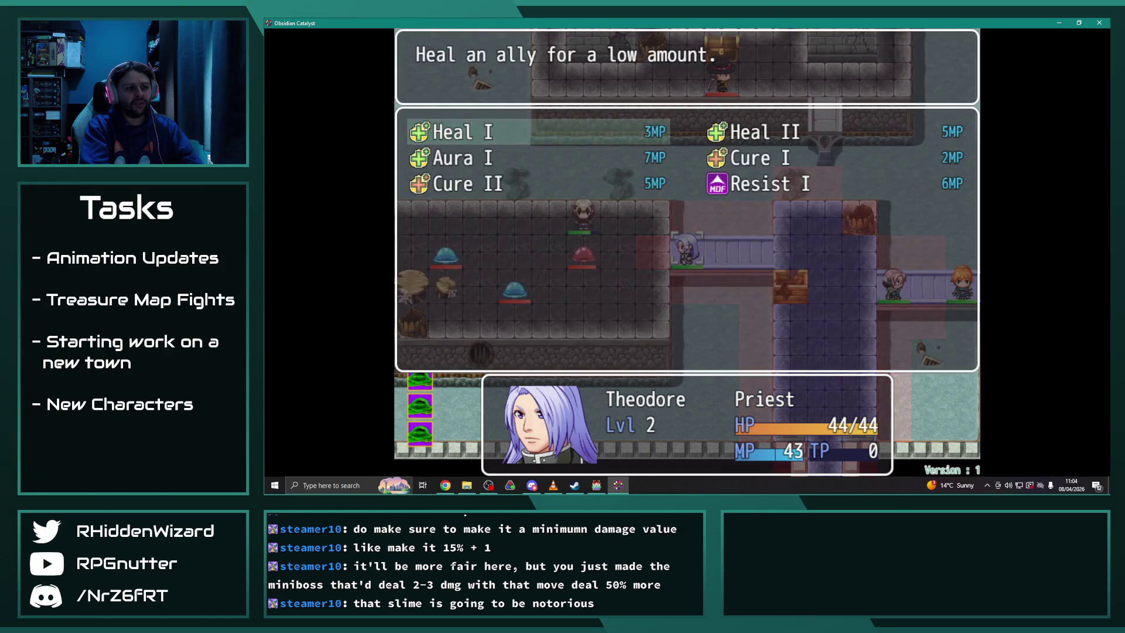
{"action": "key", "text": "Down"}
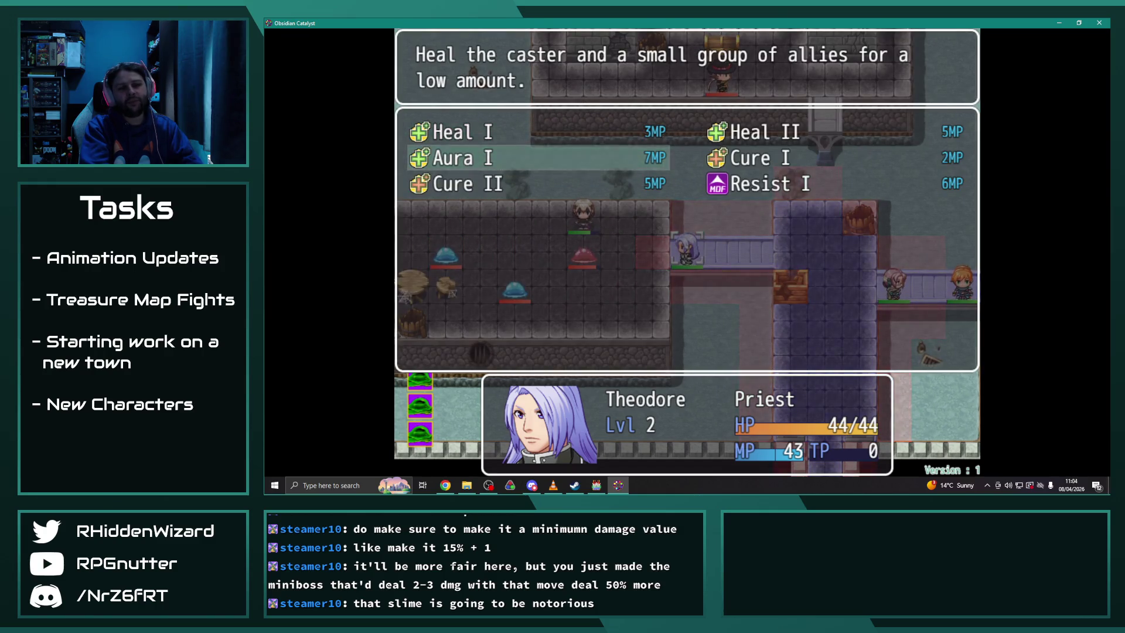
{"action": "key", "text": "Escape"}
{"action": "key", "text": "Down"}
{"action": "key", "text": "Down"}
{"action": "key", "text": "Down"}
{"action": "key", "text": "Return"}
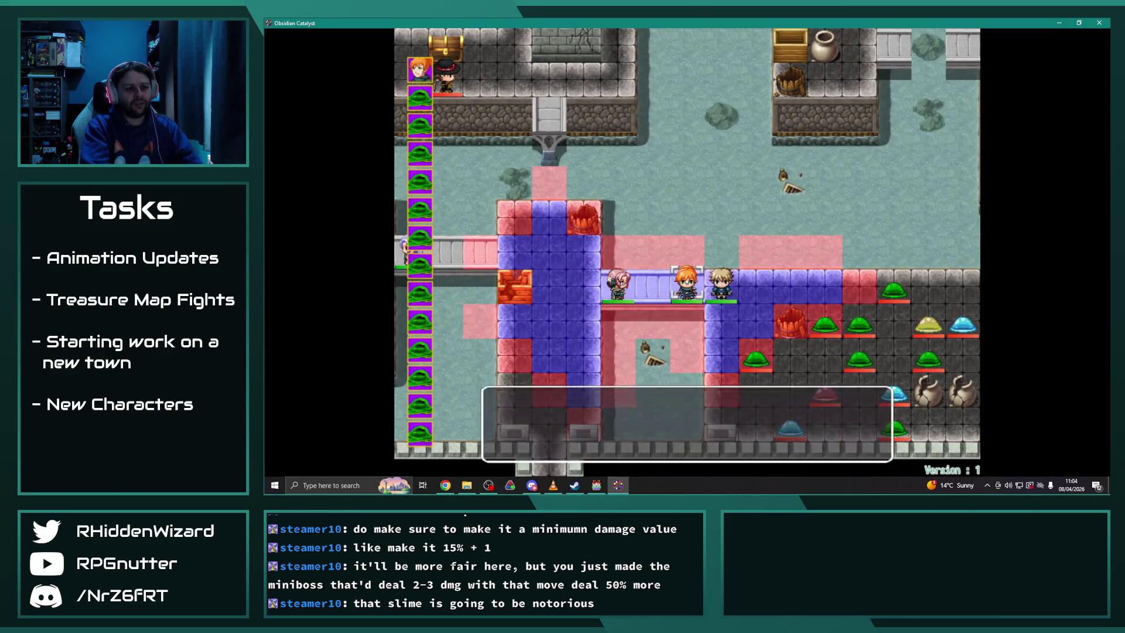
Re-pick Melanie's tile and attack the slime, defeating the Ooze for 50 EXP and 60 Gold
{"action": "key", "text": "Escape"}
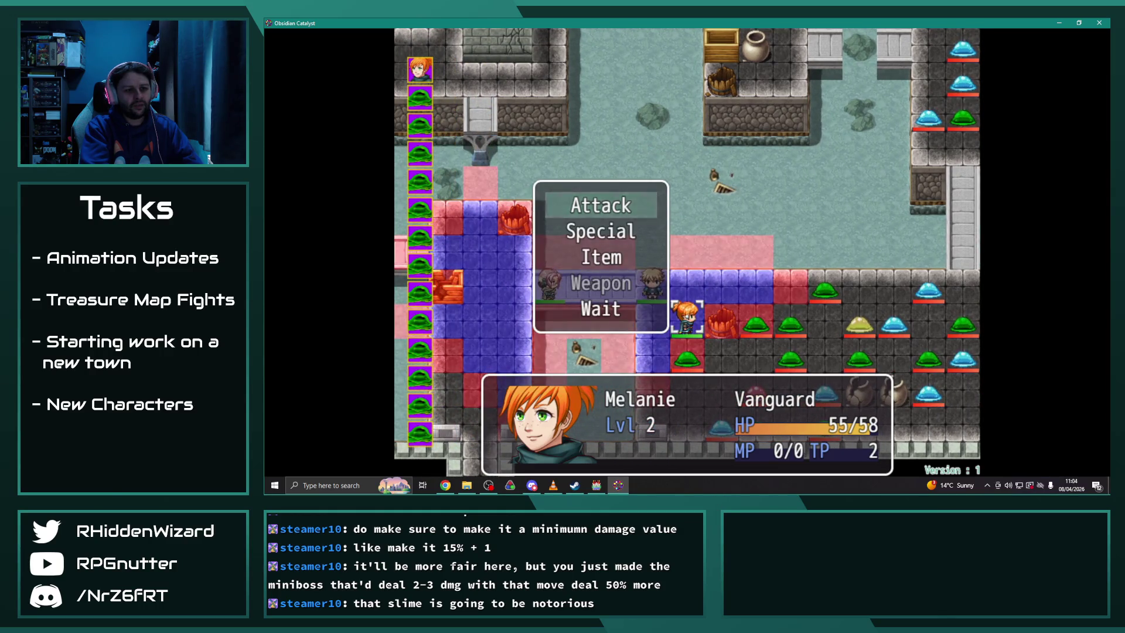
{"action": "key", "text": "Escape"}
{"action": "key", "text": "Return"}
{"action": "key", "text": "Return"}
{"action": "key", "text": "Return"}
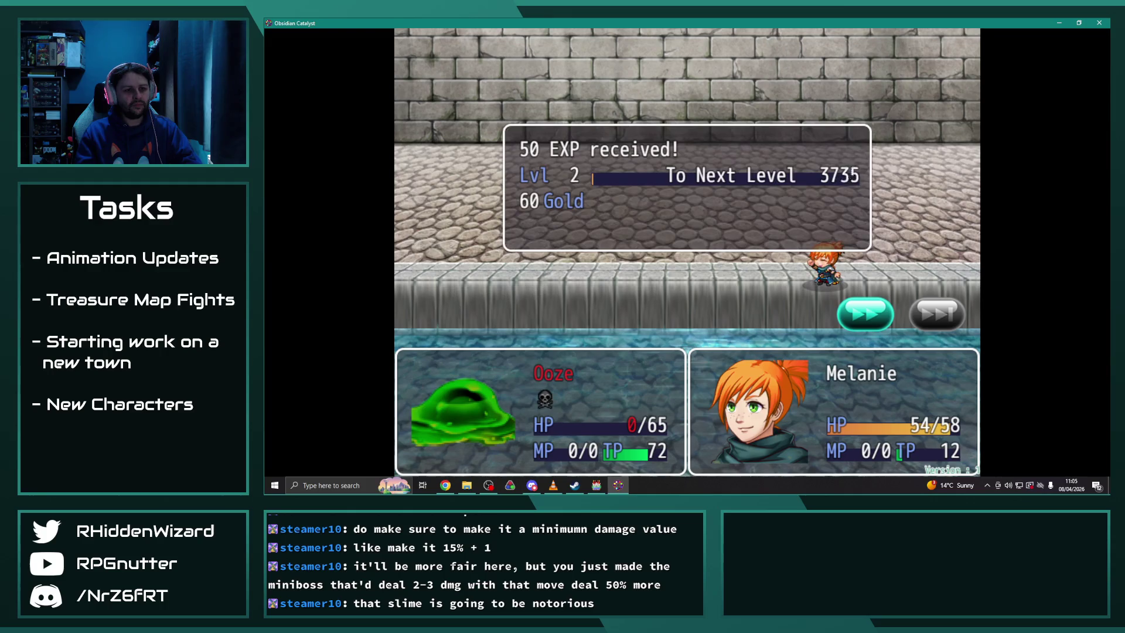
Skip the enemy results and advance Desmond's Inferno Helm dialogue until the map returns
{"action": "key", "text": "Return"}
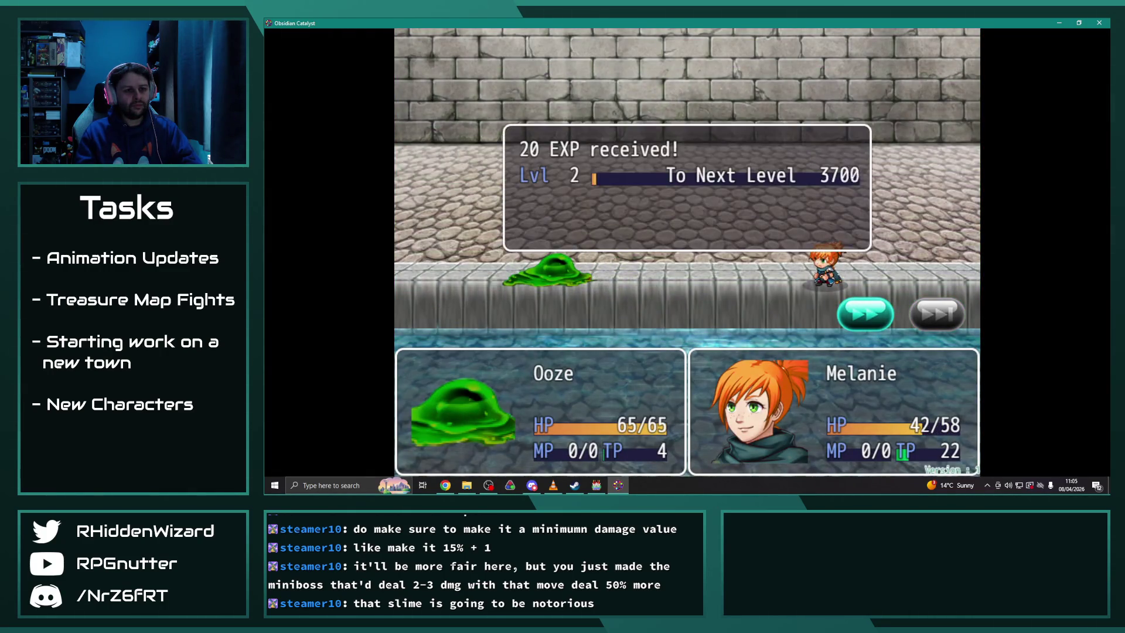
{"action": "key", "text": "Return"}
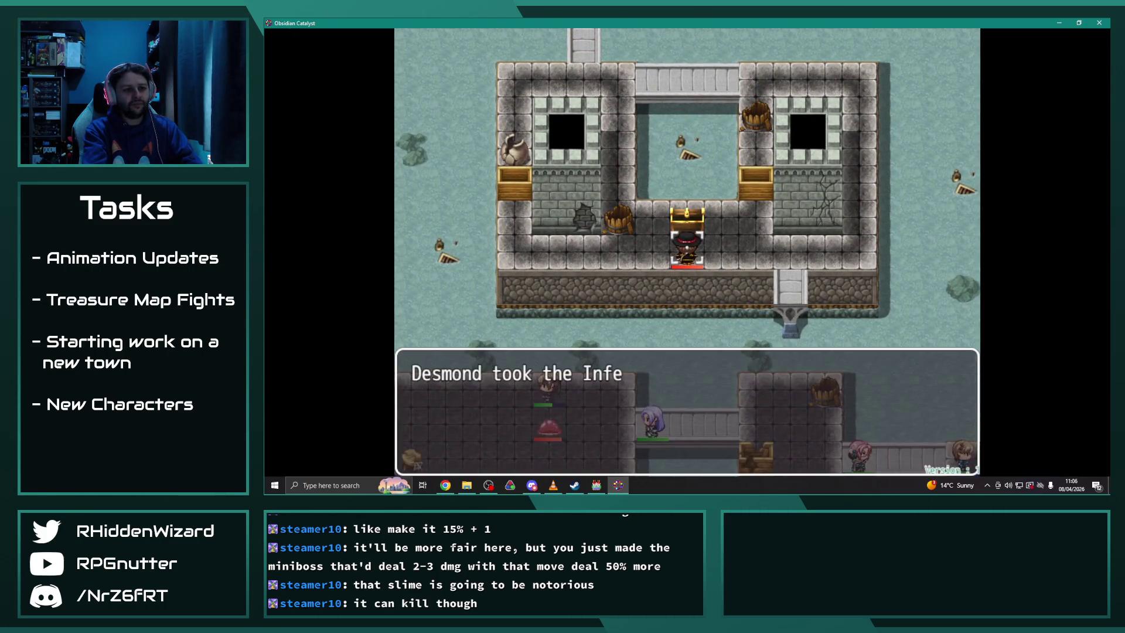
{"action": "key", "text": "Return"}
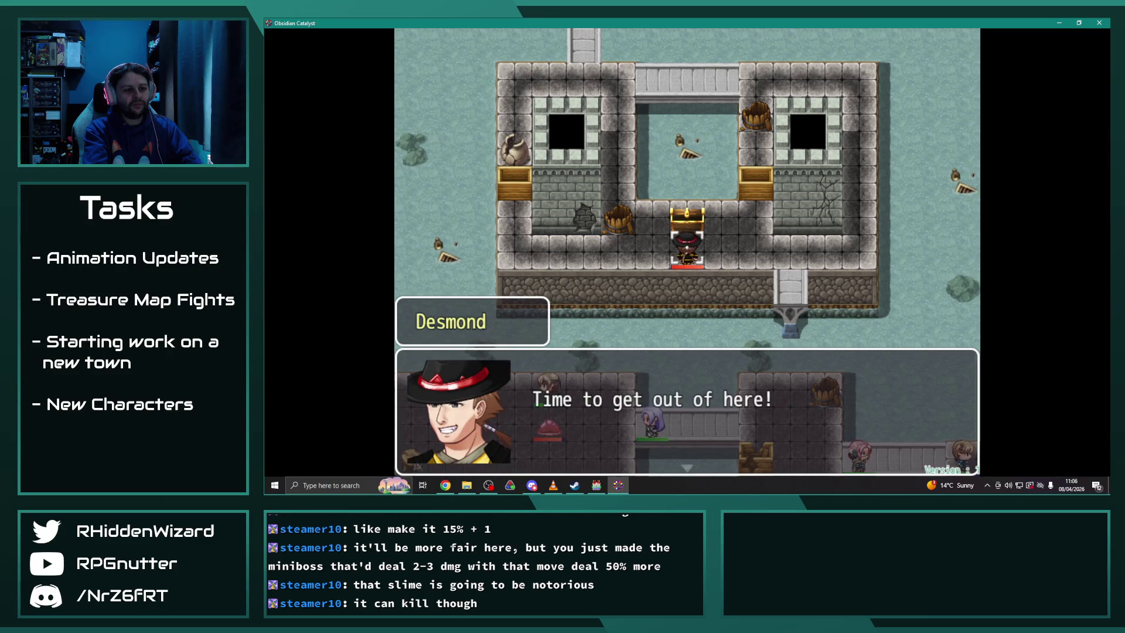
{"action": "key", "text": "Return"}
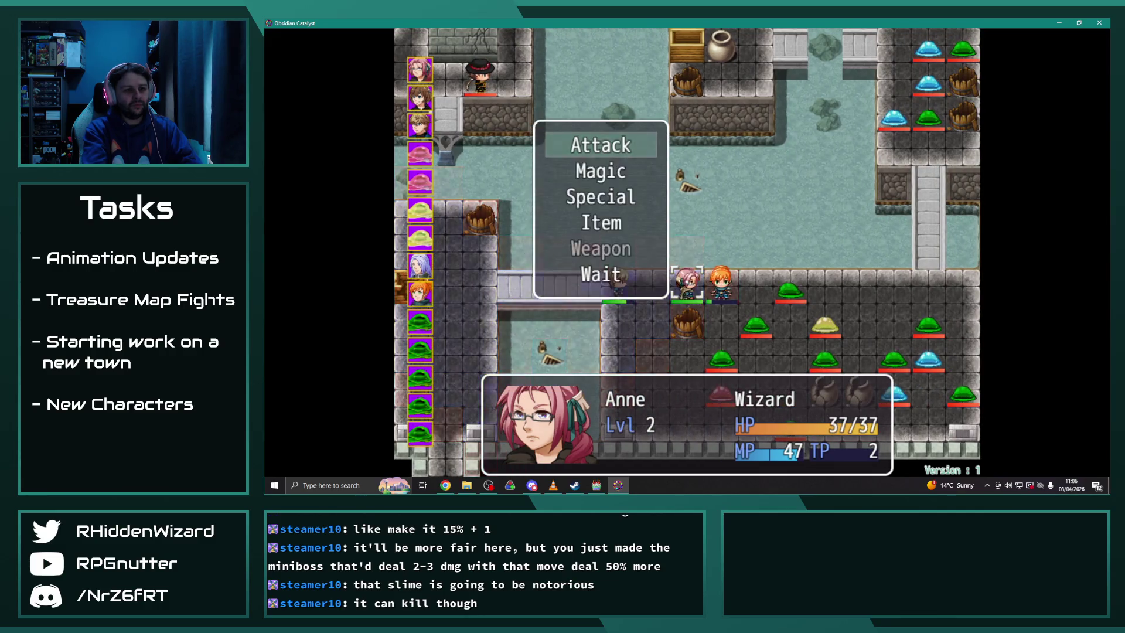
Have Anne cast Fulgur I on the adjacent enemy
{"action": "key", "text": "Down"}
{"action": "key", "text": "Return"}
{"action": "key", "text": "Down"}
{"action": "key", "text": "Right"}
{"action": "key", "text": "Return"}
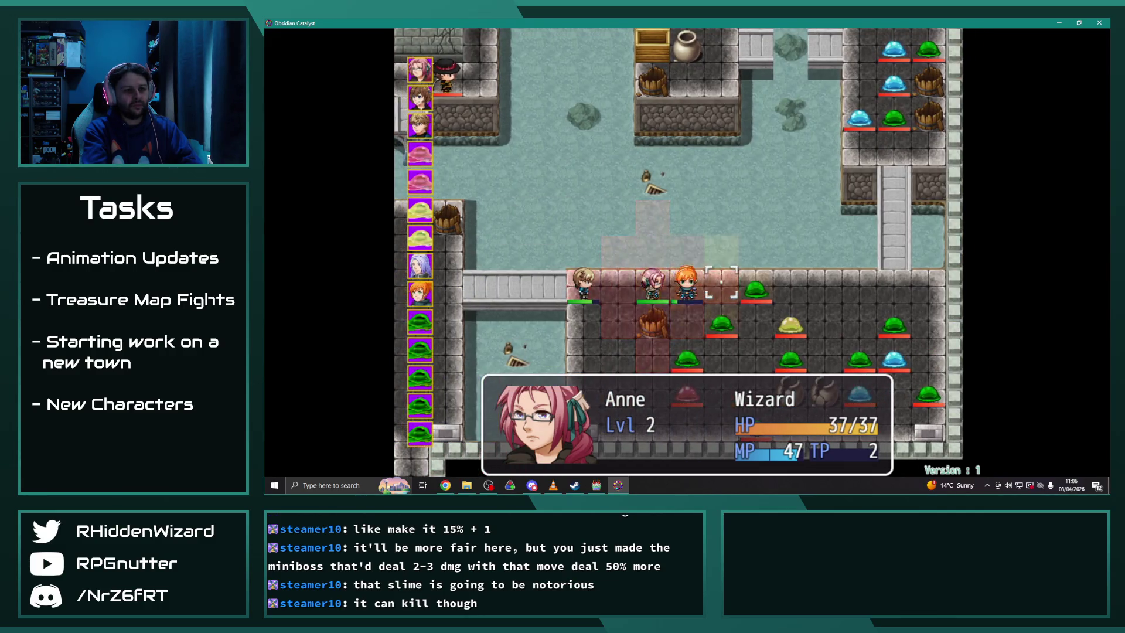
{"action": "key", "text": "Right"}
{"action": "key", "text": "Return"}
{"action": "key", "text": "Return"}
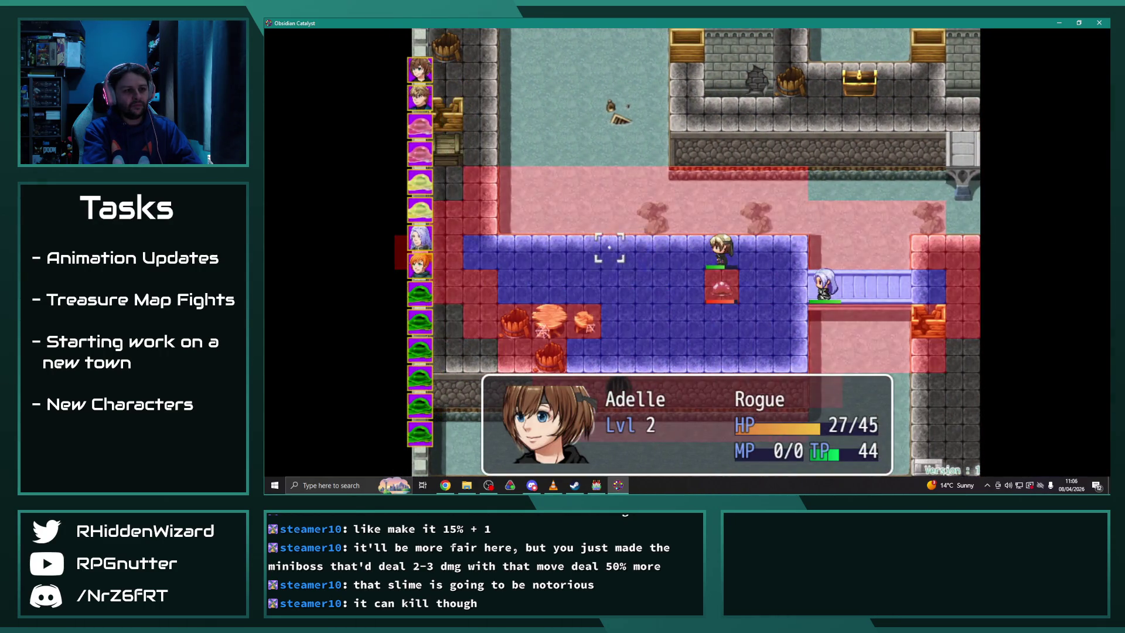
Move Adelle one tile left and use her Dash skill
{"action": "key", "text": "Return"}
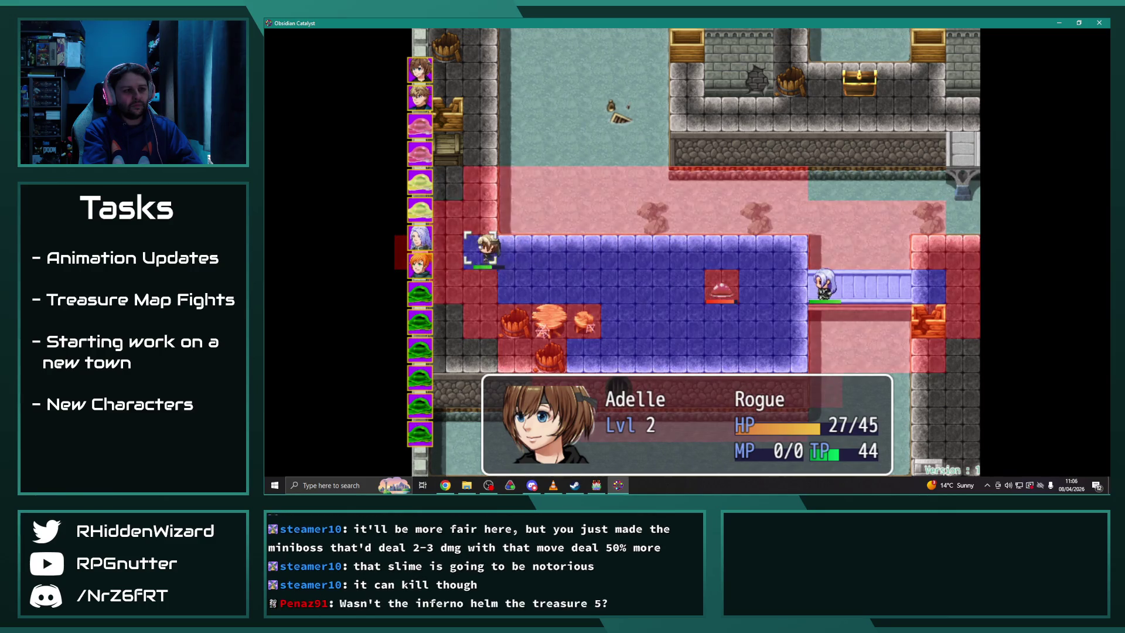
{"action": "key", "text": "Return"}
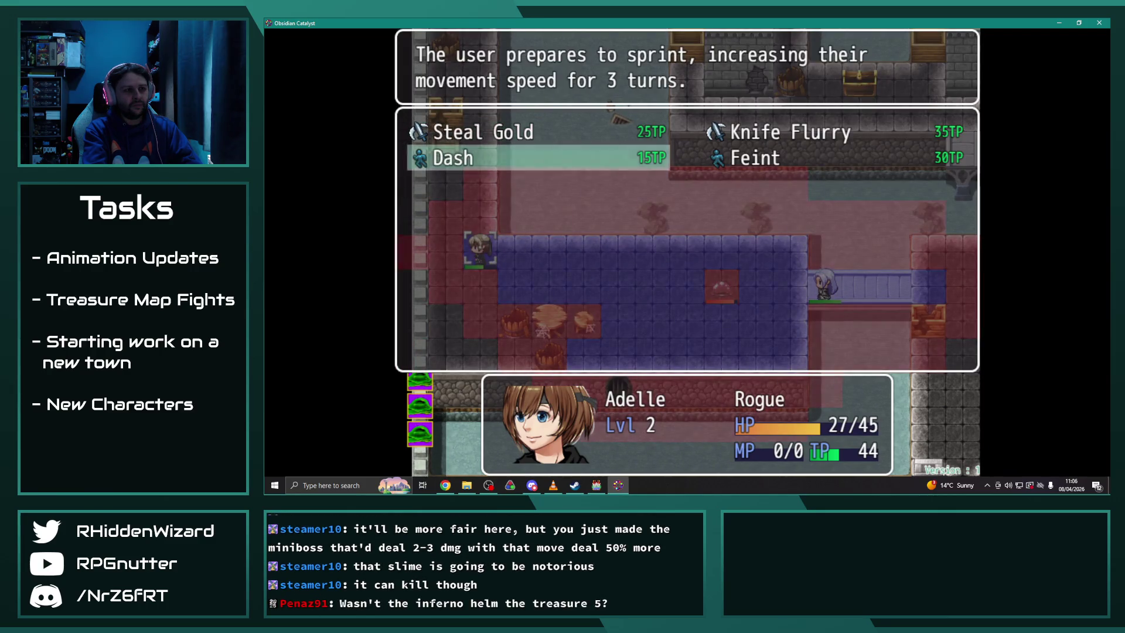
{"action": "key", "text": "Return"}
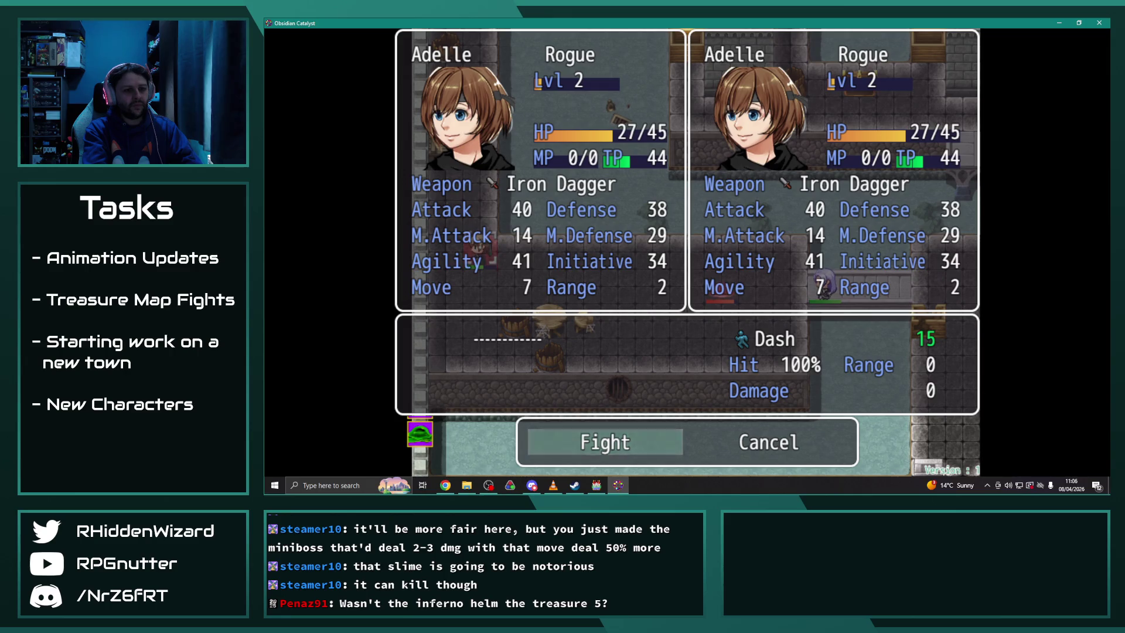
{"action": "key", "text": "Return"}
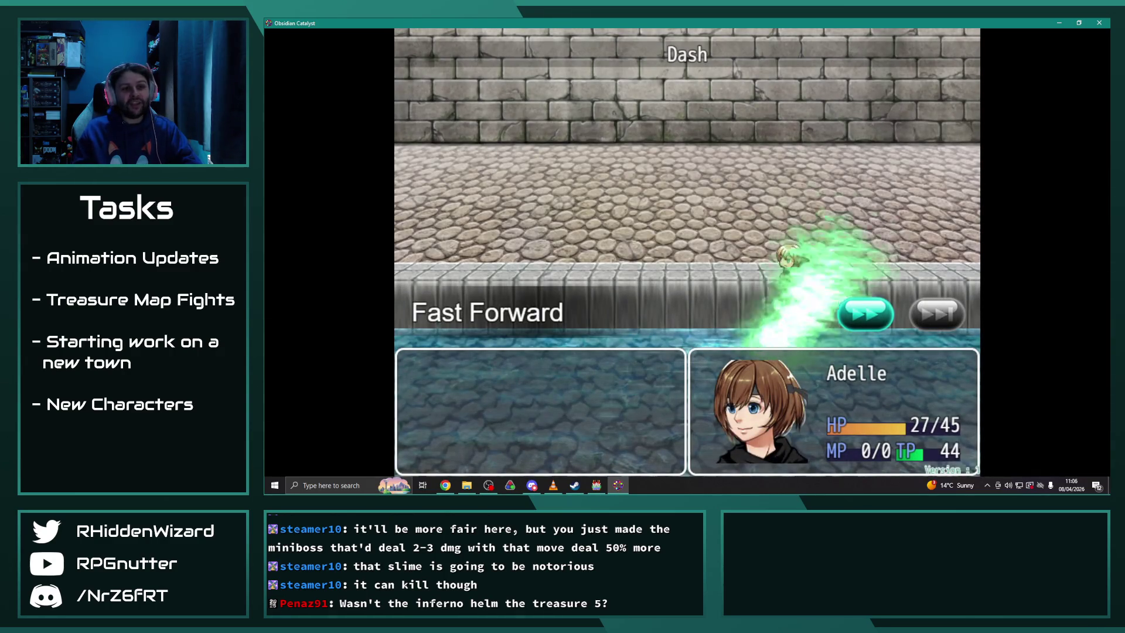
{"action": "key", "text": "Return"}
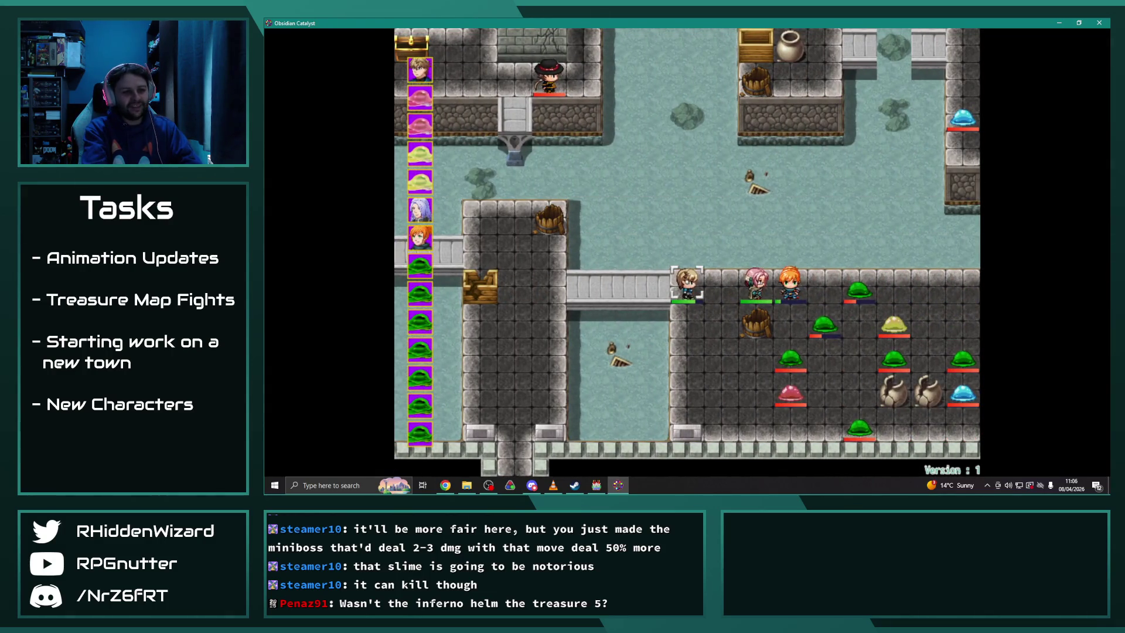
Have Eremar target the Ooze with Fulgur I and bring up the forecast
{"action": "key", "text": "Right"}
{"action": "key", "text": "Right"}
{"action": "key", "text": "Right"}
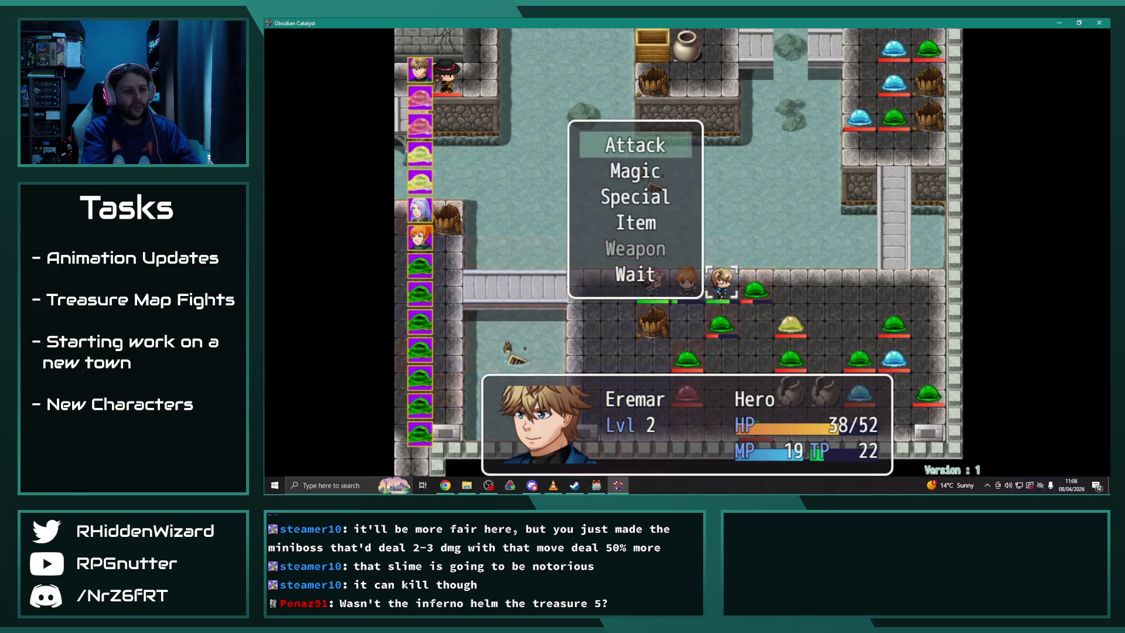
{"action": "key", "text": "Return"}
{"action": "key", "text": "Escape"}
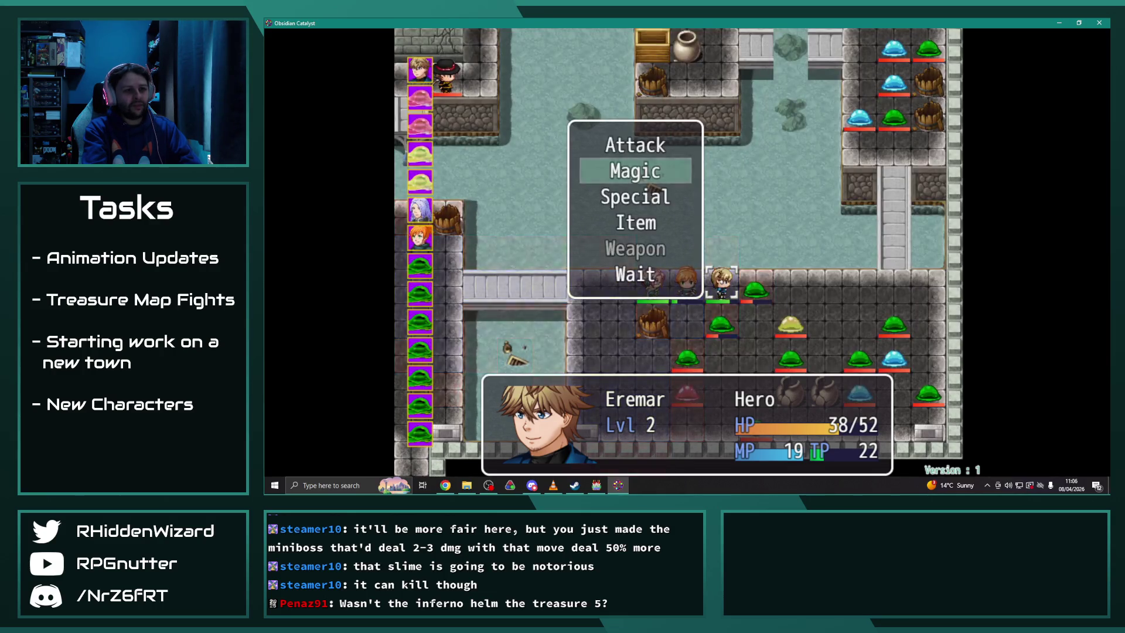
{"action": "key", "text": "Escape"}
{"action": "key", "text": "Return"}
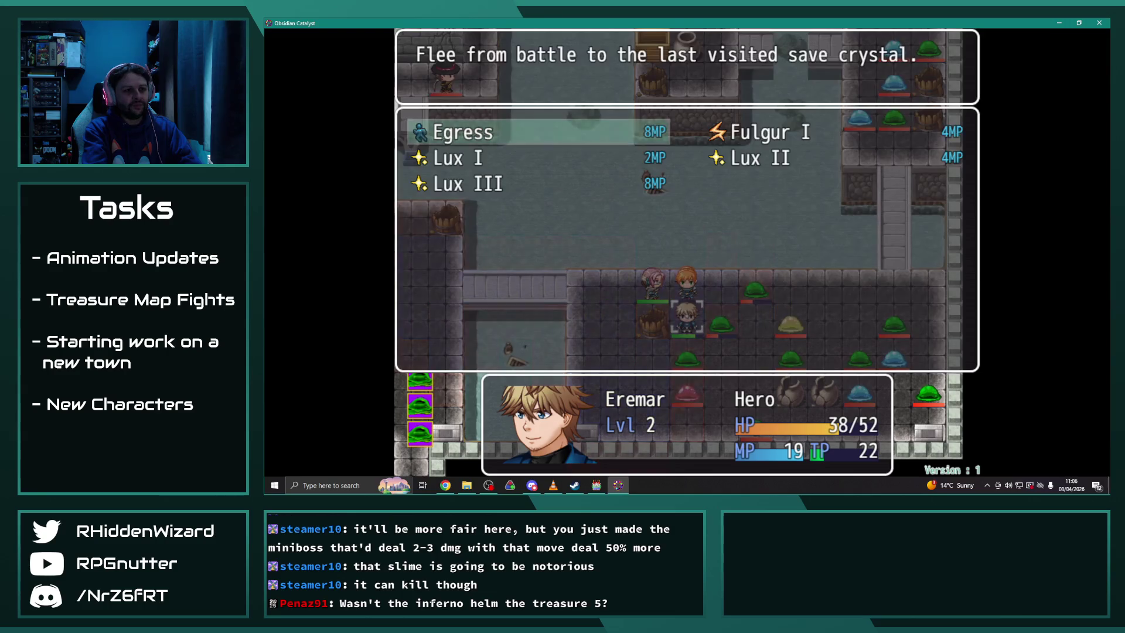
{"action": "key", "text": "Right"}
{"action": "key", "text": "Return"}
{"action": "key", "text": "Return"}
{"action": "key", "text": "Return"}
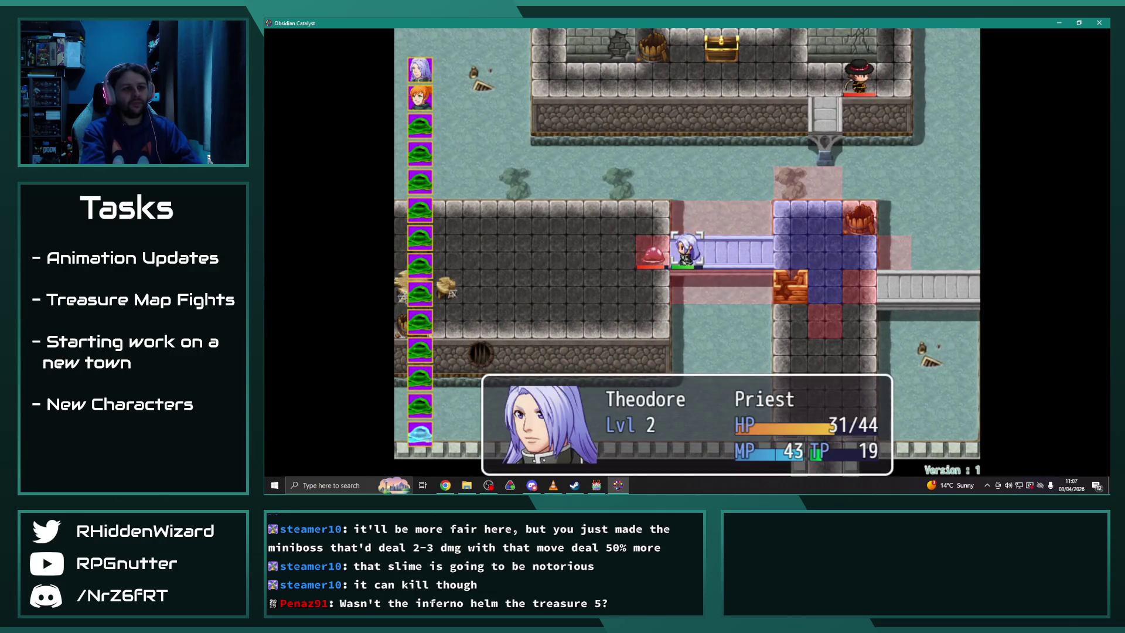
Move Theodore to a new tile and end his turn with Wait
{"action": "key", "text": "Return"}
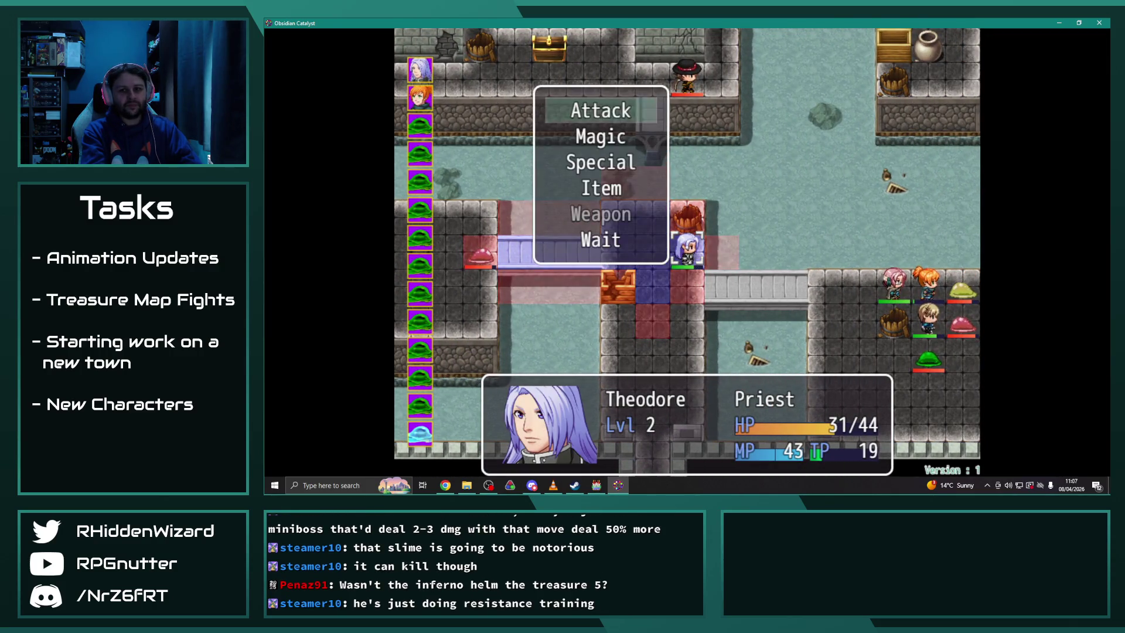
{"action": "key", "text": "Up"}
{"action": "key", "text": "Return"}
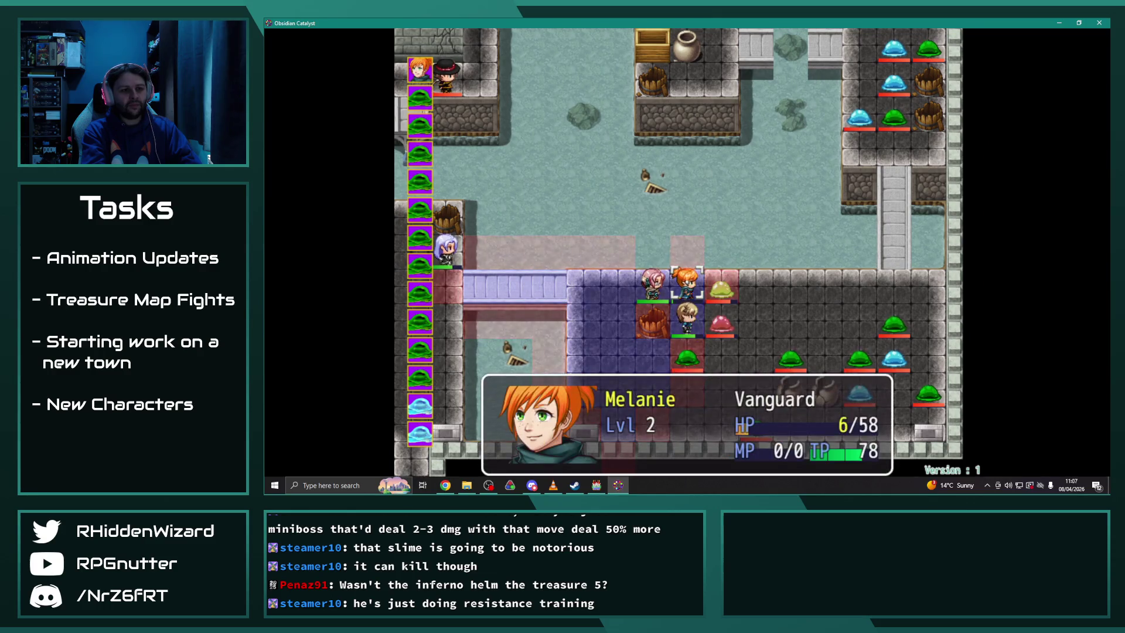
Move Melanie onto the bridge tile and pass the turn to the enemies
{"action": "key", "text": "Left"}
{"action": "key", "text": "Left"}
{"action": "key", "text": "Down"}
{"action": "key", "text": "Down"}
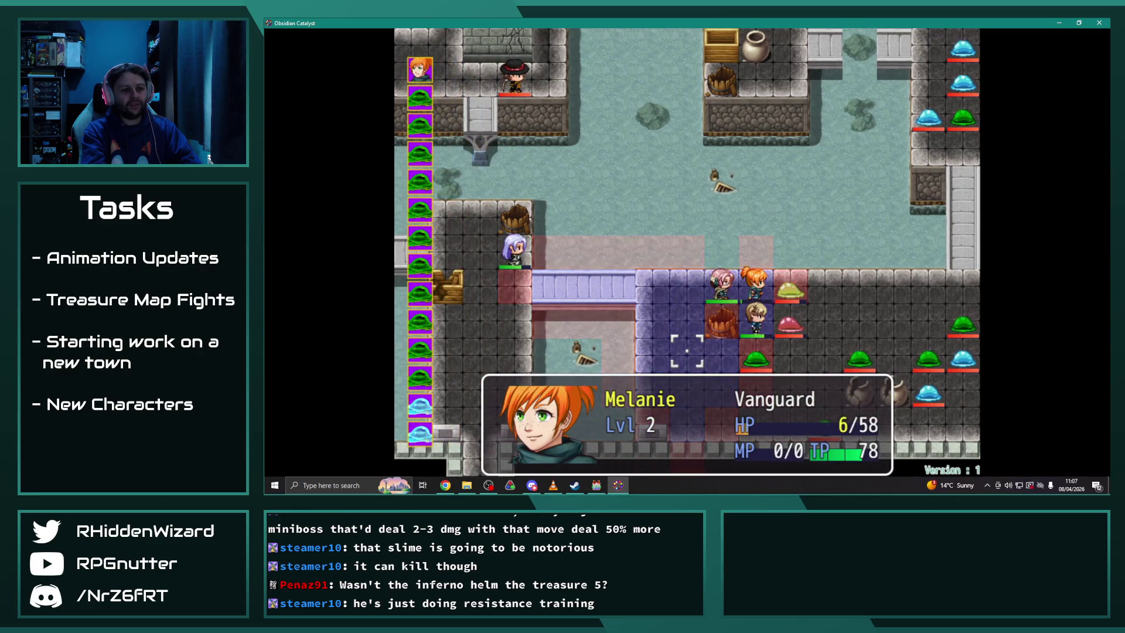
{"action": "key", "text": "Left"}
{"action": "key", "text": "Left"}
{"action": "key", "text": "Left"}
{"action": "key", "text": "Up"}
{"action": "key", "text": "Up"}
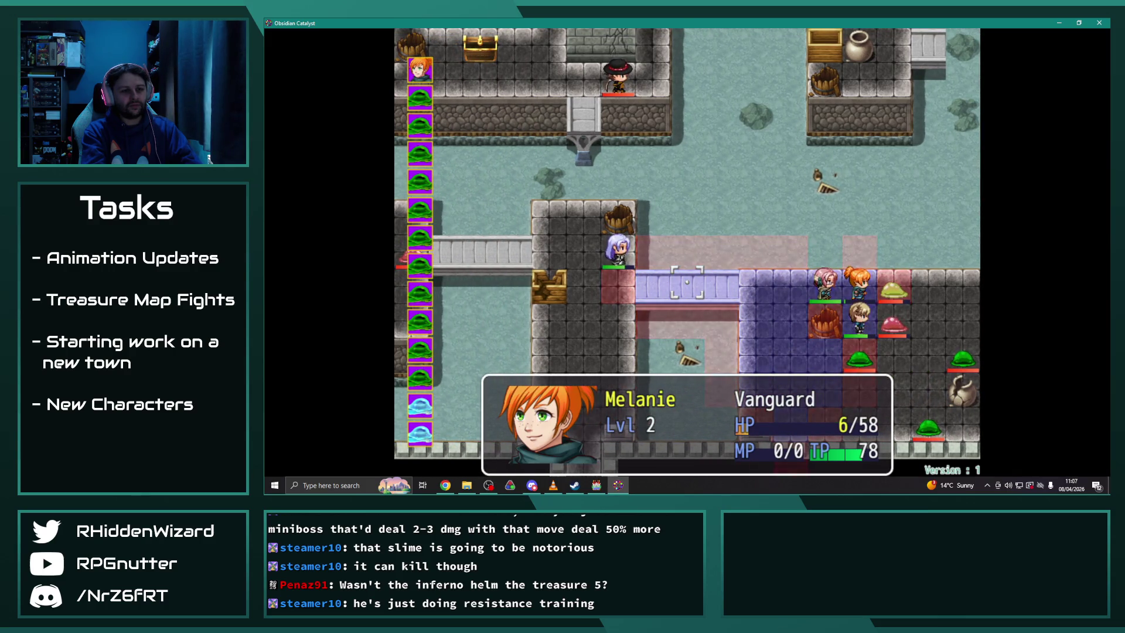
{"action": "key", "text": "Return"}
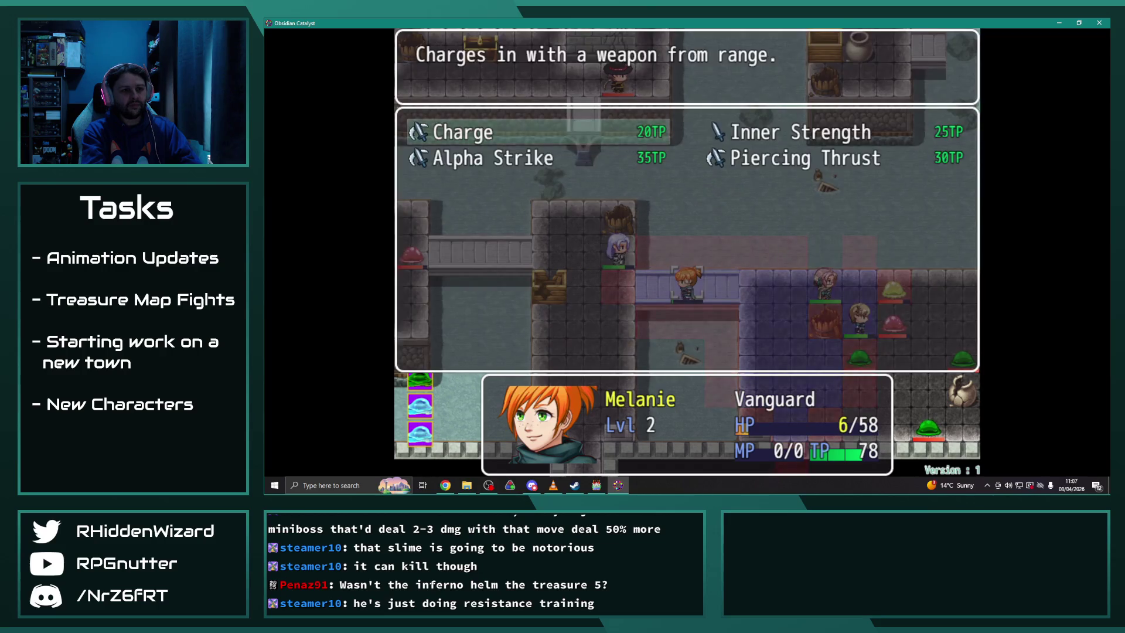
{"action": "key", "text": "Down"}
{"action": "key", "text": "Return"}
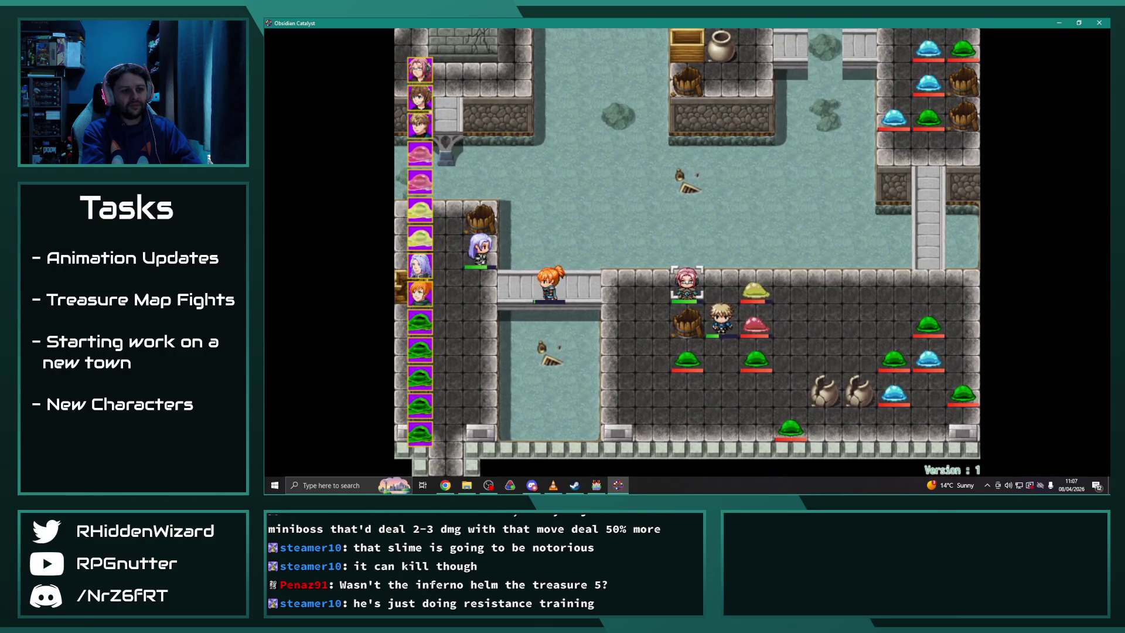
Have Anne blast the pink Globule with Ignis III
{"action": "key", "text": "Return"}
{"action": "key", "text": "Right"}
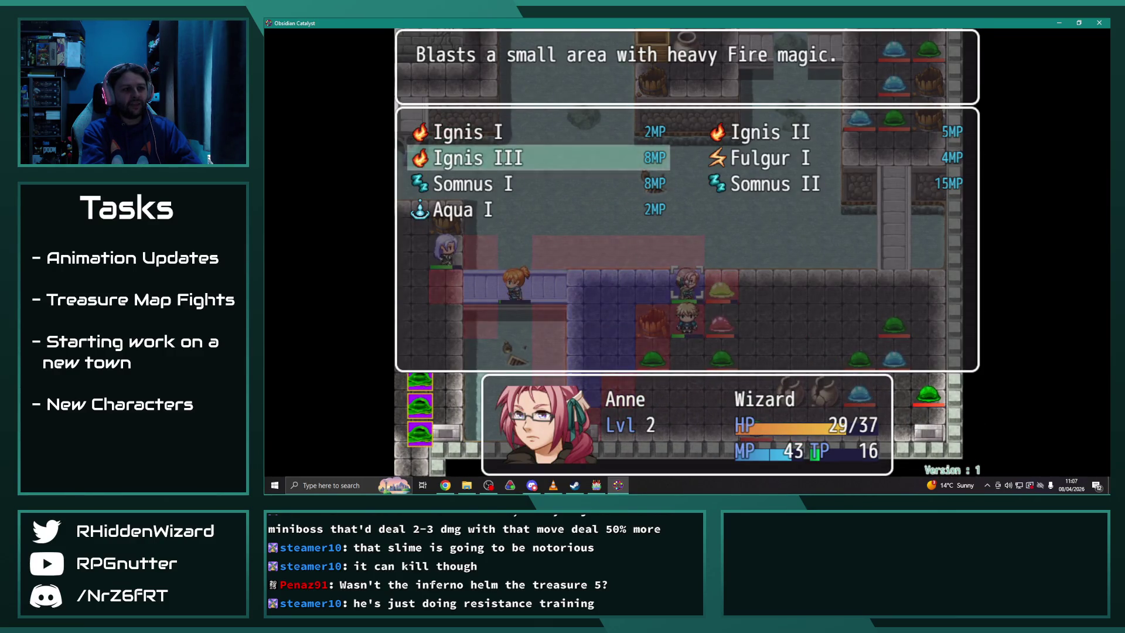
{"action": "key", "text": "Down"}
{"action": "key", "text": "Return"}
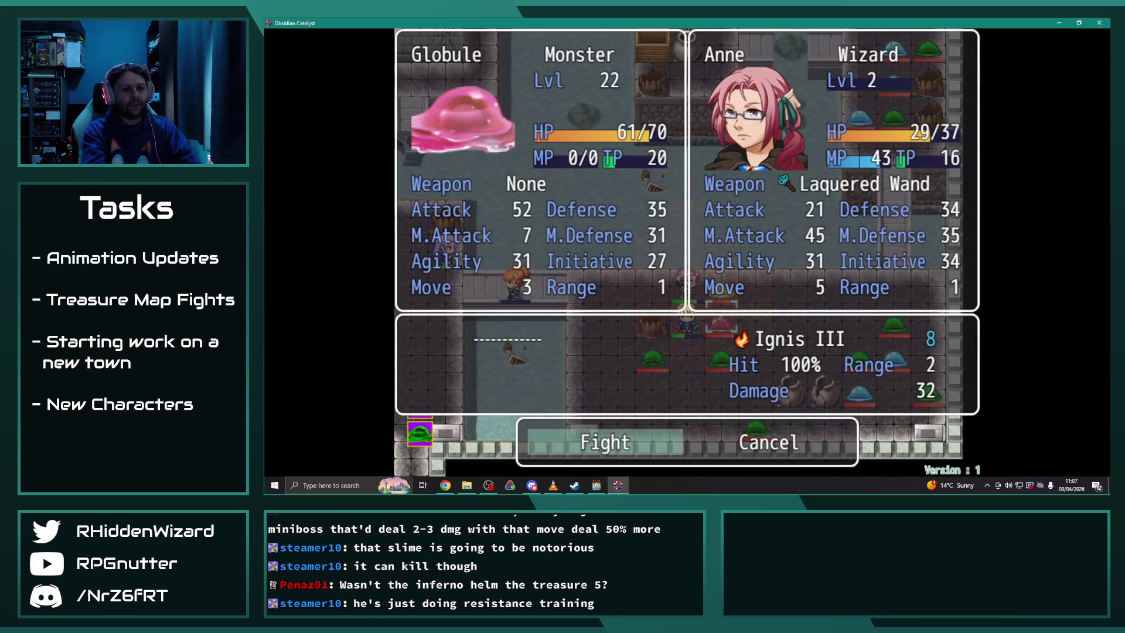
{"action": "key", "text": "Return"}
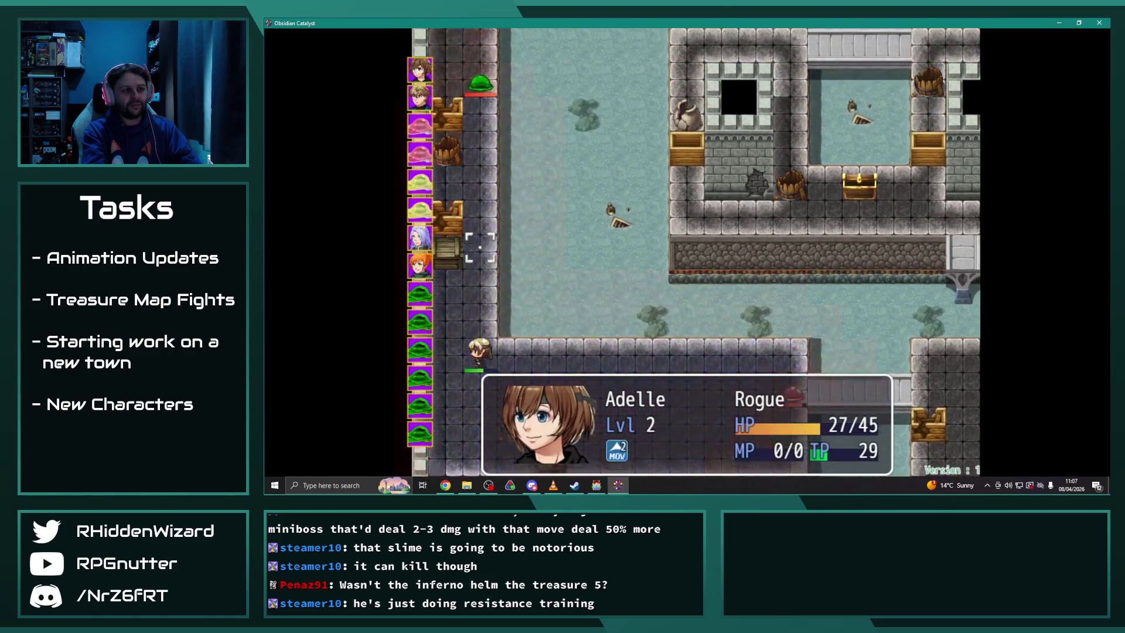
Send Adelle up the left corridor to attack the nearby Ooze, leaving it at 3/65 HP
{"action": "key", "text": "Down"}
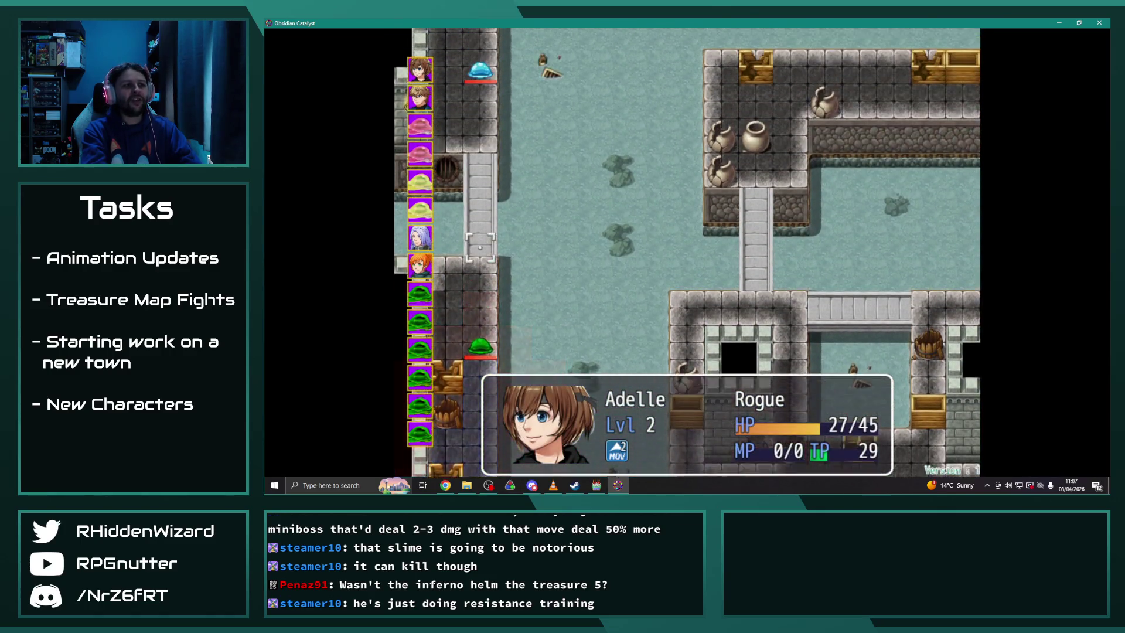
{"action": "key", "text": "Return"}
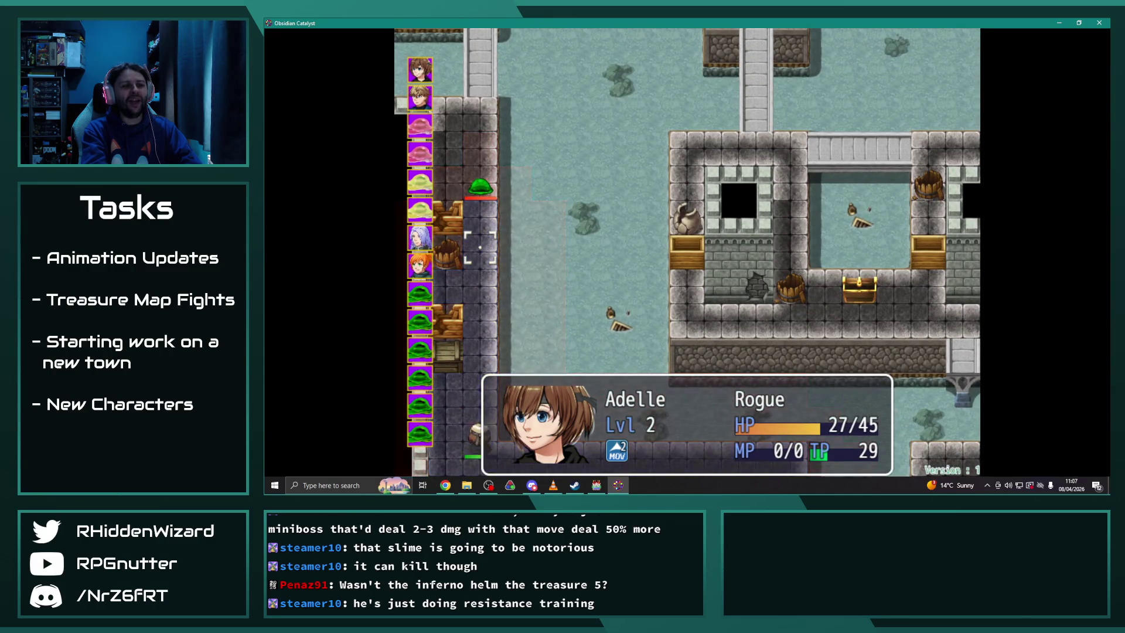
{"action": "key", "text": "Return"}
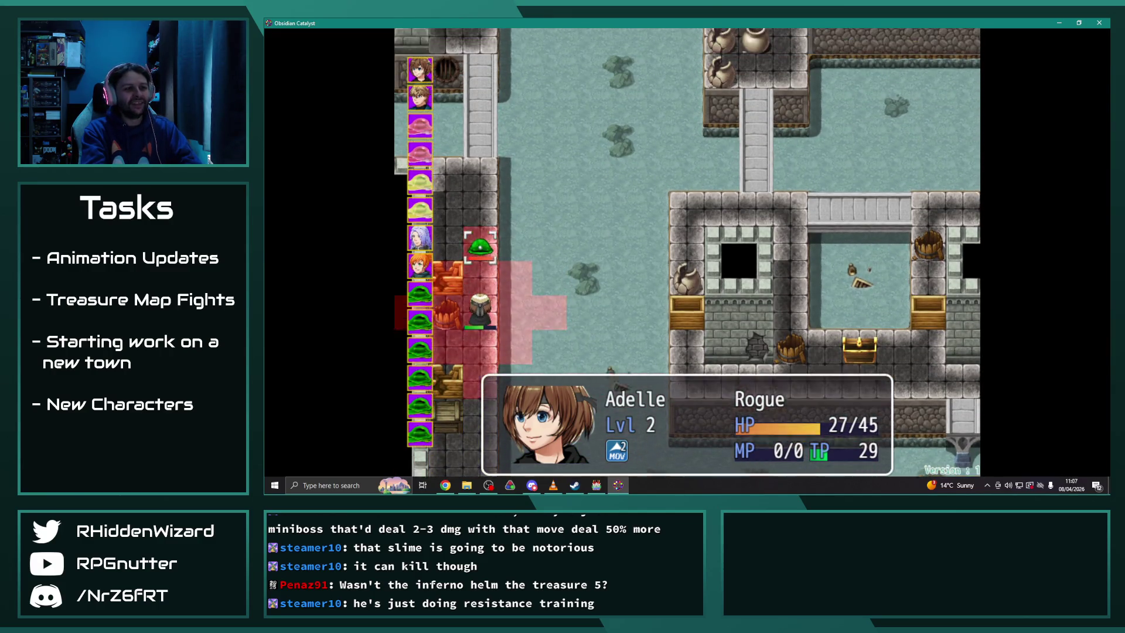
{"action": "key", "text": "Return"}
{"action": "key", "text": "Escape"}
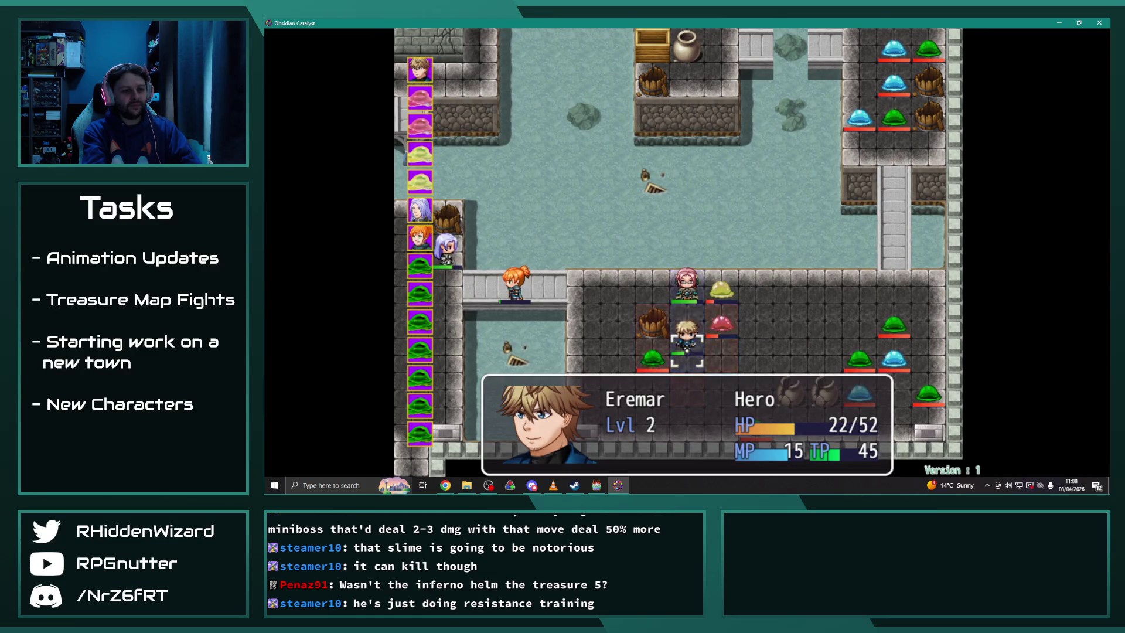
Have Eremar cast Lux III on the Globule, earning 688 EXP and 540 Gold
{"action": "key", "text": "Return"}
{"action": "key", "text": "Down"}
{"action": "key", "text": "Return"}
{"action": "key", "text": "Escape"}
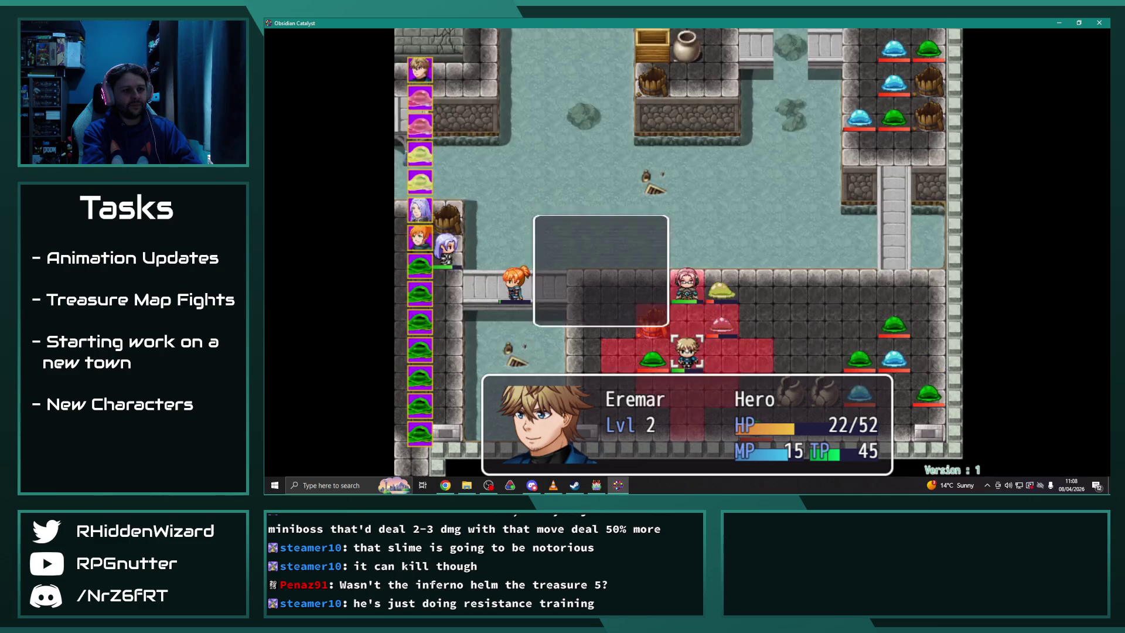
{"action": "key", "text": "Return"}
{"action": "key", "text": "Down"}
{"action": "key", "text": "Return"}
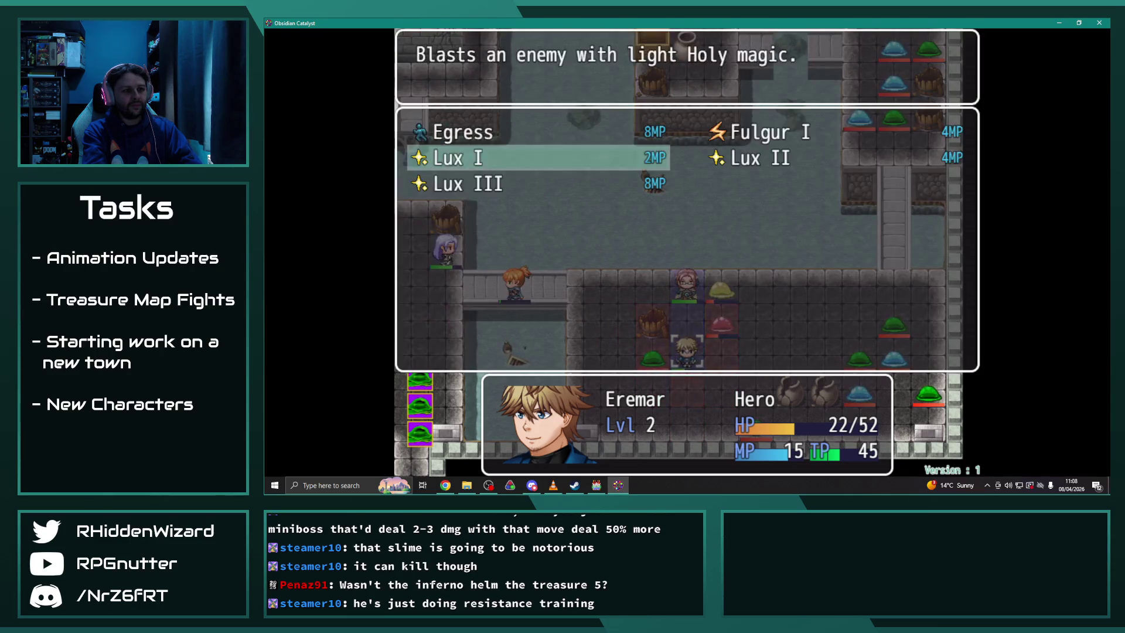
{"action": "key", "text": "Down"}
{"action": "key", "text": "Return"}
{"action": "key", "text": "Return"}
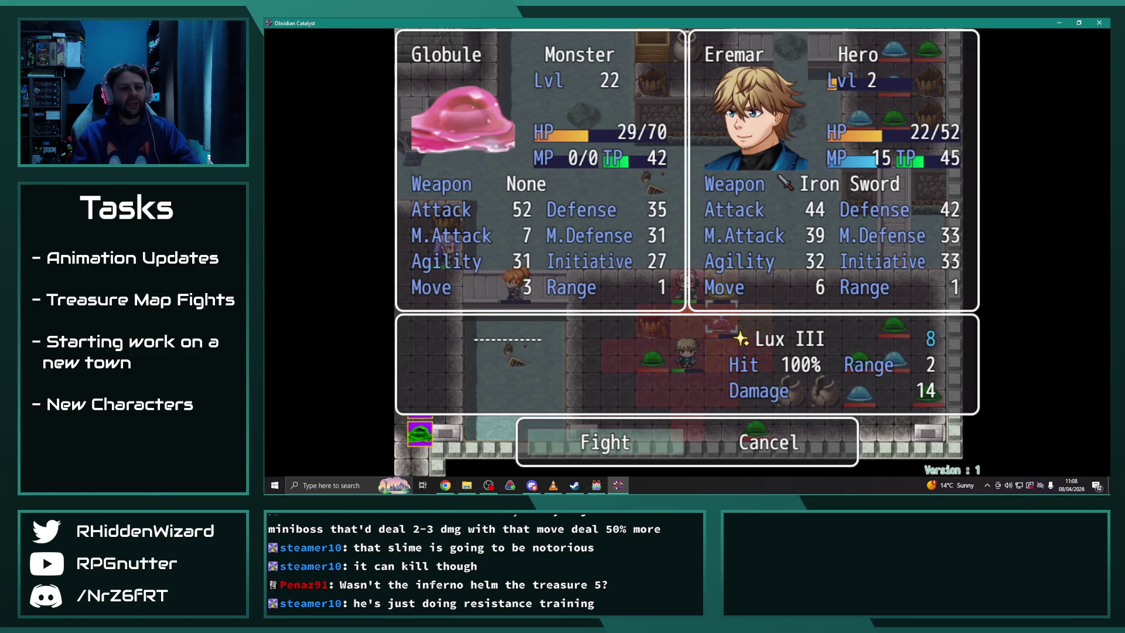
{"action": "key", "text": "Return"}
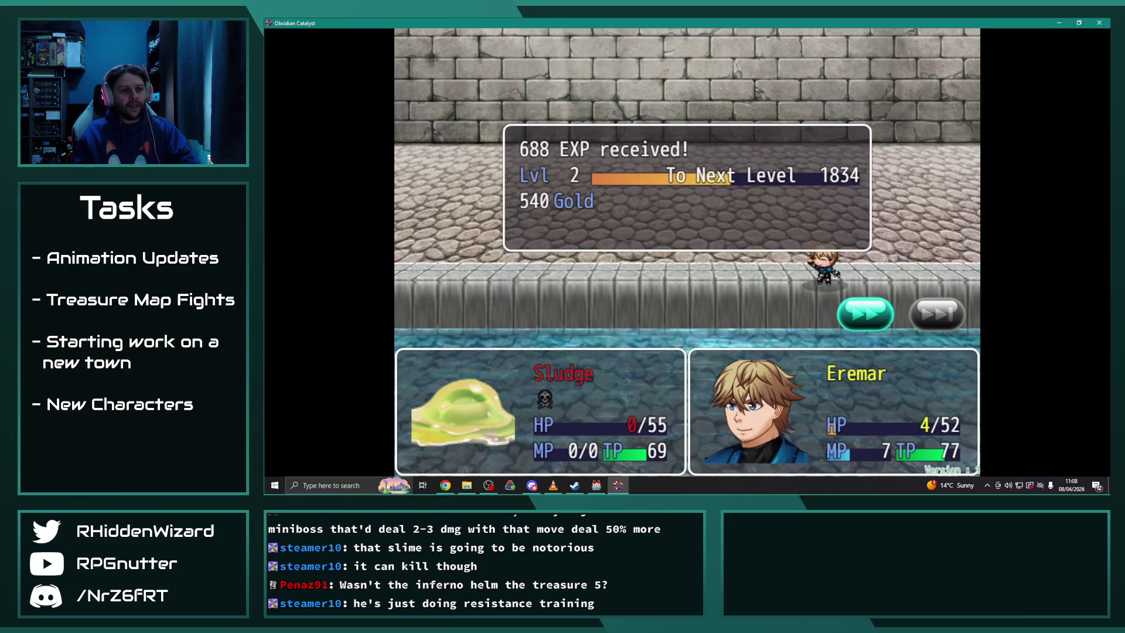
{"action": "key", "text": "Return"}
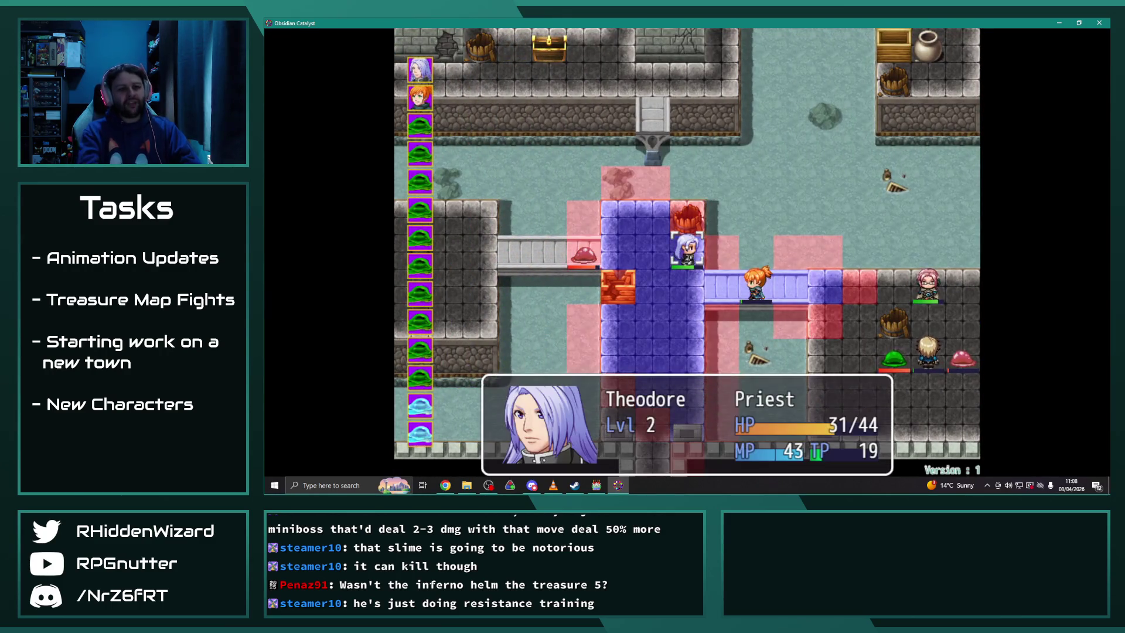
Move Theodore down beside Melanie and cast Aura I
{"action": "key", "text": "Down"}
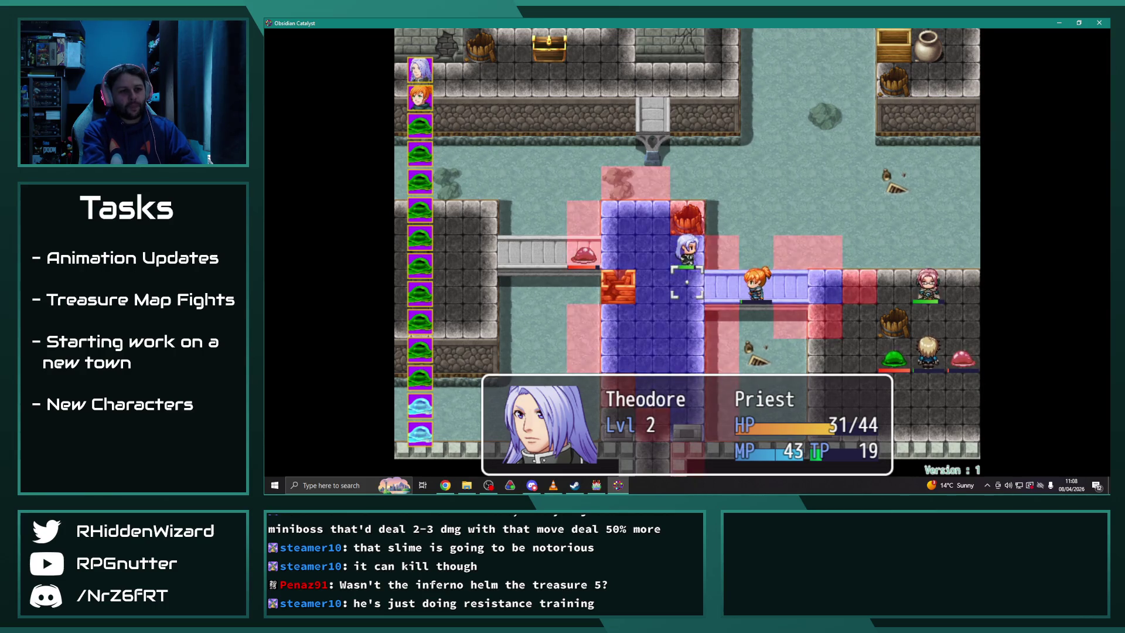
{"action": "key", "text": "Return"}
{"action": "key", "text": "Return"}
{"action": "key", "text": "Down"}
{"action": "key", "text": "Return"}
{"action": "key", "text": "Return"}
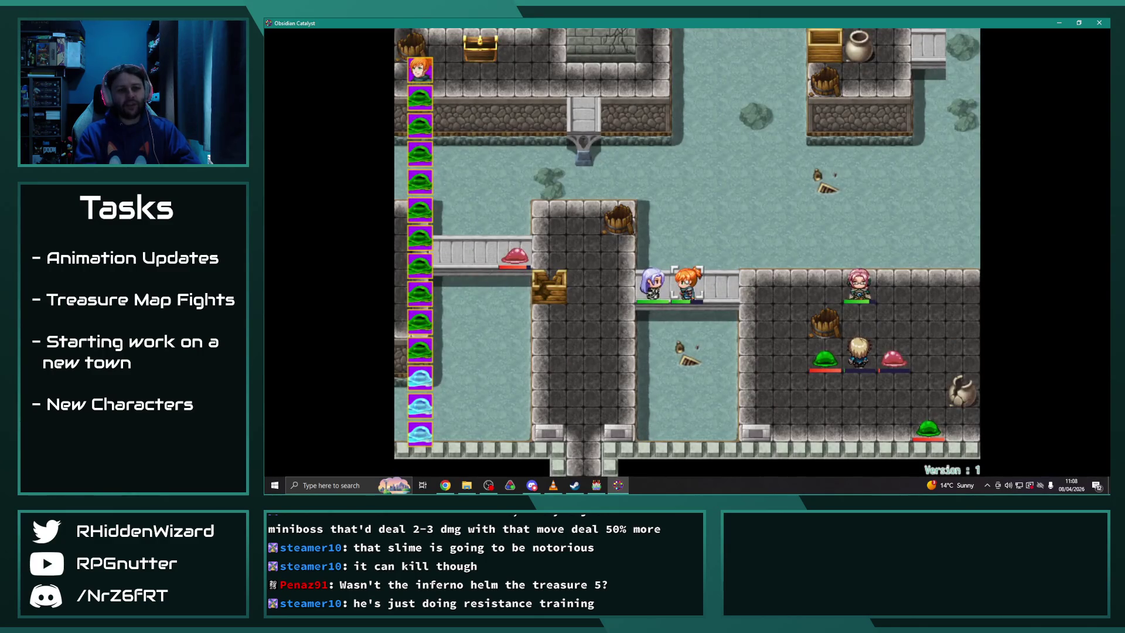
Move Melanie toward the enemies, use Piercing Thrust, and dismiss the 35 EXP, 25 Gold victory
{"action": "key", "text": "Right"}
{"action": "key", "text": "Right"}
{"action": "key", "text": "Right"}
{"action": "key", "text": "Down"}
{"action": "key", "text": "Down"}
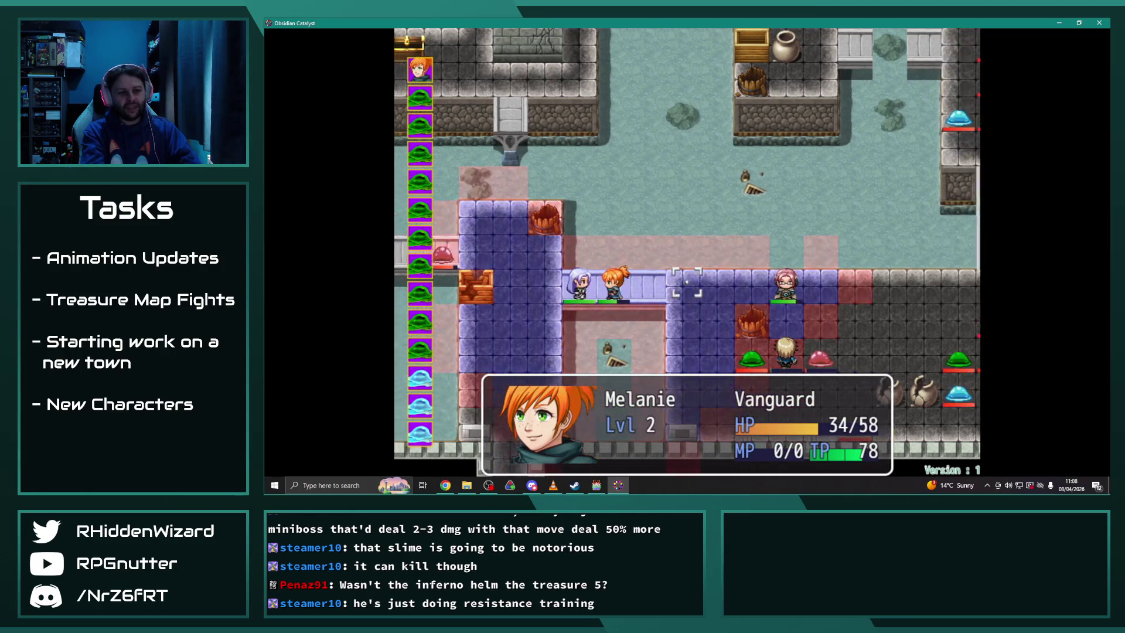
{"action": "key", "text": "Return"}
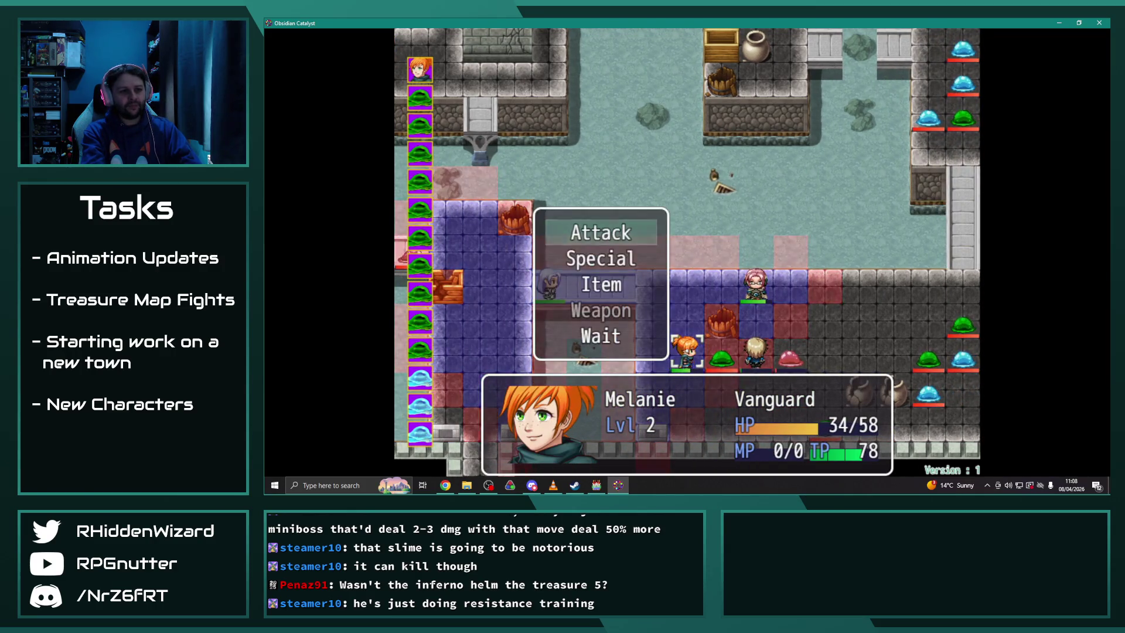
{"action": "key", "text": "Down"}
{"action": "key", "text": "Return"}
{"action": "key", "text": "Right"}
{"action": "key", "text": "Down"}
{"action": "key", "text": "Return"}
{"action": "key", "text": "Return"}
{"action": "key", "text": "Return"}
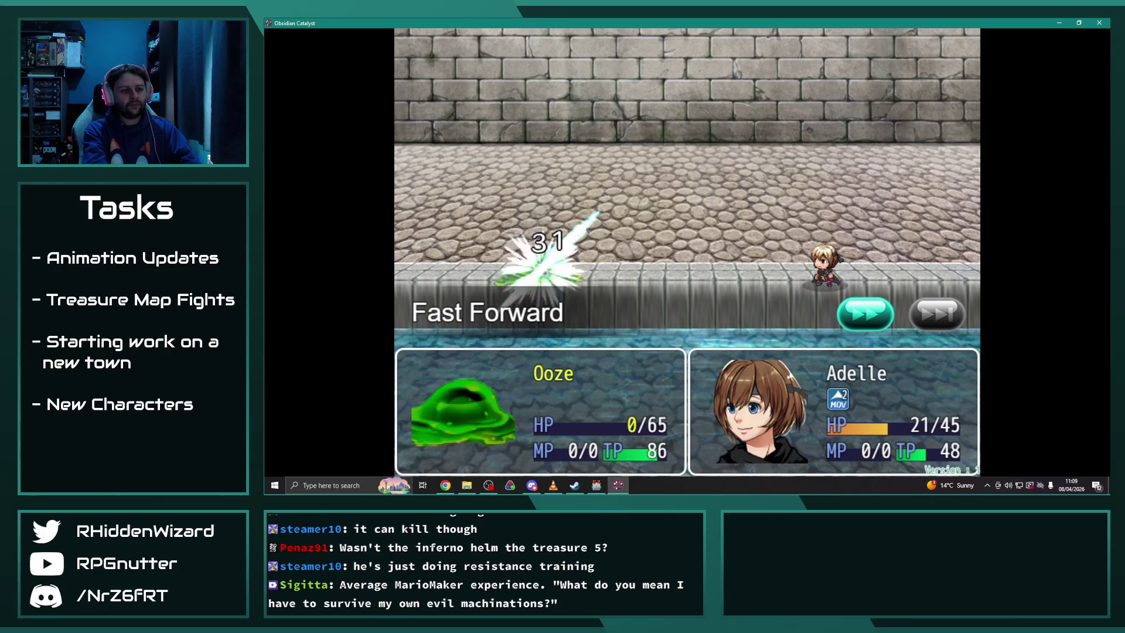
{"action": "key", "text": "Return"}
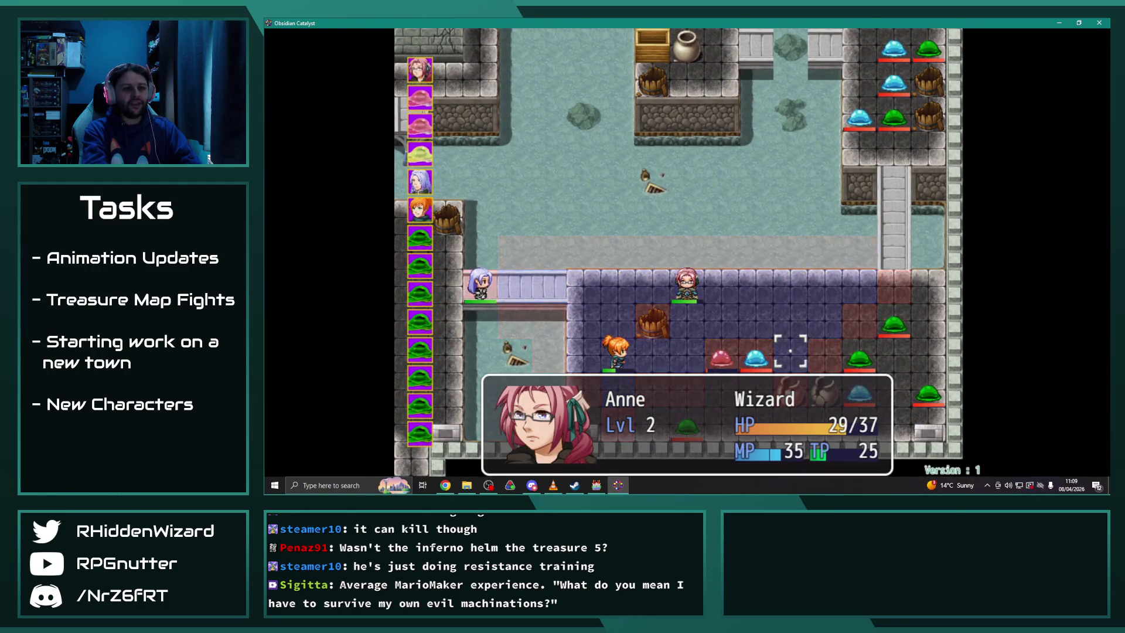
Have Anne cast Fulgur I at a slime
{"action": "key", "text": "Return"}
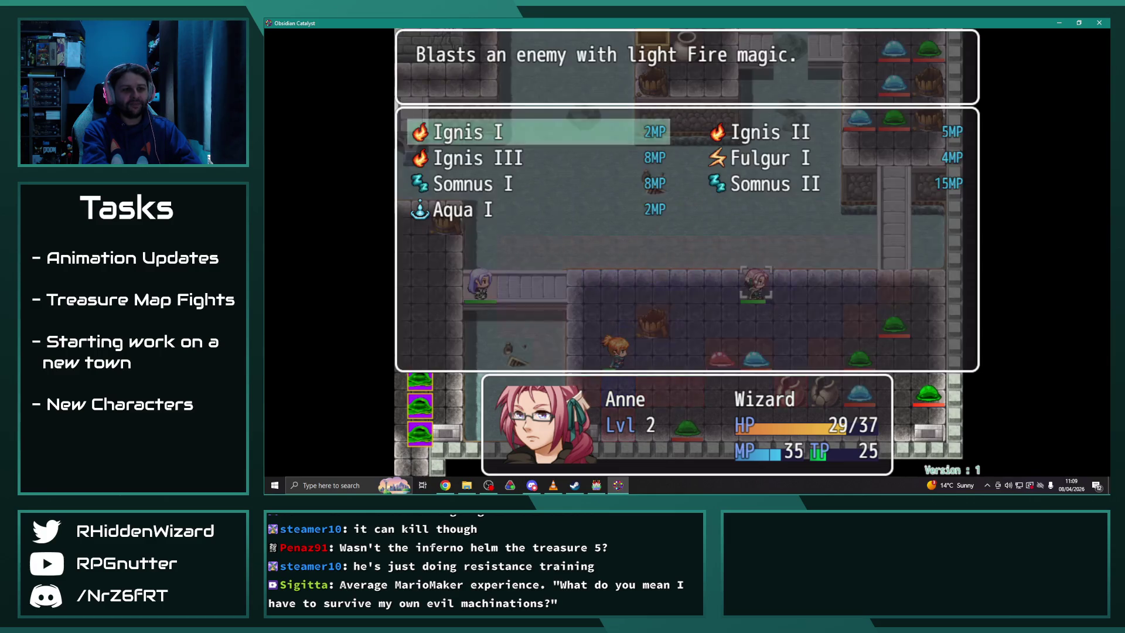
{"action": "key", "text": "Down"}
{"action": "key", "text": "Right"}
{"action": "key", "text": "Return"}
{"action": "key", "text": "Return"}
{"action": "key", "text": "Return"}
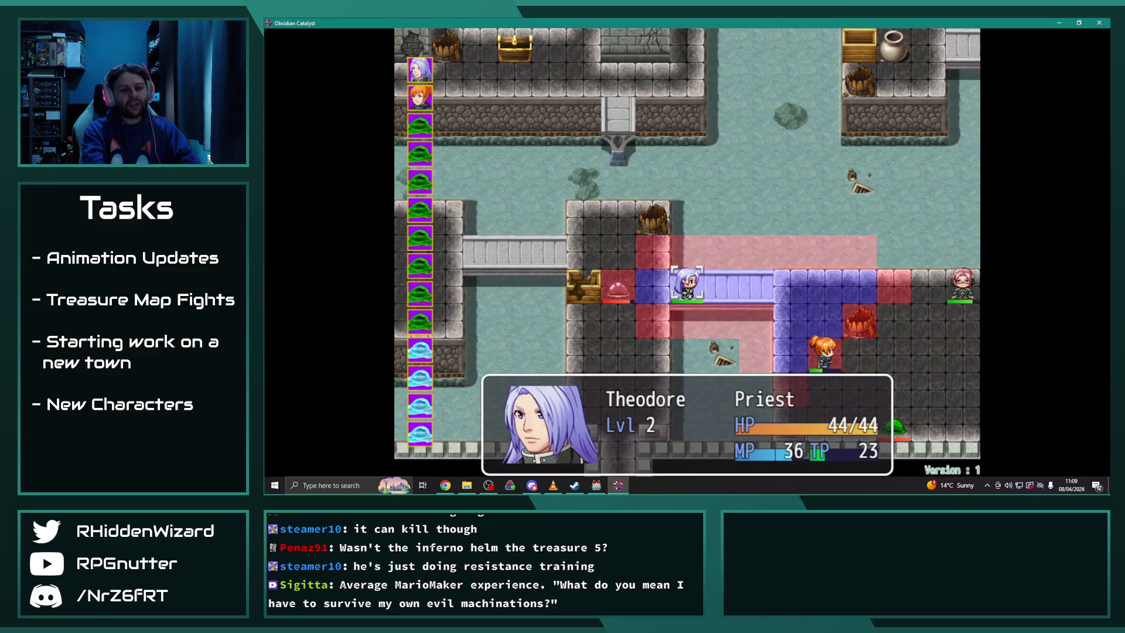
Move Theodore one tile right to heal Melanie with Heal I, then have Melanie attack the Ooze
{"action": "key", "text": "Right"}
{"action": "key", "text": "Right"}
{"action": "key", "text": "Right"}
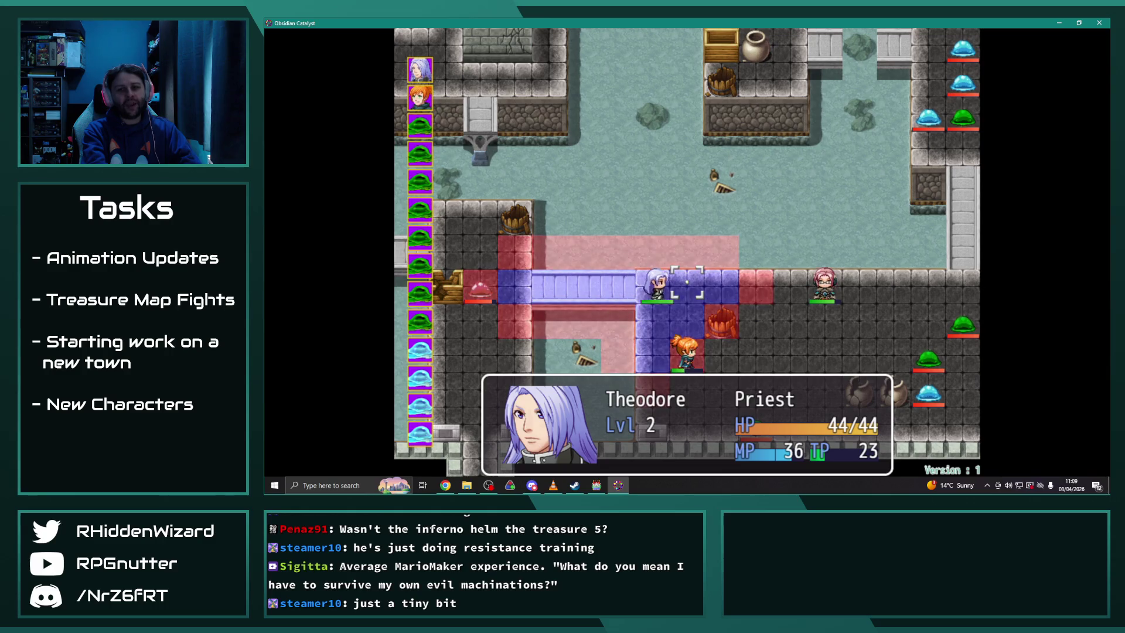
{"action": "key", "text": "Return"}
{"action": "key", "text": "Down"}
{"action": "key", "text": "Return"}
{"action": "key", "text": "Return"}
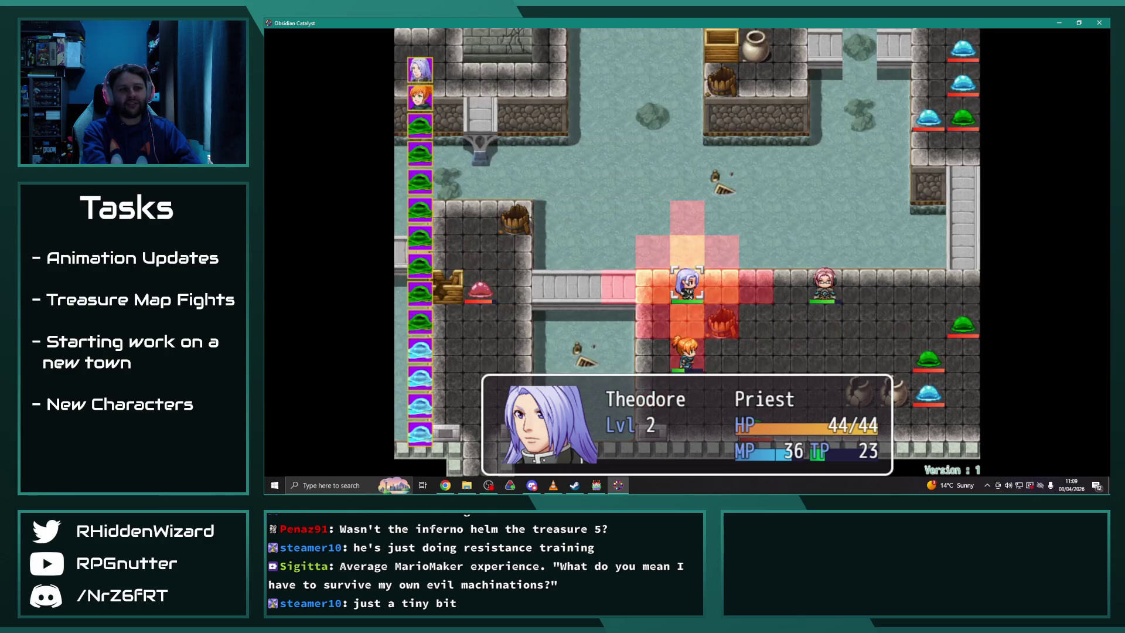
{"action": "key", "text": "Return"}
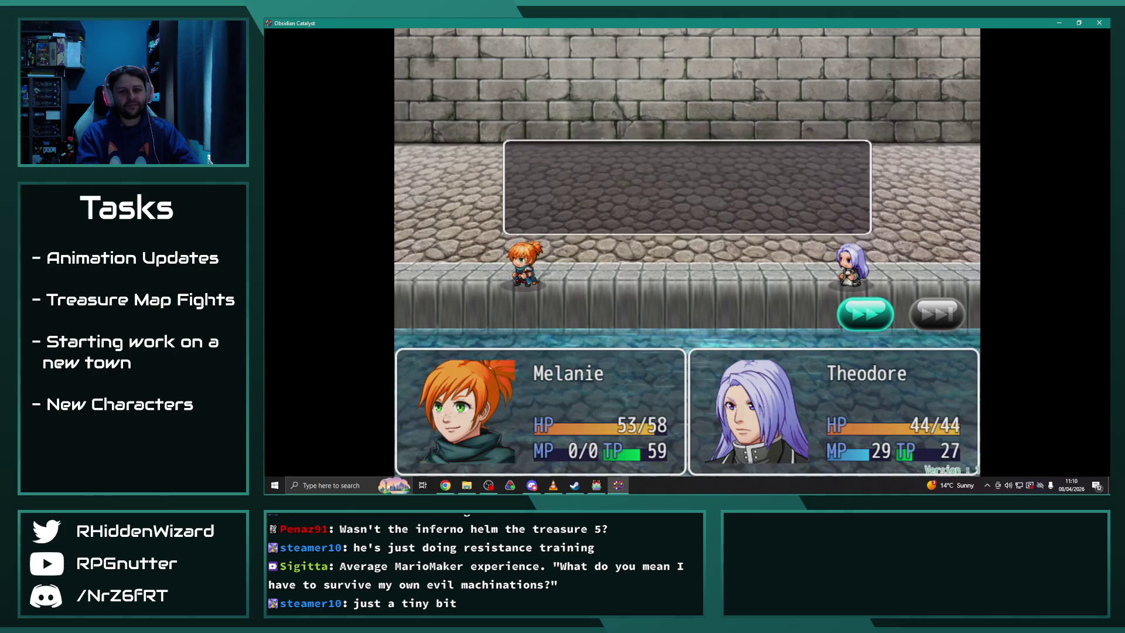
{"action": "key", "text": "Return"}
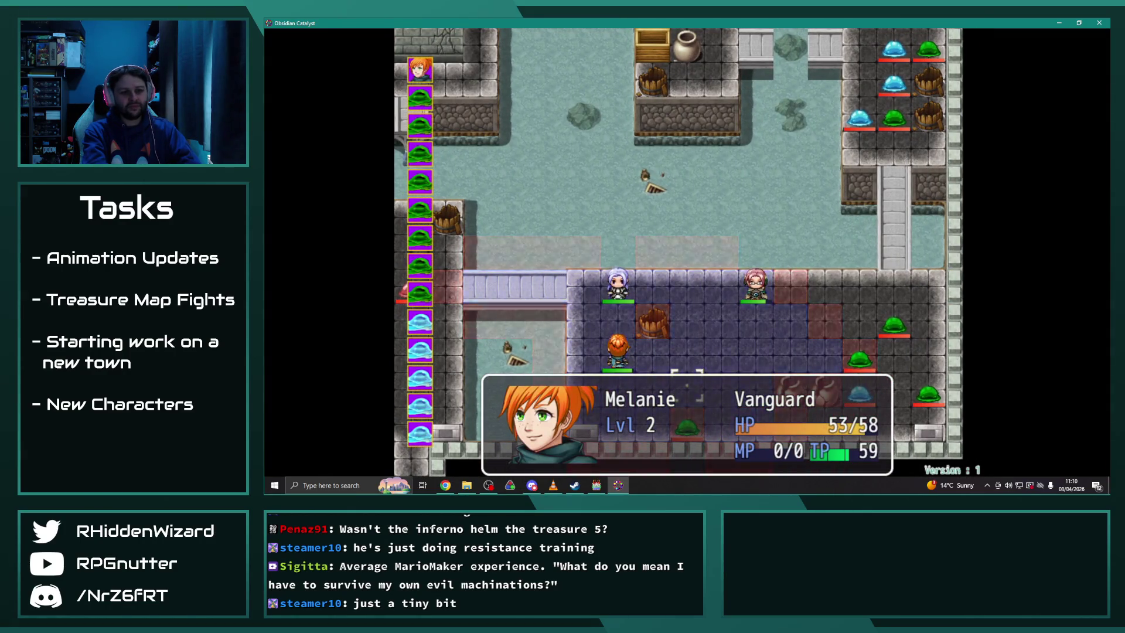
{"action": "key", "text": "Return"}
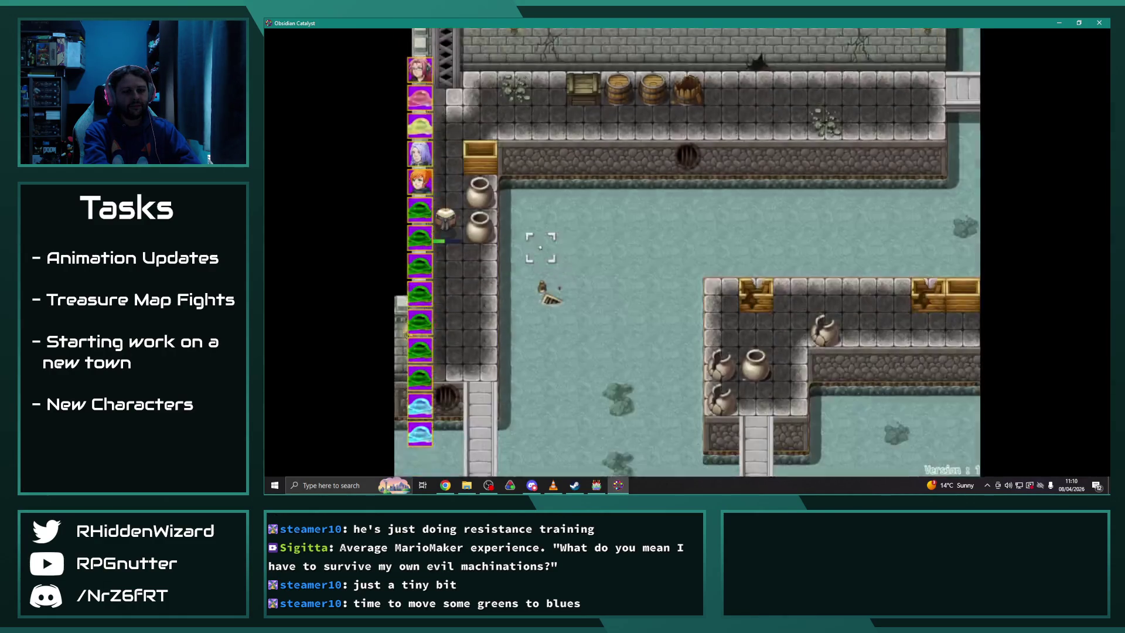
Preview Anne's Ignis III attack against the Ooze
{"action": "key", "text": "Return"}
{"action": "key", "text": "Right"}
{"action": "key", "text": "Right"}
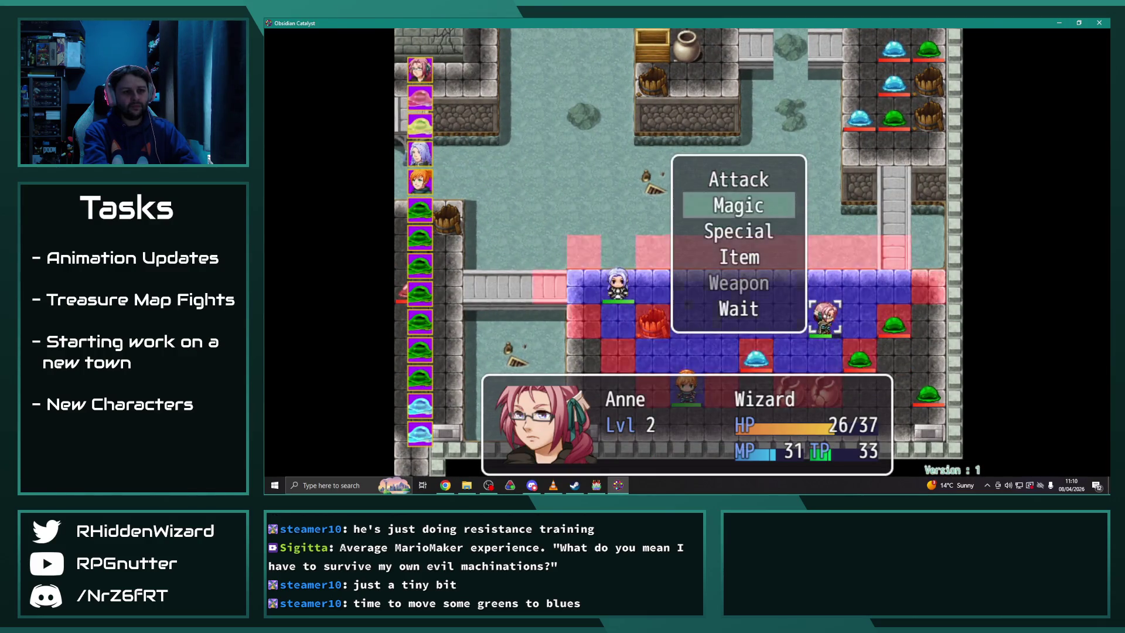
{"action": "key", "text": "Return"}
{"action": "key", "text": "Return"}
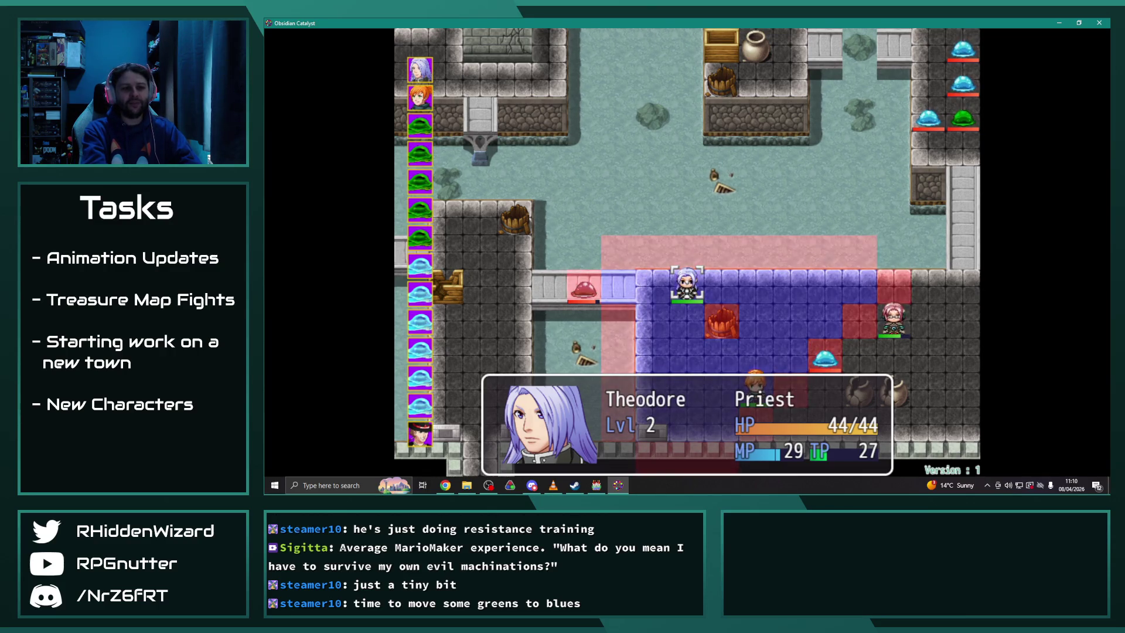
Try moving Theodore one tile left and browsing his special skills, then undo the move
{"action": "key", "text": "Return"}
{"action": "key", "text": "Down"}
{"action": "key", "text": "Escape"}
{"action": "key", "text": "Left"}
{"action": "key", "text": "Return"}
{"action": "key", "text": "Down"}
{"action": "key", "text": "Return"}
{"action": "key", "text": "Down"}
{"action": "key", "text": "Right"}
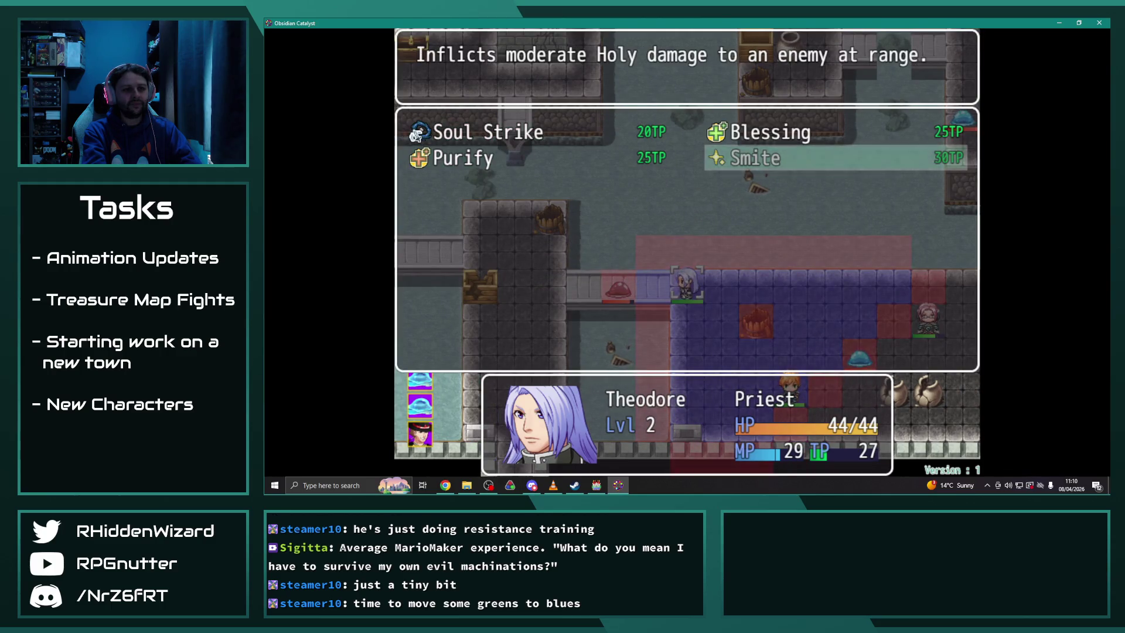
{"action": "key", "text": "Escape"}
{"action": "key", "text": "Escape"}
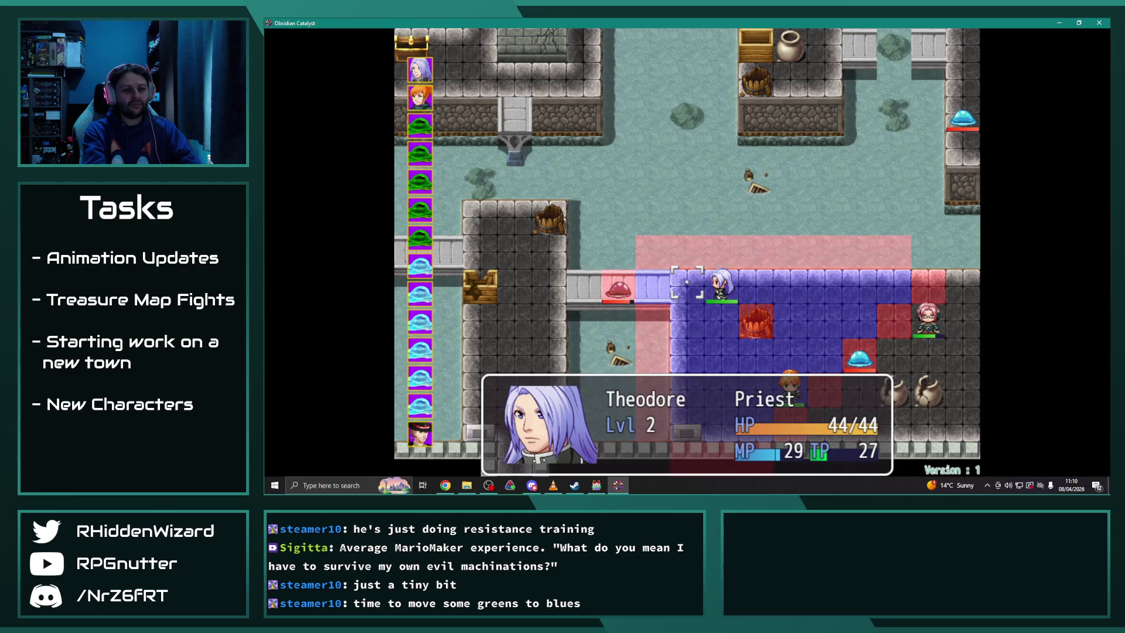
{"action": "key", "text": "Escape"}
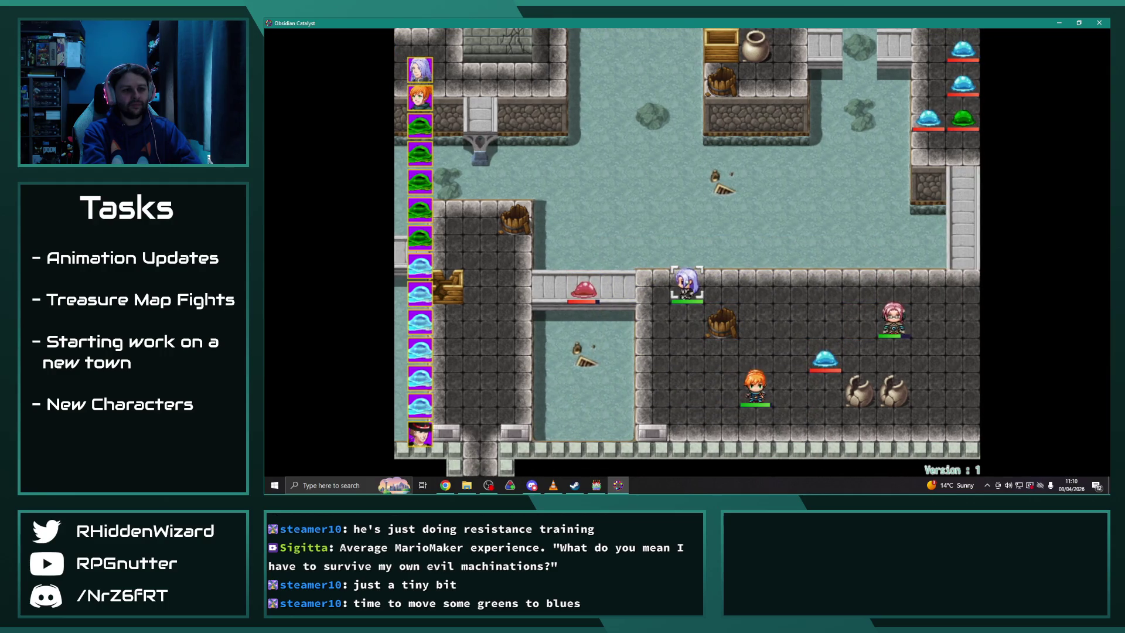
Move Theodore to a new tile and cast Aura I, revealing the Orichalcum pickup message
{"action": "key", "text": "Return"}
{"action": "key", "text": "Right"}
{"action": "key", "text": "Right"}
{"action": "key", "text": "Right"}
{"action": "key", "text": "Right"}
{"action": "key", "text": "Down"}
{"action": "key", "text": "Return"}
{"action": "key", "text": "Down"}
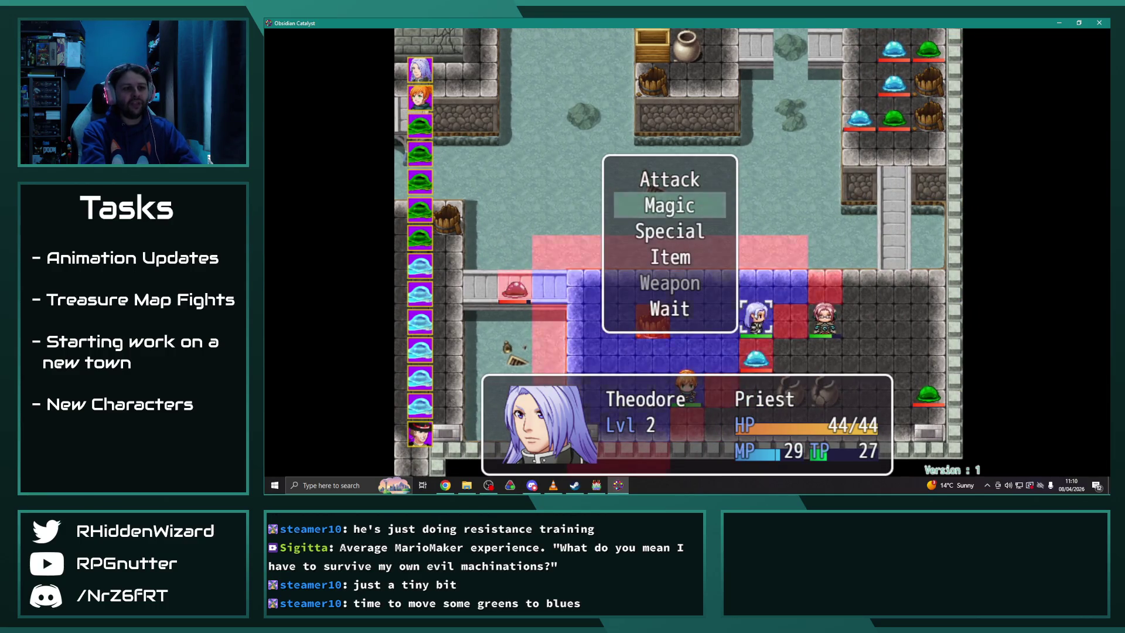
{"action": "key", "text": "Return"}
{"action": "key", "text": "Down"}
{"action": "key", "text": "Down"}
{"action": "key", "text": "Up"}
{"action": "key", "text": "Return"}
{"action": "key", "text": "Return"}
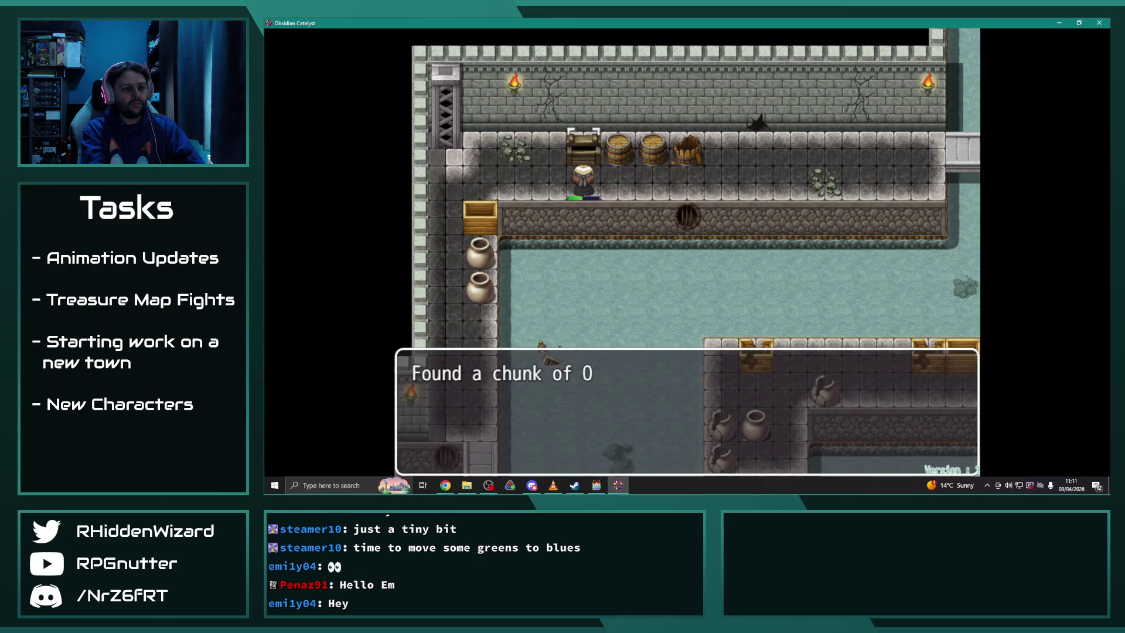
Dismiss the Orichalcum message, move Anne and use Channel, raising her TP to 39
{"action": "key", "text": "Return"}
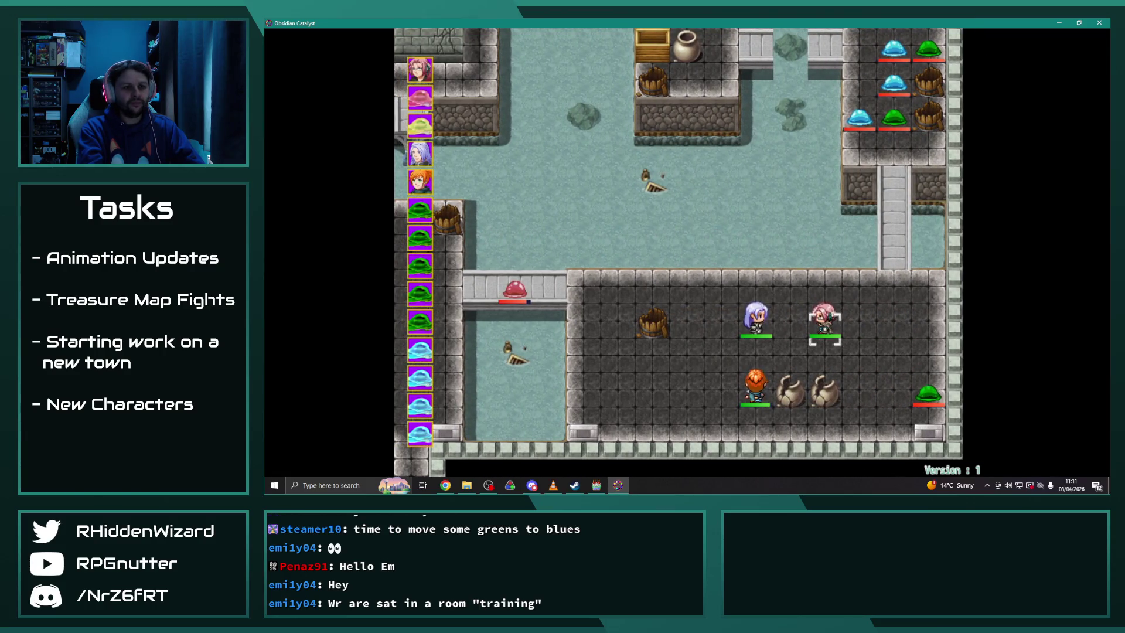
{"action": "key", "text": "Return"}
{"action": "key", "text": "Right"}
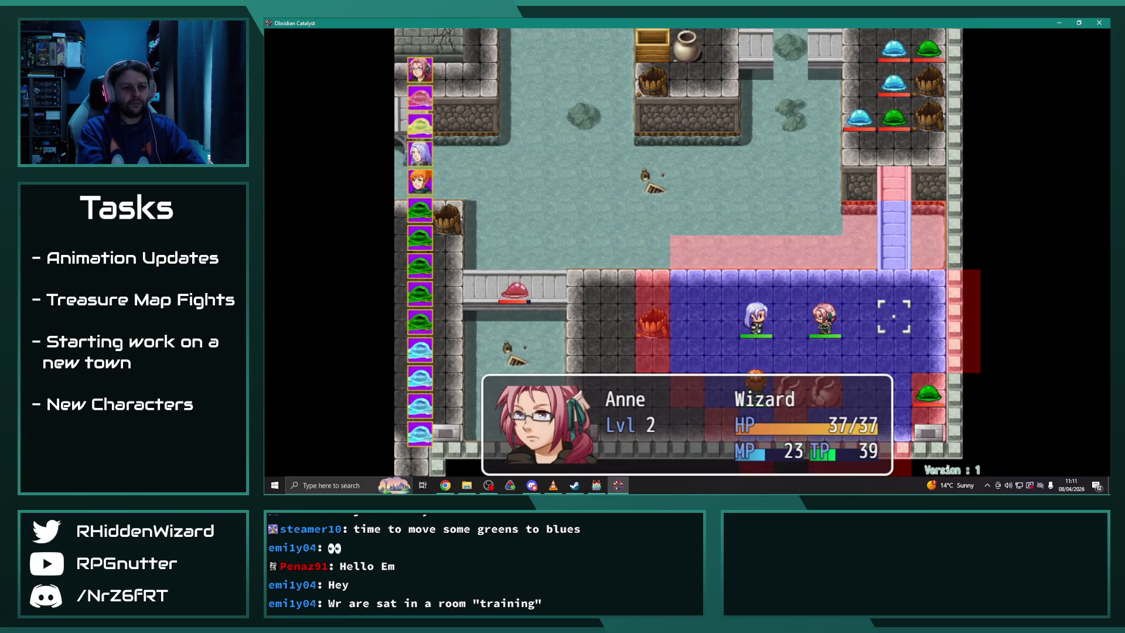
{"action": "key", "text": "Down"}
{"action": "key", "text": "Return"}
{"action": "key", "text": "Return"}
{"action": "key", "text": "Return"}
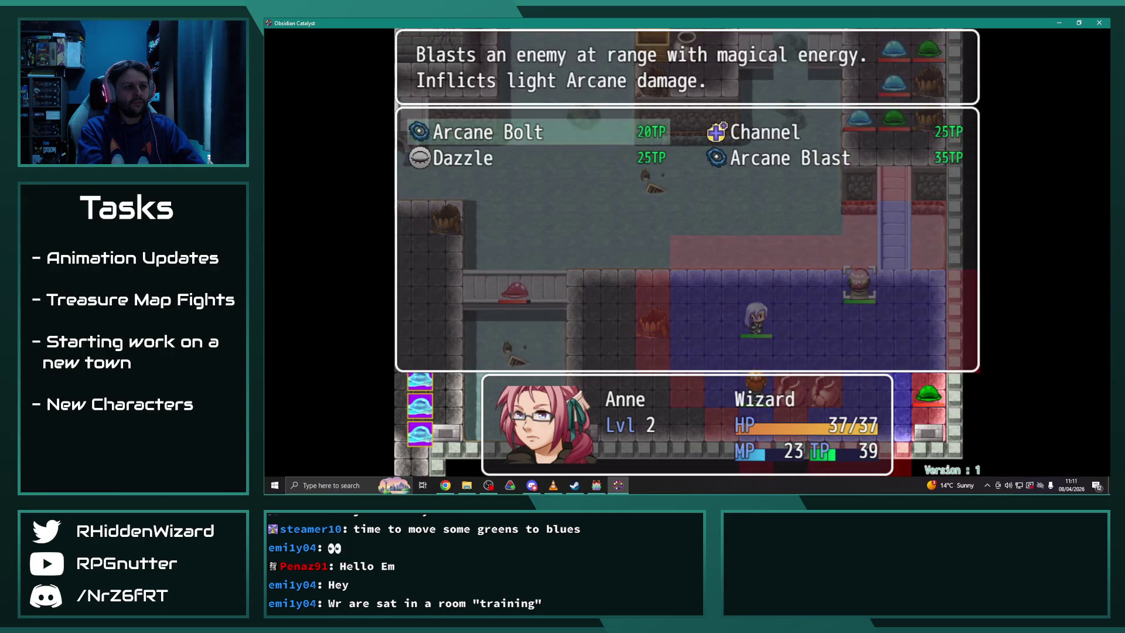
{"action": "key", "text": "Down"}
{"action": "key", "text": "Right"}
{"action": "key", "text": "Up"}
{"action": "key", "text": "Return"}
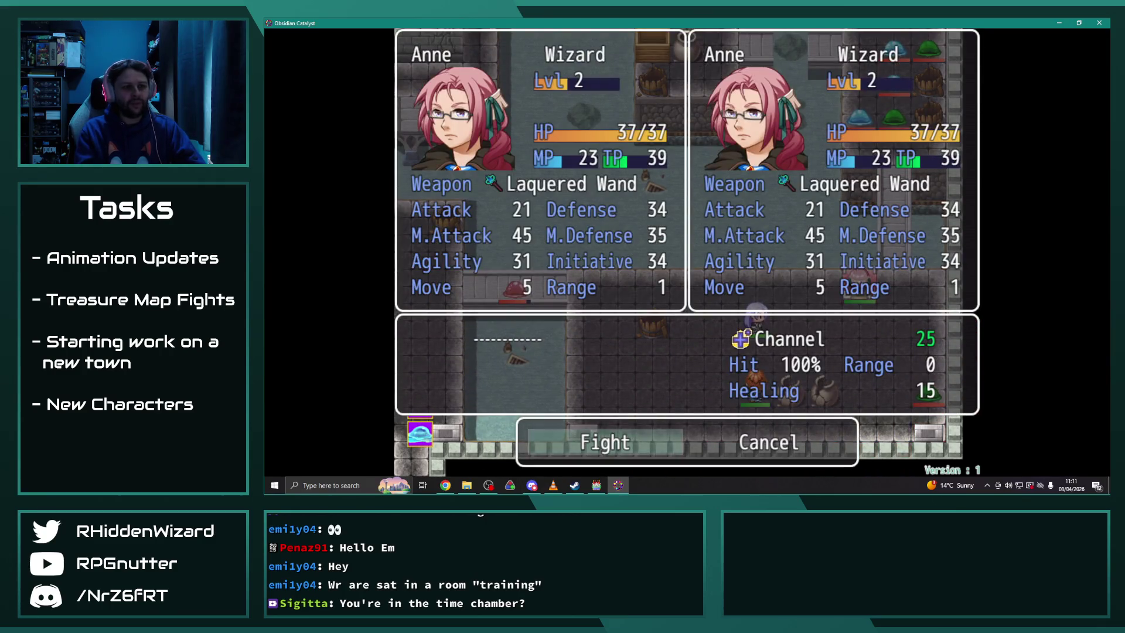
{"action": "key", "text": "Return"}
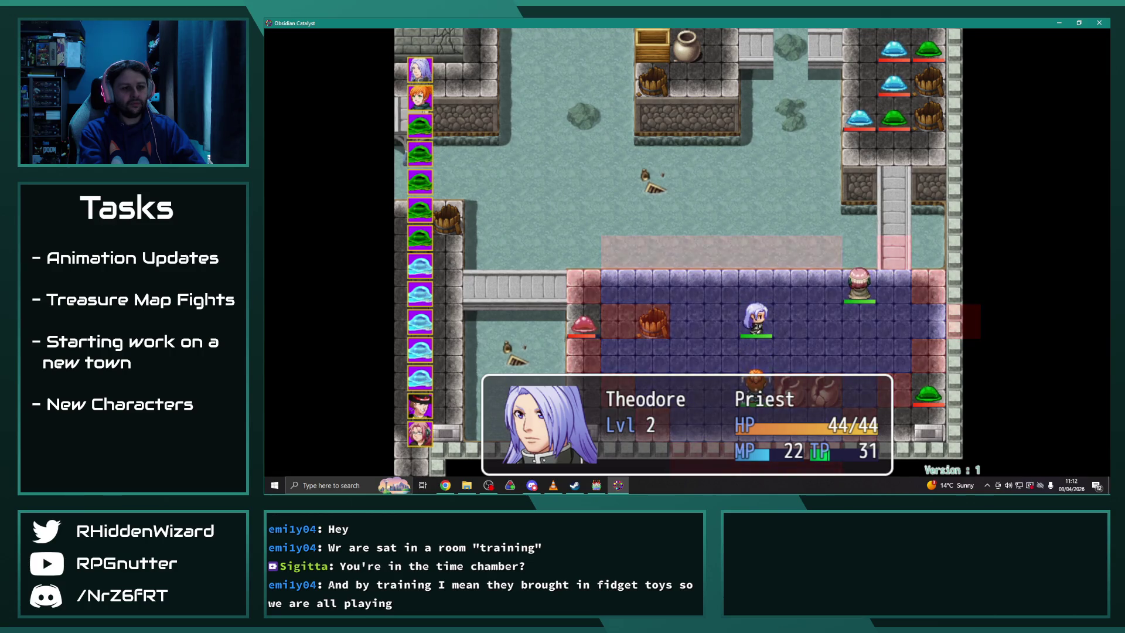
Move Theodore beside the pink Globule and aim Smite at it for a forecast
{"action": "key", "text": "Left"}
{"action": "key", "text": "Left"}
{"action": "key", "text": "Left"}
{"action": "key", "text": "Up"}
{"action": "key", "text": "Return"}
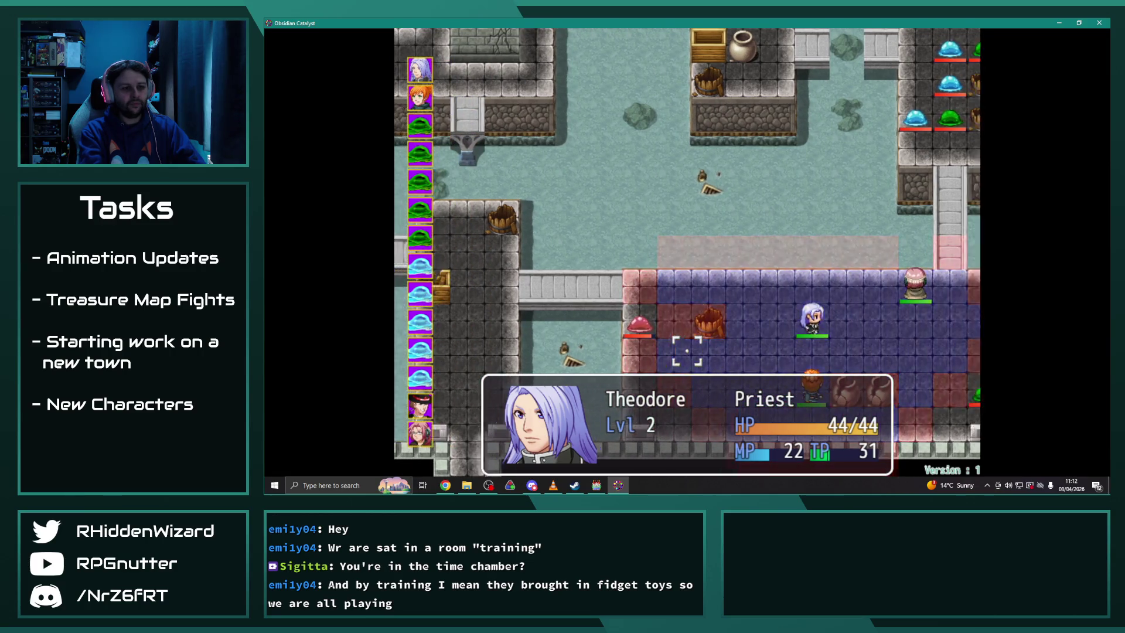
{"action": "key", "text": "Down"}
{"action": "key", "text": "Return"}
{"action": "key", "text": "Down"}
{"action": "key", "text": "Right"}
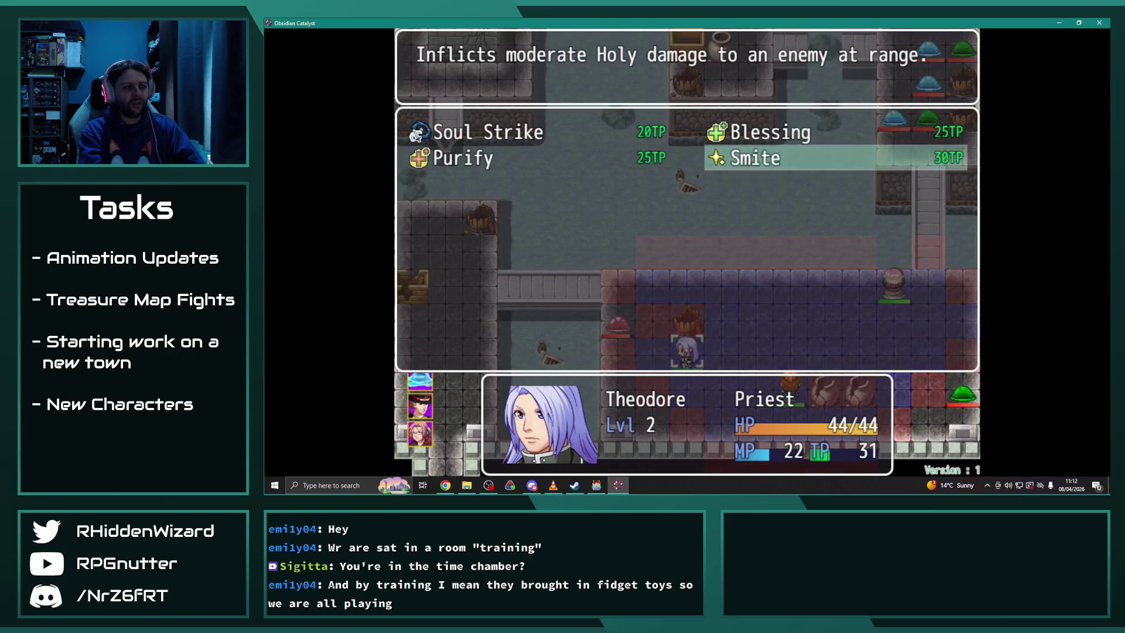
{"action": "key", "text": "Return"}
{"action": "key", "text": "Left"}
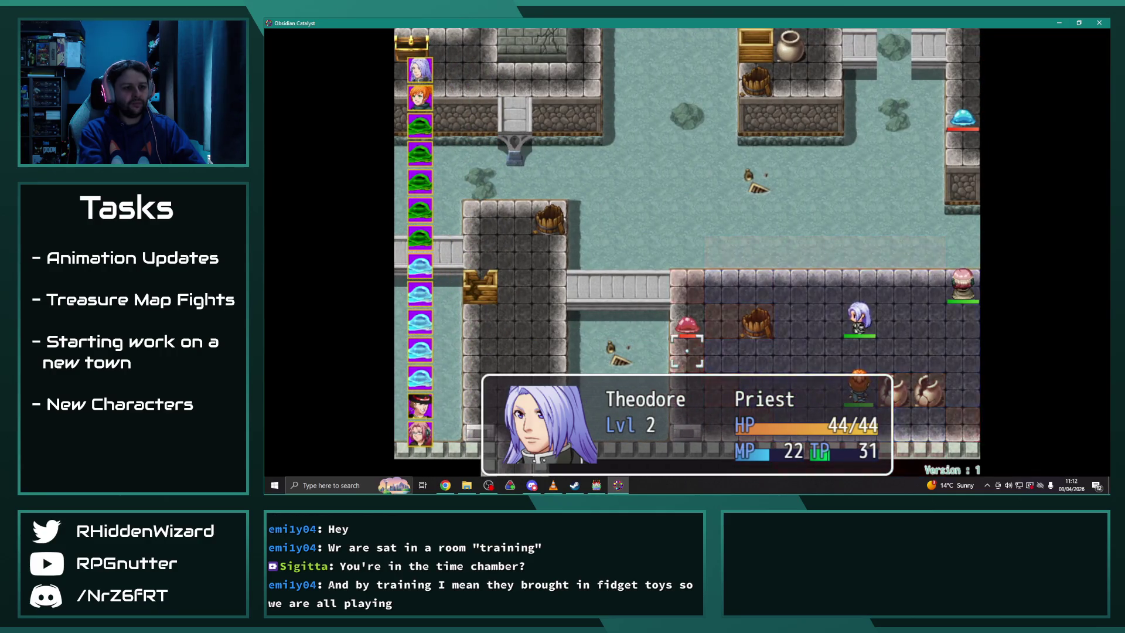
{"action": "key", "text": "Right"}
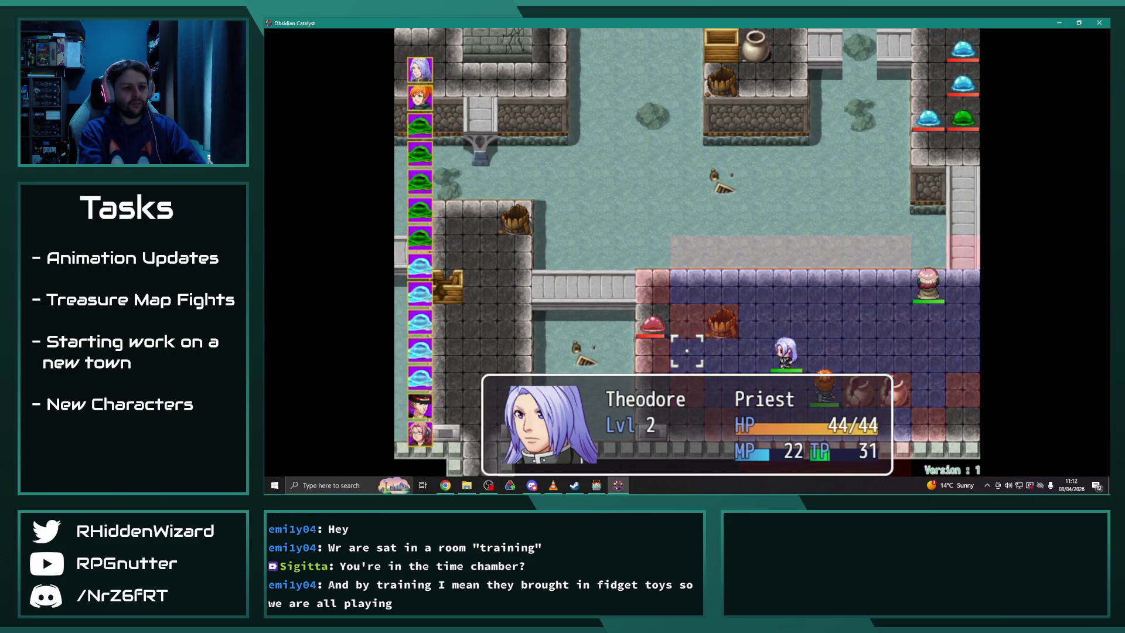
{"action": "key", "text": "Return"}
{"action": "key", "text": "Return"}
{"action": "key", "text": "Down"}
{"action": "key", "text": "Return"}
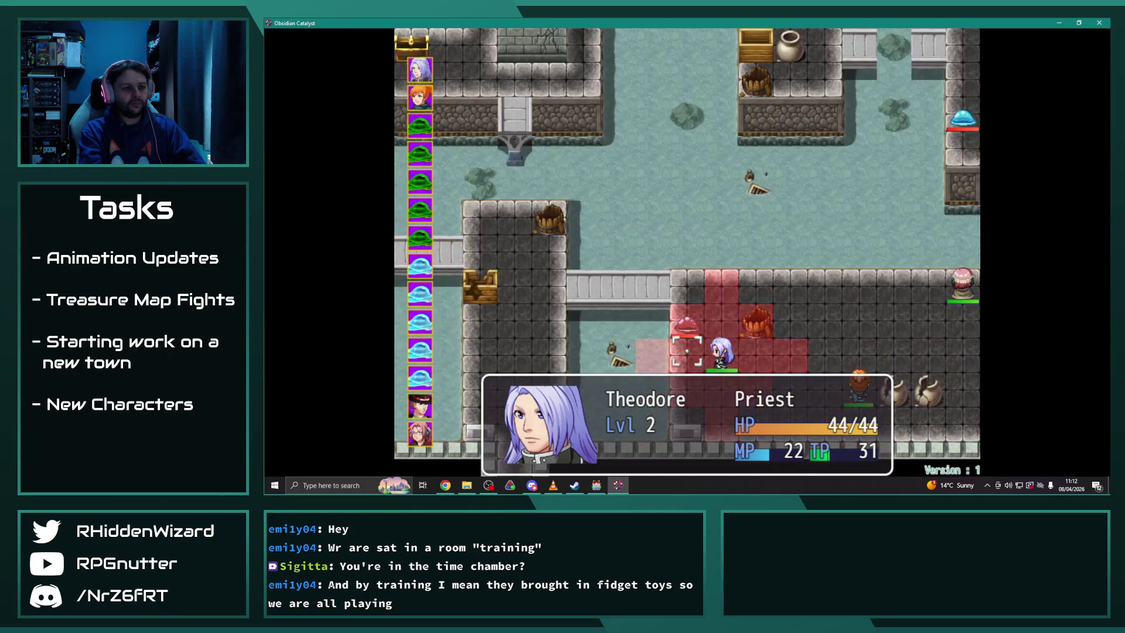
{"action": "key", "text": "Return"}
{"action": "key", "text": "Return"}
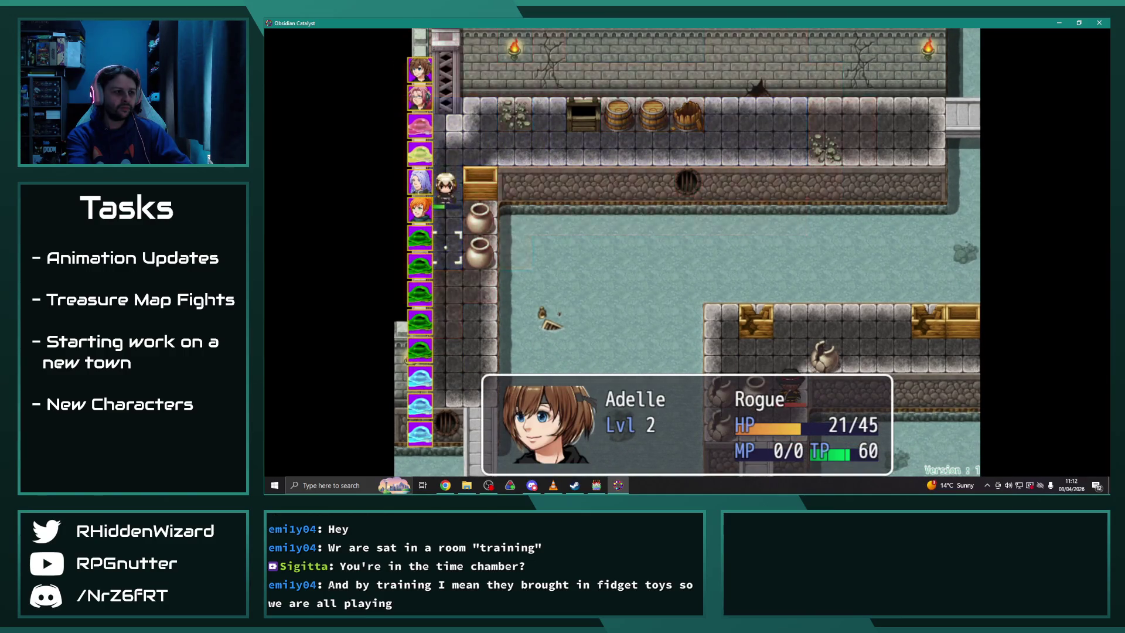
Move Adelle and use her Special skill Dash to start the fight
{"action": "key", "text": "Return"}
{"action": "key", "text": "Return"}
{"action": "key", "text": "Down"}
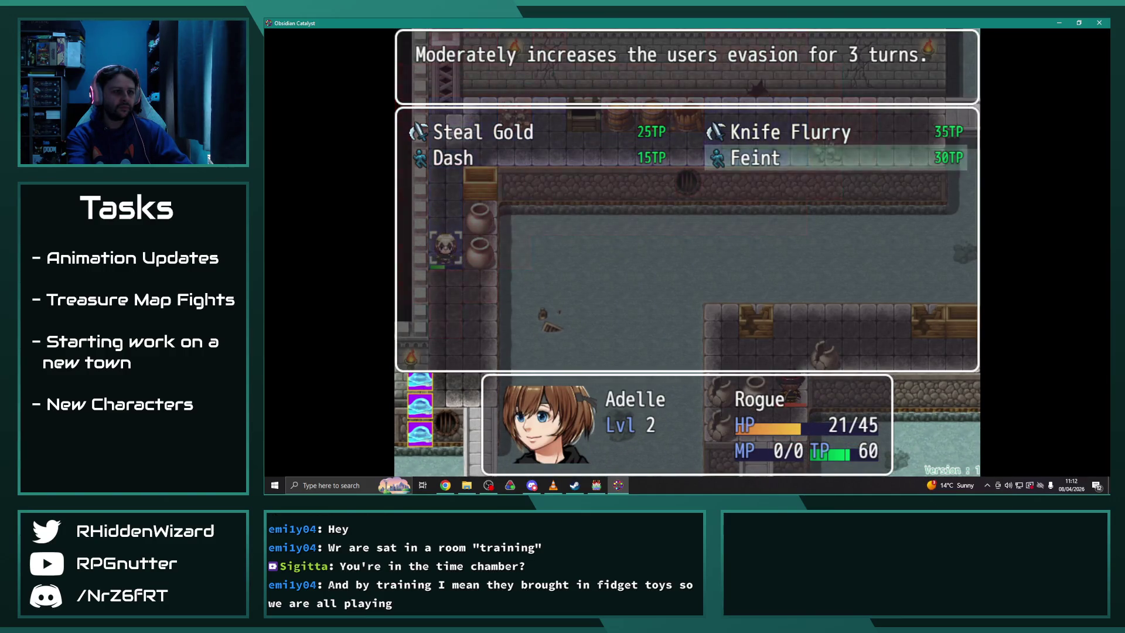
{"action": "key", "text": "Return"}
{"action": "key", "text": "Return"}
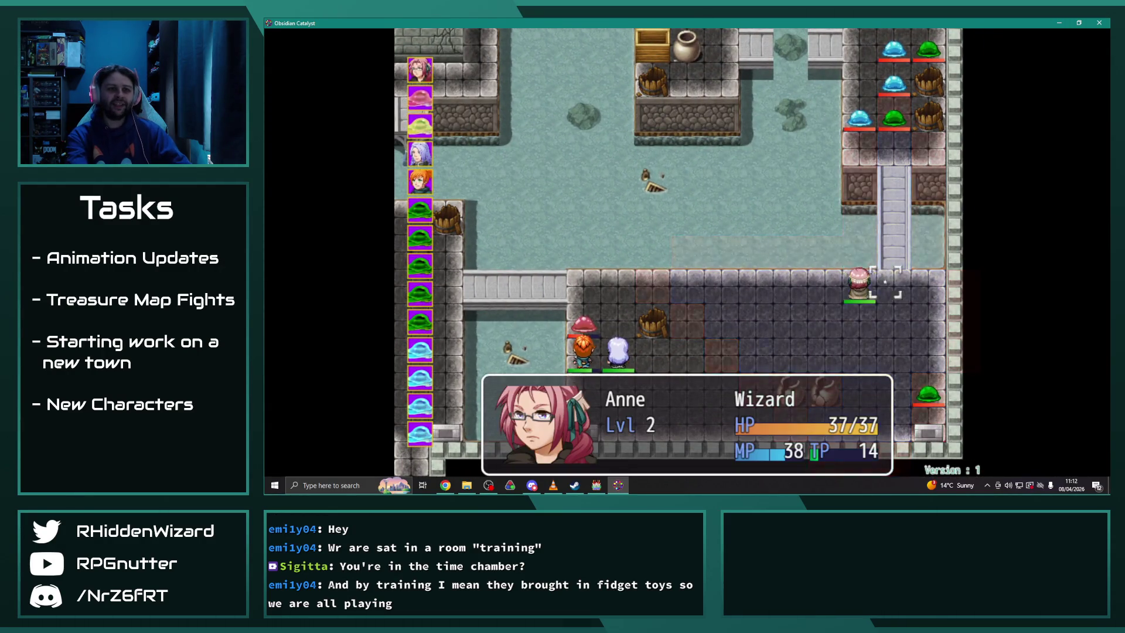
Have Anne defeat the Ooze with Ignis III, earning 120 EXP and 110 Gold
{"action": "key", "text": "Return"}
{"action": "key", "text": "Down"}
{"action": "key", "text": "Return"}
{"action": "key", "text": "Return"}
{"action": "key", "text": "Return"}
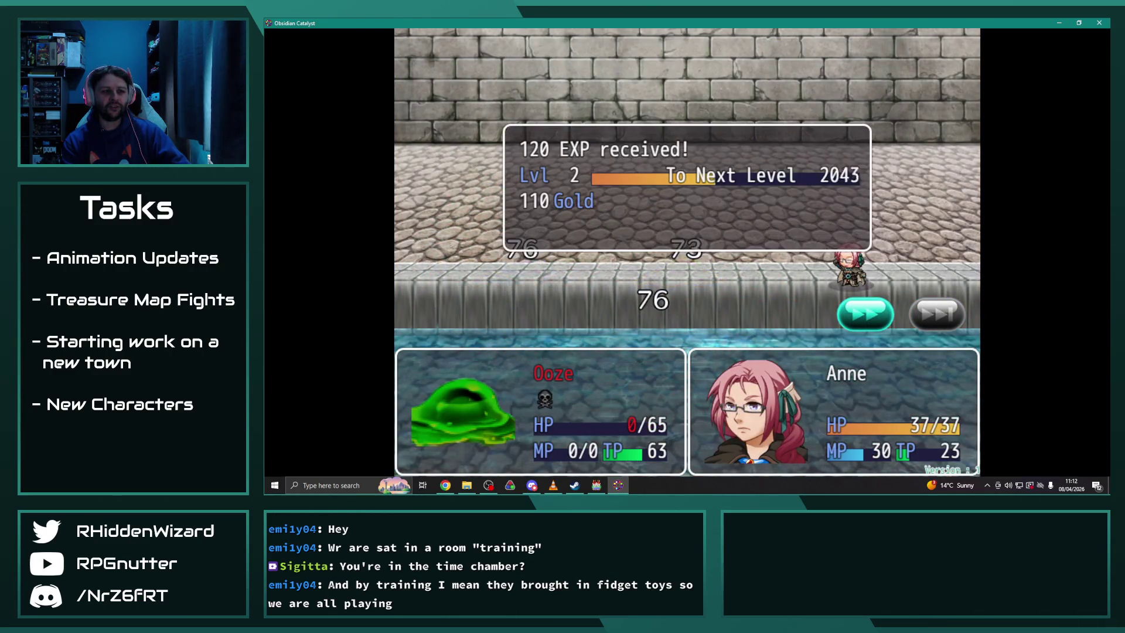
{"action": "key", "text": "Return"}
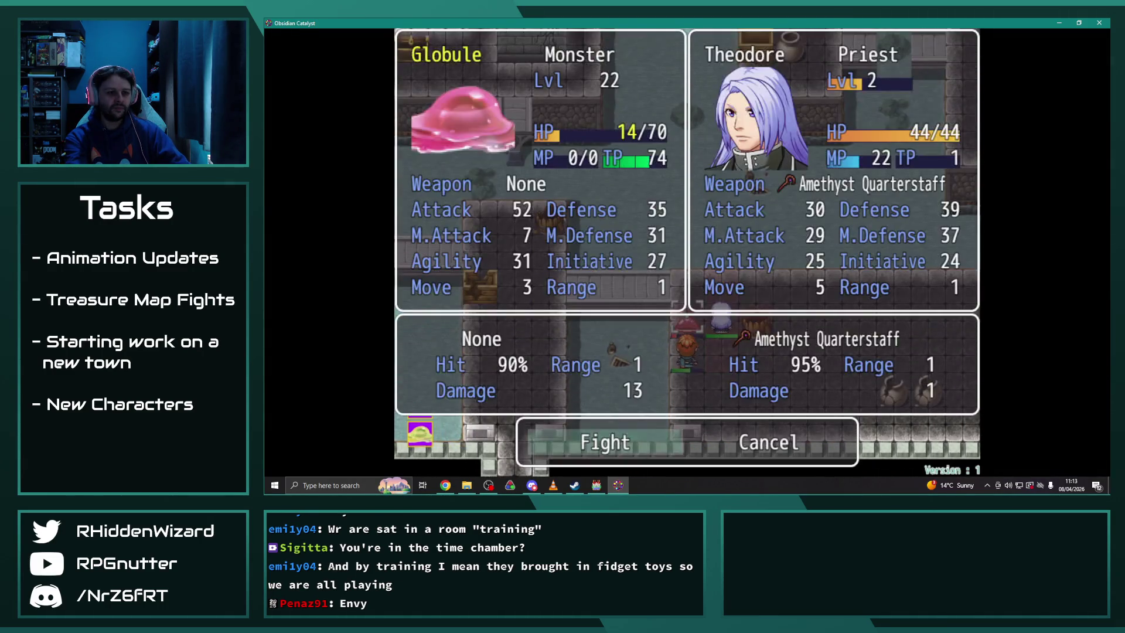
Have Theodore cast Heal I on an ally and Melanie fight the Globule
{"action": "key", "text": "Return"}
{"action": "key", "text": "Down"}
{"action": "key", "text": "Return"}
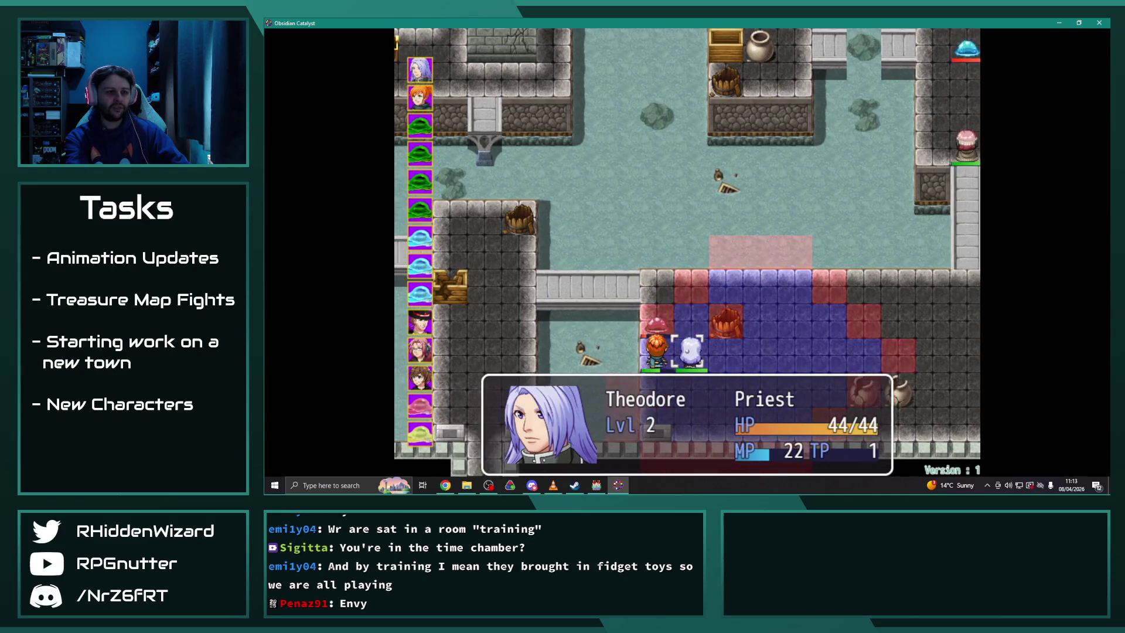
{"action": "key", "text": "Down"}
{"action": "key", "text": "Return"}
{"action": "key", "text": "Return"}
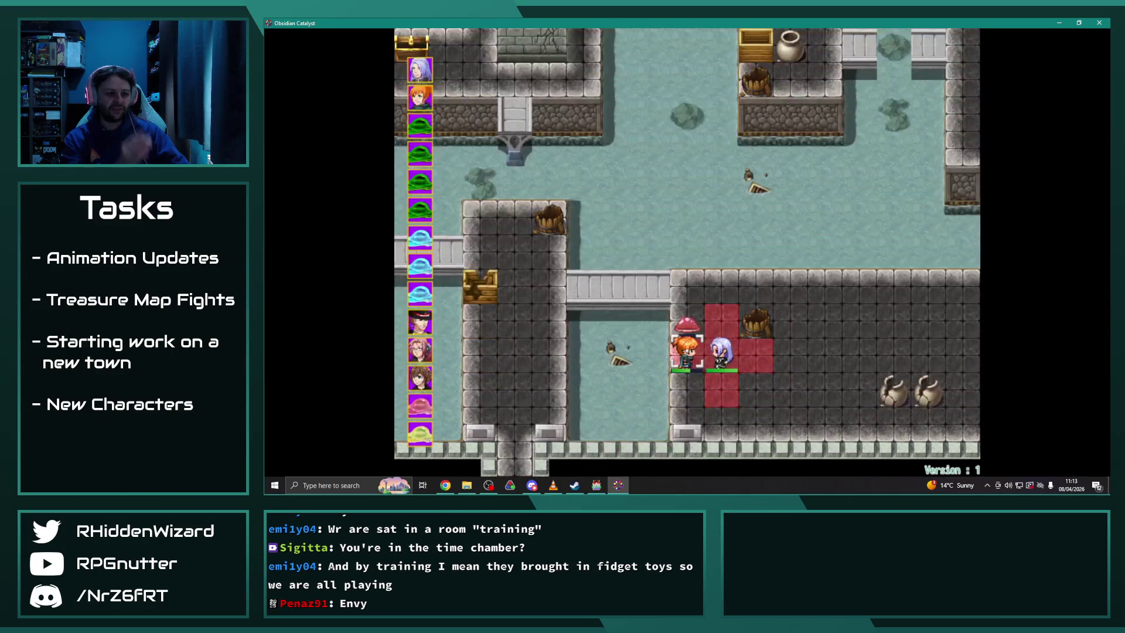
{"action": "key", "text": "Return"}
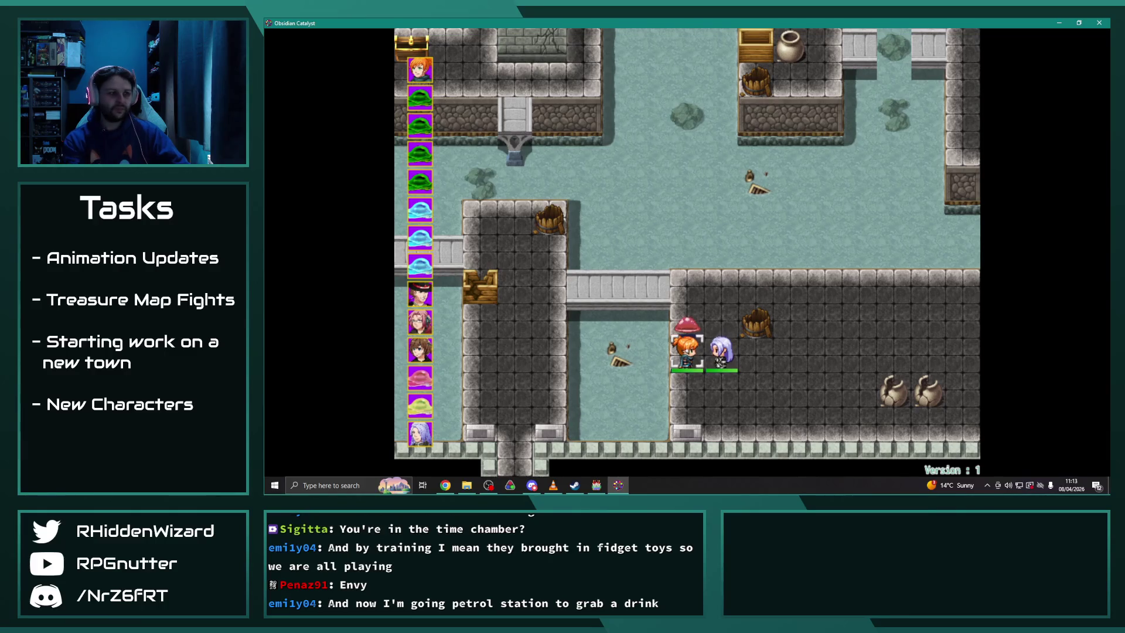
{"action": "key", "text": "Return"}
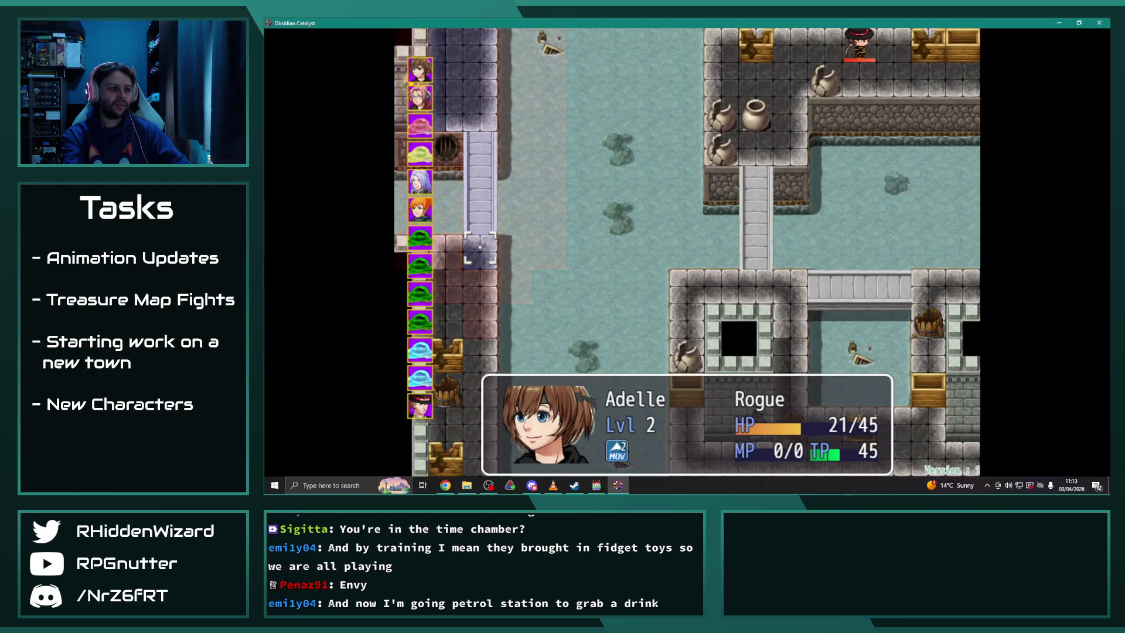
{"action": "key", "text": "Return"}
{"action": "key", "text": "Return"}
{"action": "key", "text": "Return"}
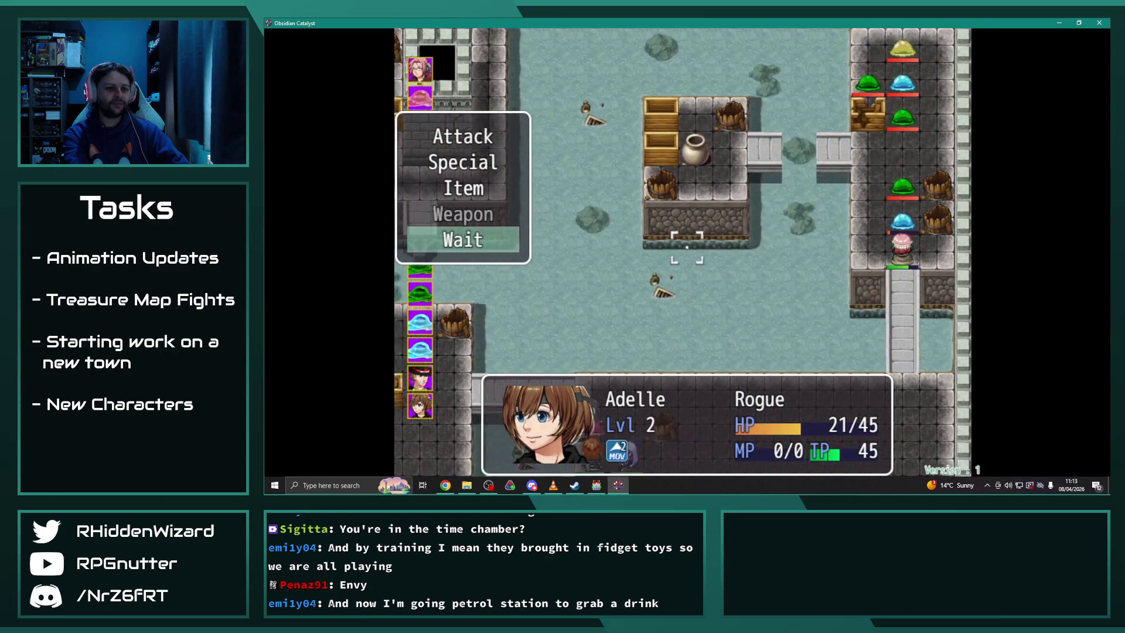
End Adelle's turn and have Anne attack the slime for a victory
{"action": "key", "text": "Return"}
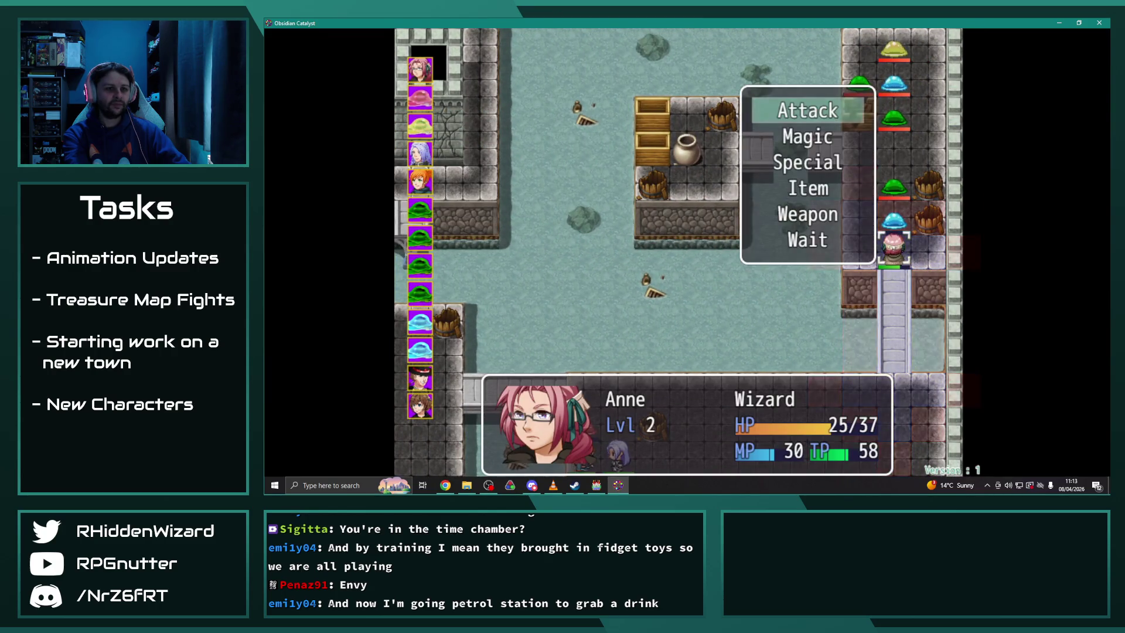
{"action": "key", "text": "Return"}
{"action": "key", "text": "Return"}
{"action": "key", "text": "Return"}
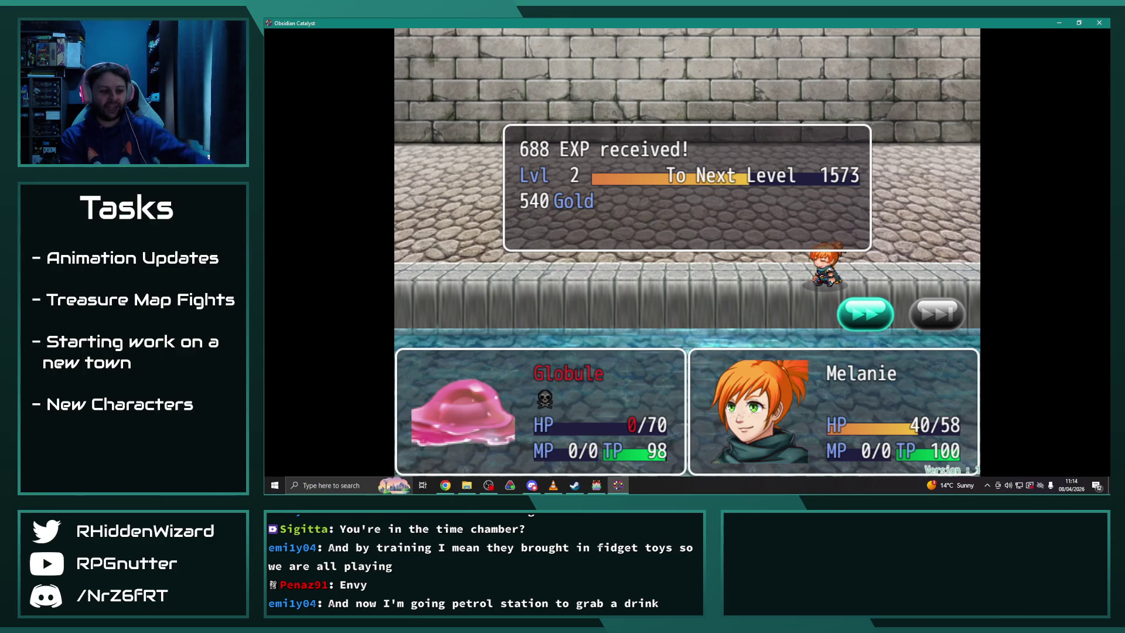
{"action": "key", "text": "Return"}
Move Theodore right and Melanie up, ending both turns to start the enemy phase
{"action": "key", "text": "Right"}
{"action": "key", "text": "Right"}
{"action": "key", "text": "Right"}
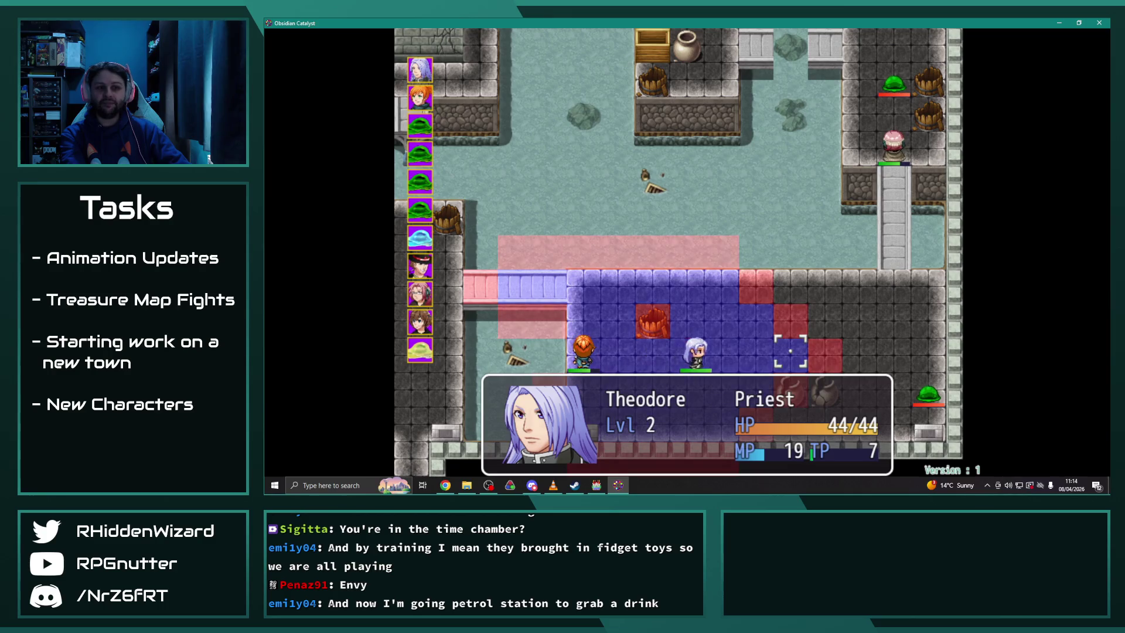
{"action": "key", "text": "Return"}
{"action": "key", "text": "Up"}
{"action": "key", "text": "Return"}
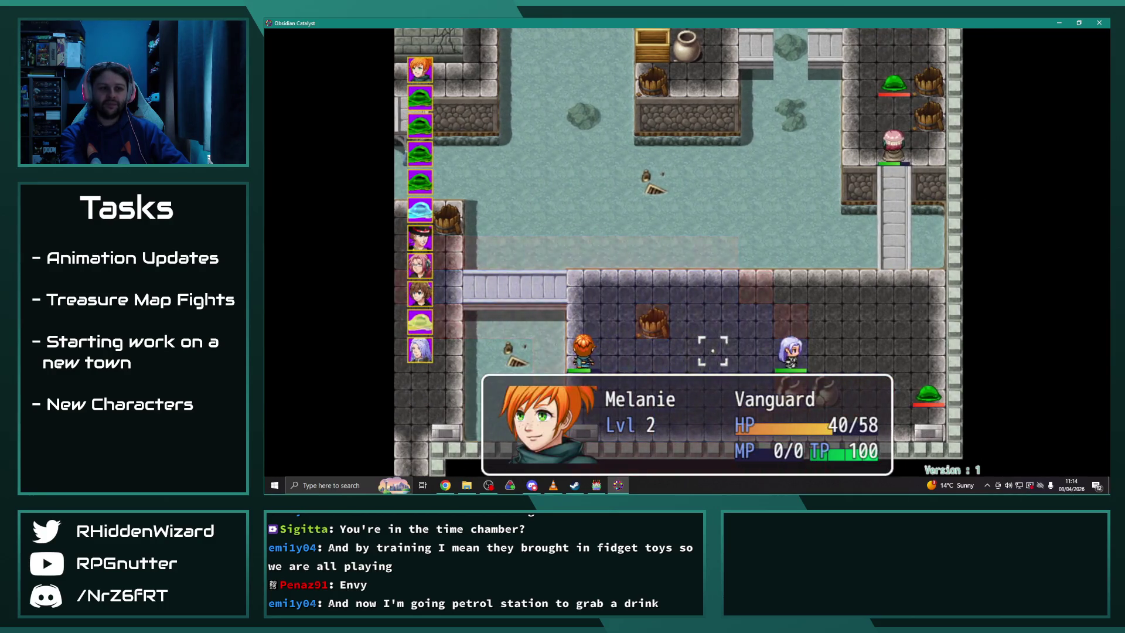
{"action": "key", "text": "Up"}
{"action": "key", "text": "Right"}
{"action": "key", "text": "Return"}
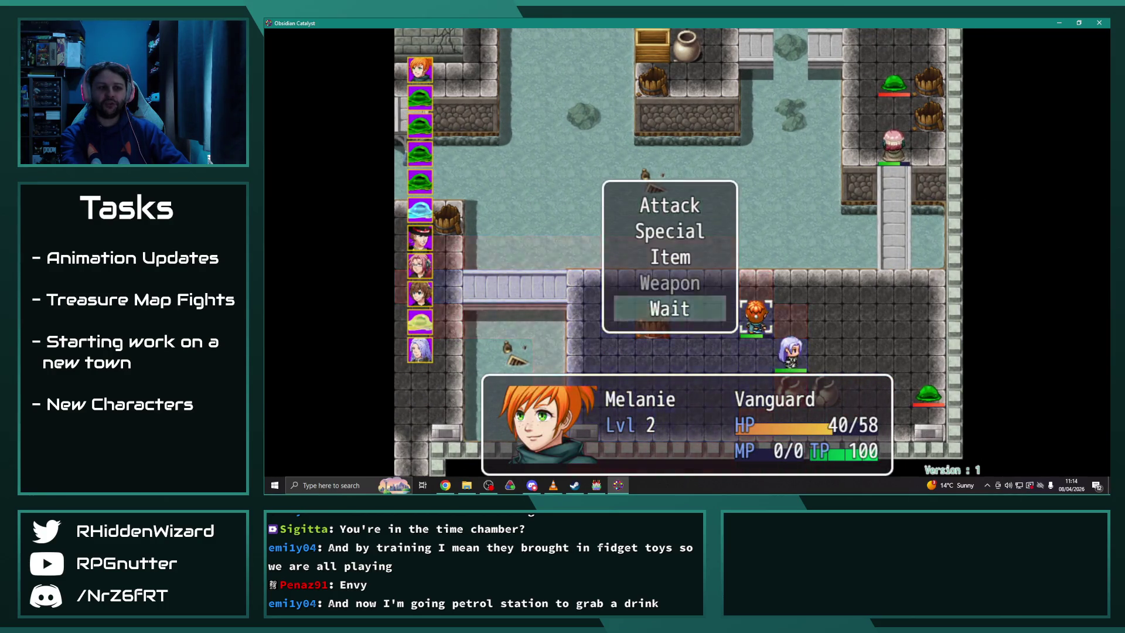
{"action": "key", "text": "Return"}
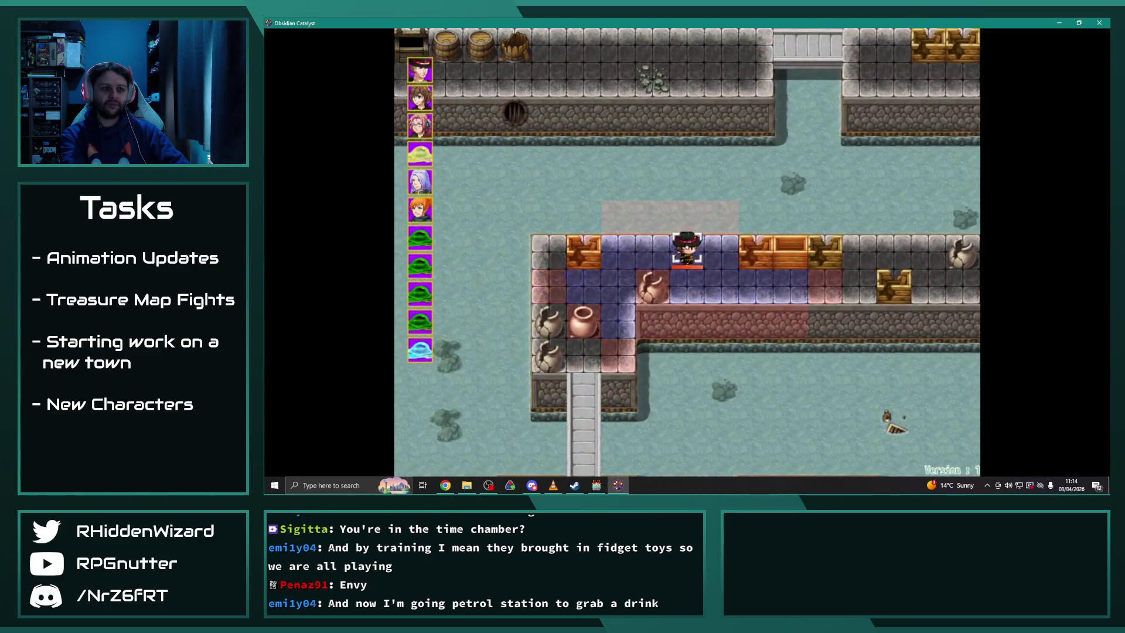
Move Adelle and Search the spot, finding a chunk of Mithril
{"action": "key", "text": "Return"}
{"action": "key", "text": "Down"}
{"action": "key", "text": "Down"}
{"action": "key", "text": "Down"}
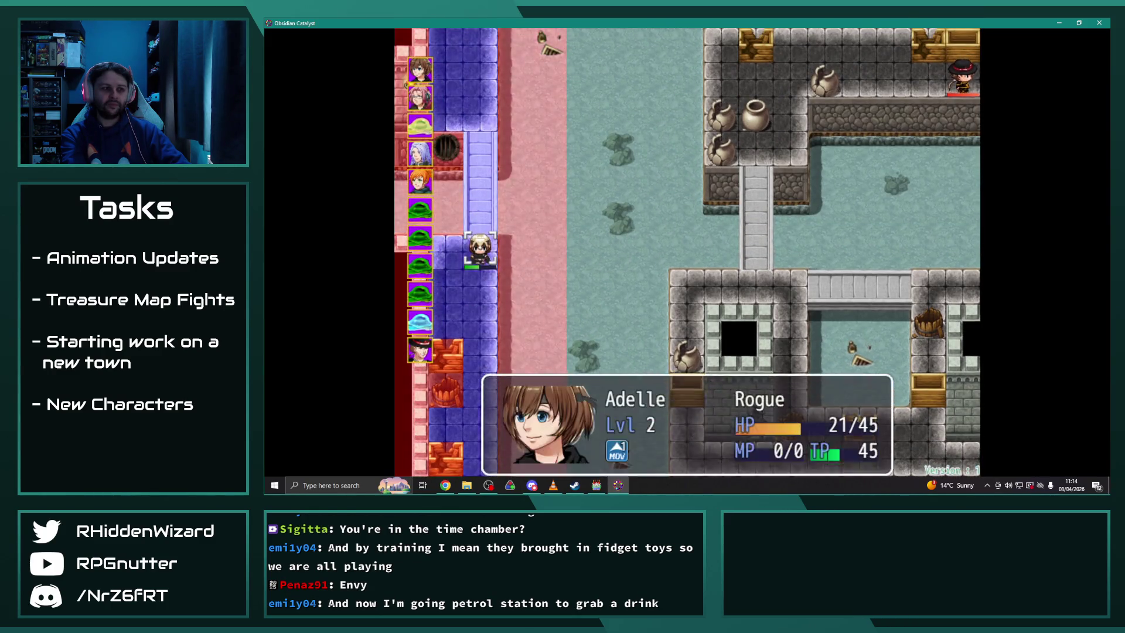
{"action": "key", "text": "Return"}
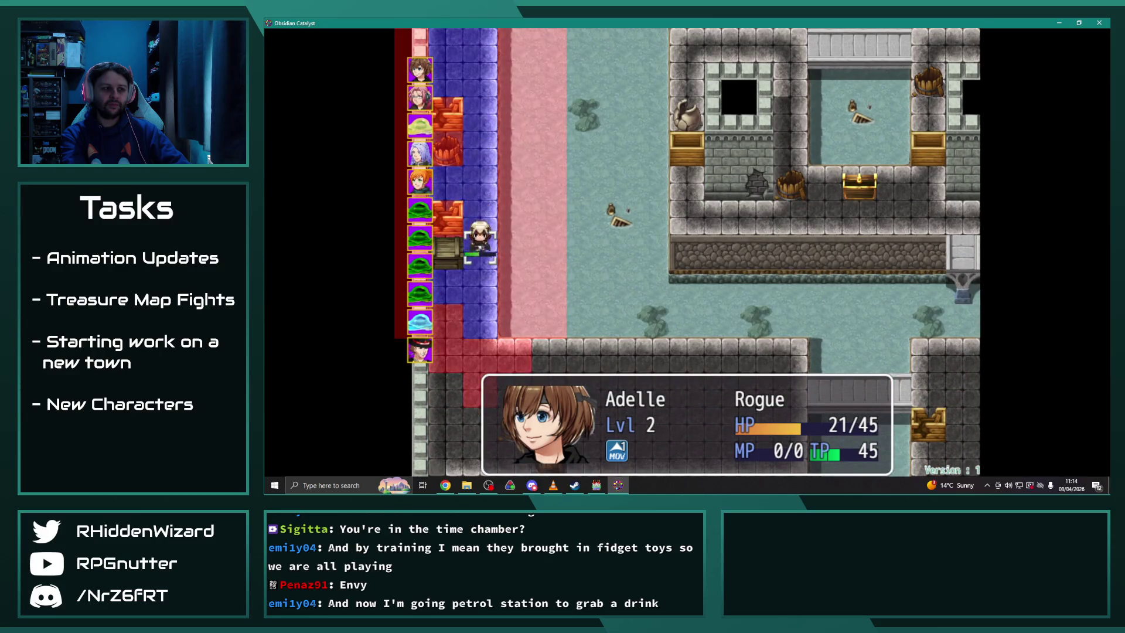
{"action": "key", "text": "Return"}
{"action": "key", "text": "Return"}
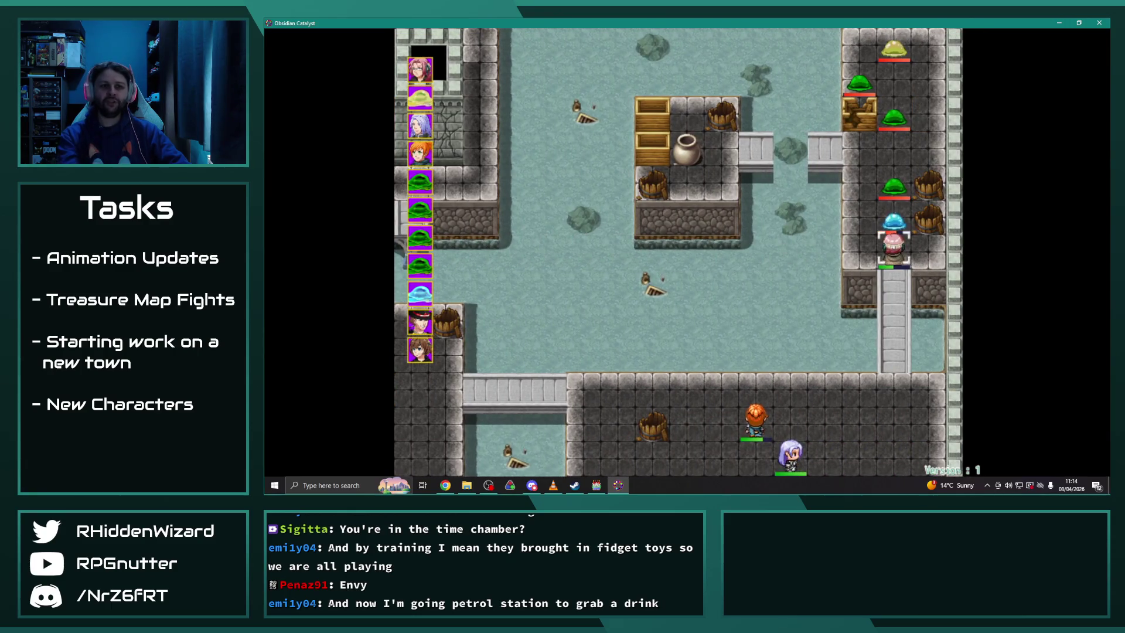
Have Anne cast Ignis III on the 65/65 Ooze
{"action": "key", "text": "Down"}
{"action": "key", "text": "Return"}
{"action": "key", "text": "Down"}
{"action": "key", "text": "Return"}
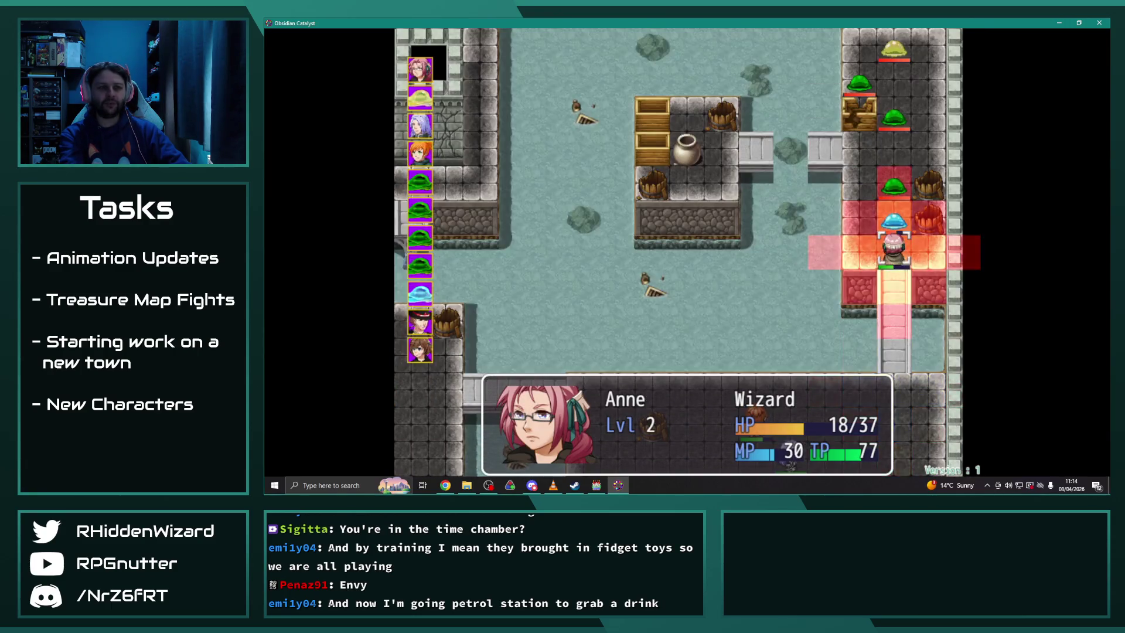
{"action": "key", "text": "Return"}
{"action": "key", "text": "Return"}
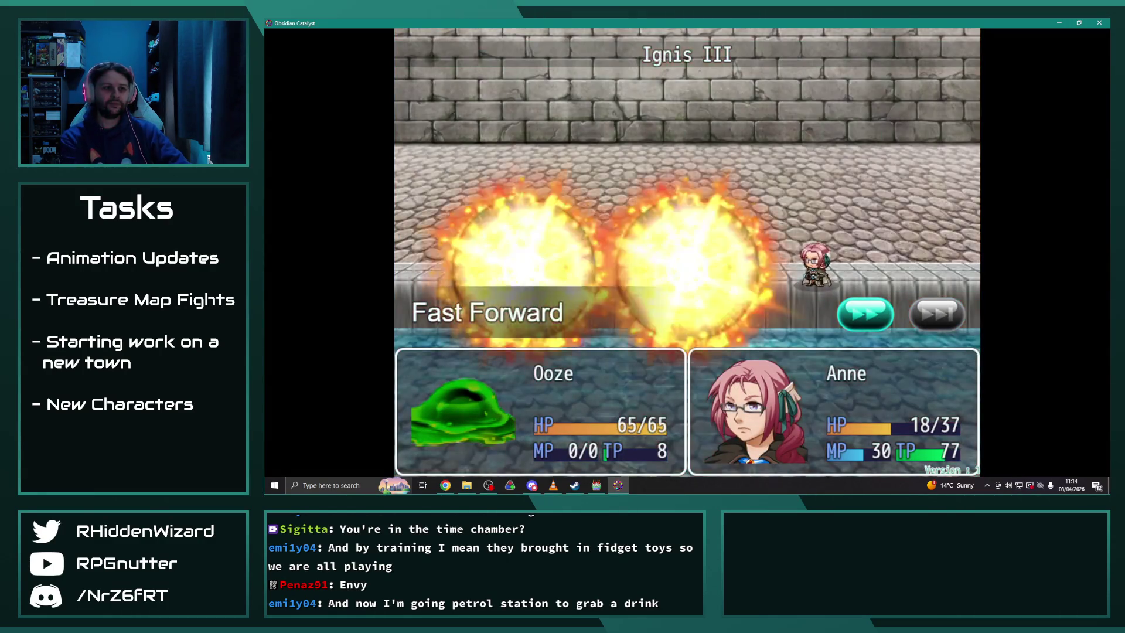
{"action": "key", "text": "Return"}
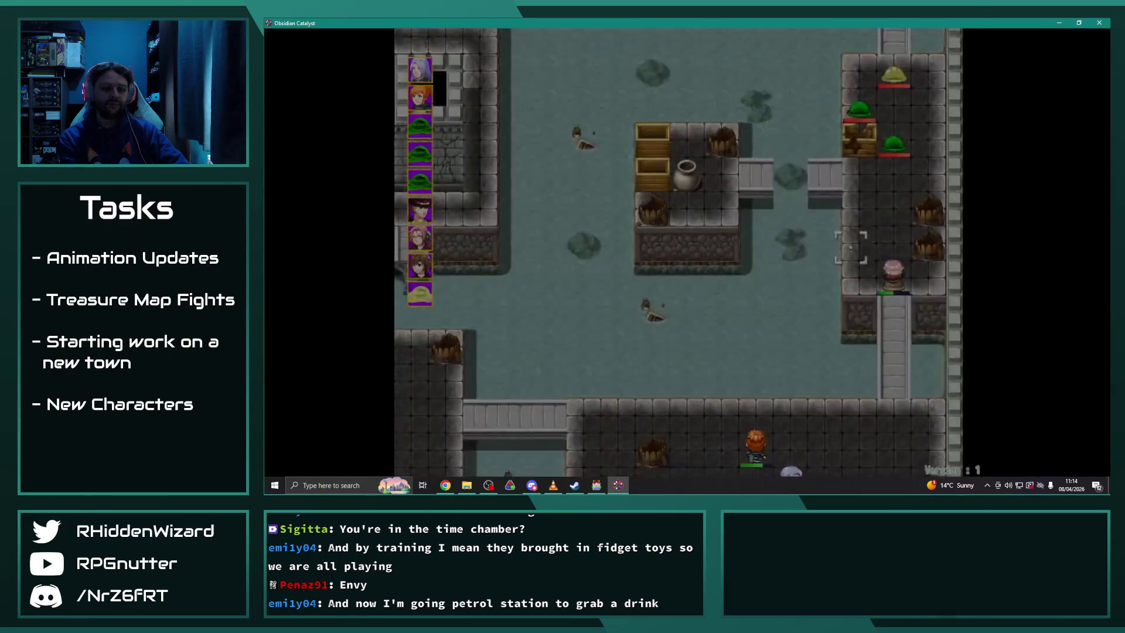
Move Theodore right to attack the Ooze, then Melanie beside it, dropping it to 23/65 HP
{"action": "key", "text": "Return"}
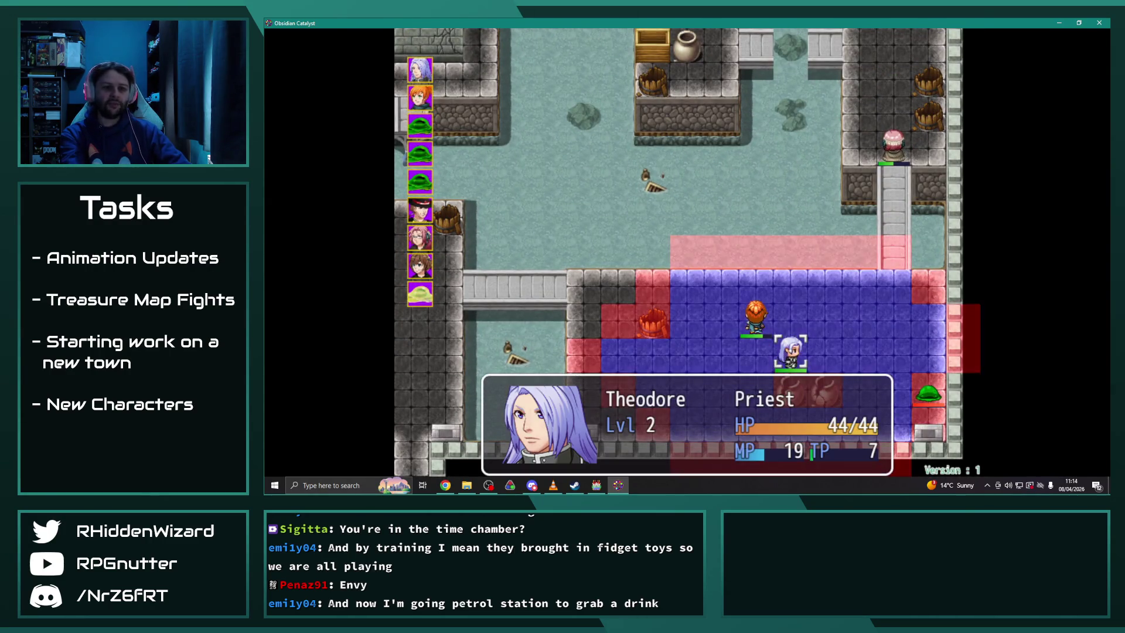
{"action": "key", "text": "Right"}
{"action": "key", "text": "Right"}
{"action": "key", "text": "Right"}
{"action": "key", "text": "Return"}
{"action": "key", "text": "Return"}
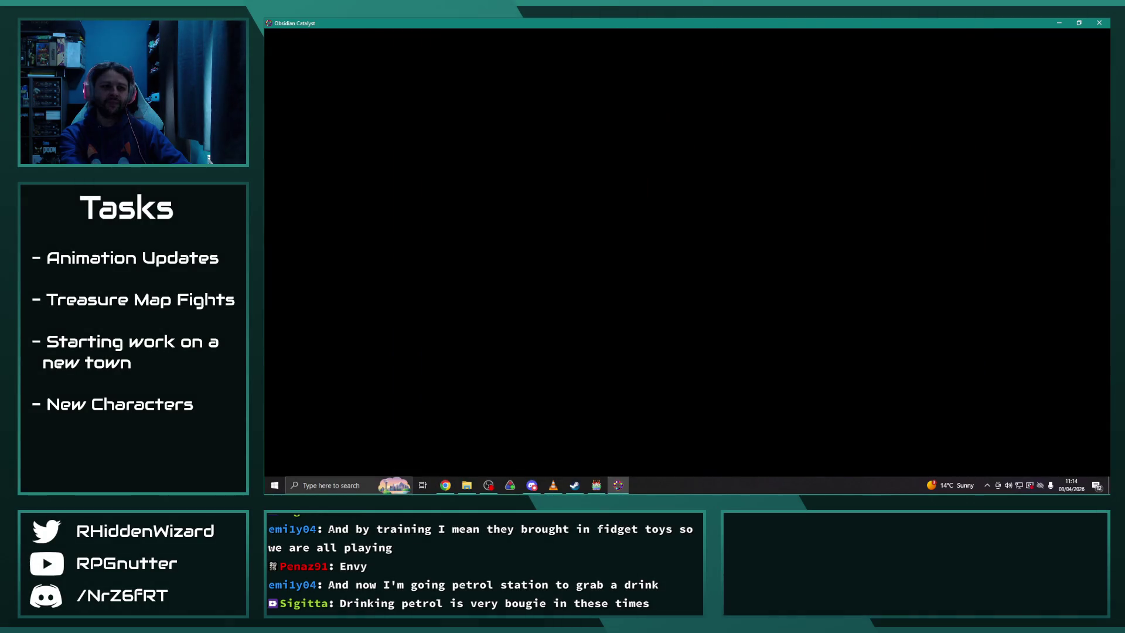
{"action": "key", "text": "Right"}
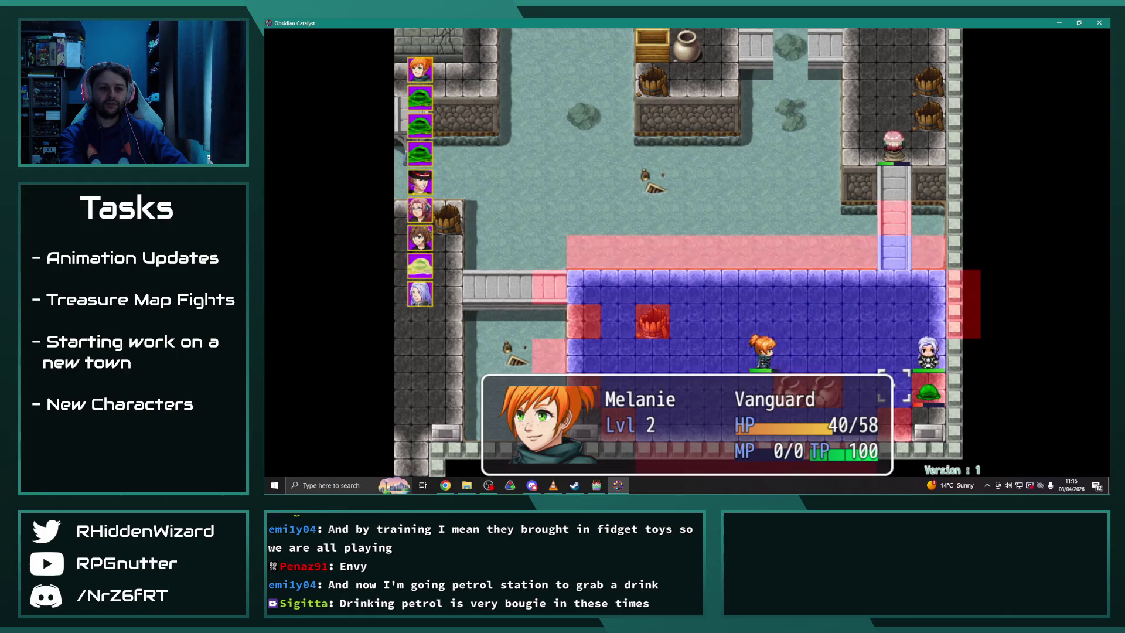
{"action": "key", "text": "Return"}
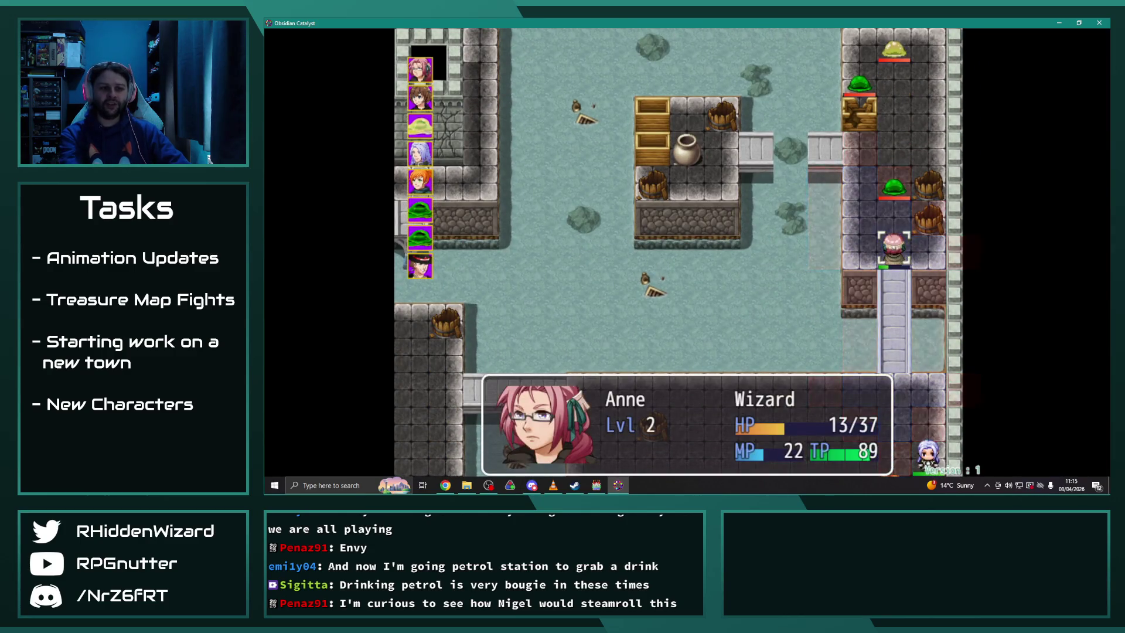
Preview Anne's spell attacks on the Ooze, including Ignis II, then cancel
{"action": "key", "text": "Return"}
{"action": "key", "text": "Down"}
{"action": "key", "text": "Return"}
{"action": "key", "text": "Return"}
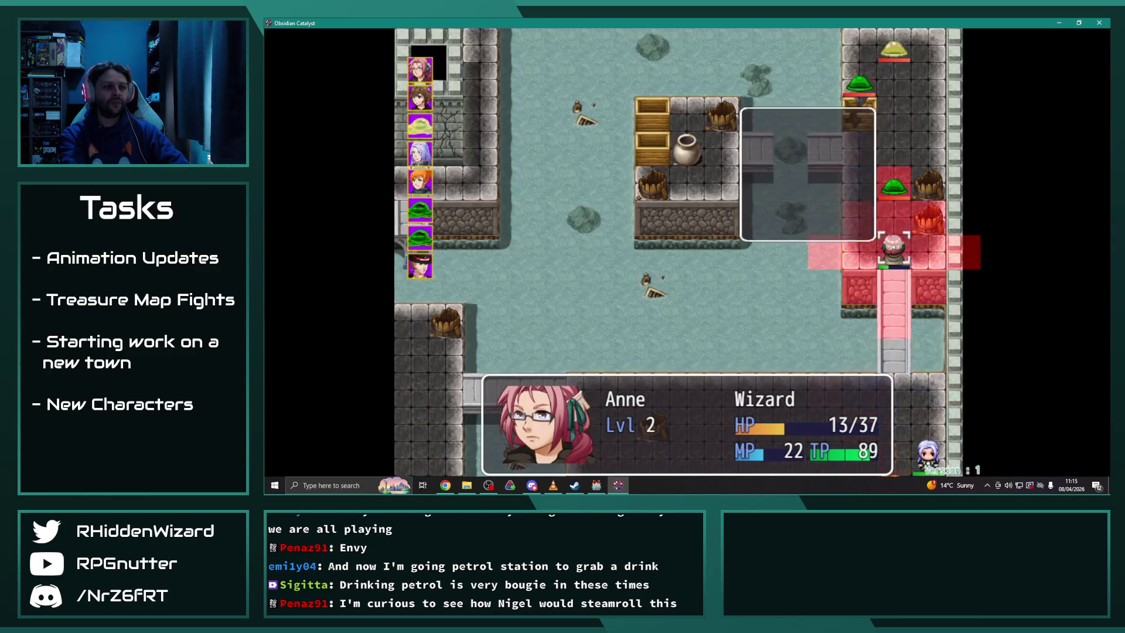
{"action": "key", "text": "Up"}
{"action": "key", "text": "Up"}
{"action": "key", "text": "Return"}
{"action": "key", "text": "Escape"}
{"action": "key", "text": "Escape"}
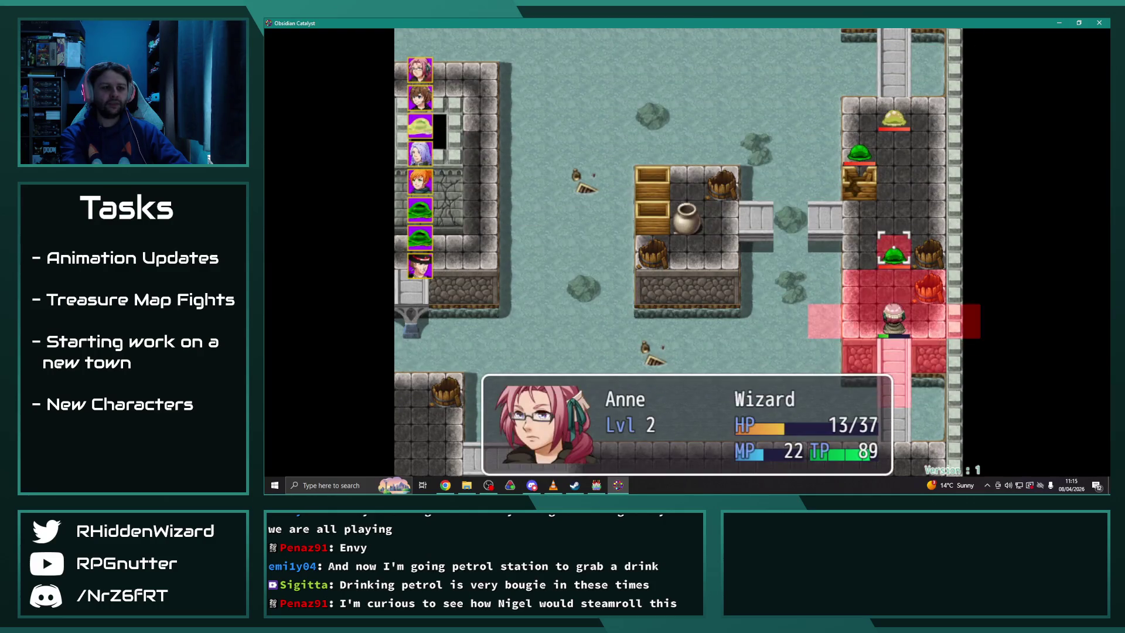
{"action": "key", "text": "Down"}
{"action": "key", "text": "Return"}
{"action": "key", "text": "Right"}
{"action": "key", "text": "Return"}
Have Anne cast Ignis III on the Ooze instead, clearing the lower room
{"action": "key", "text": "Return"}
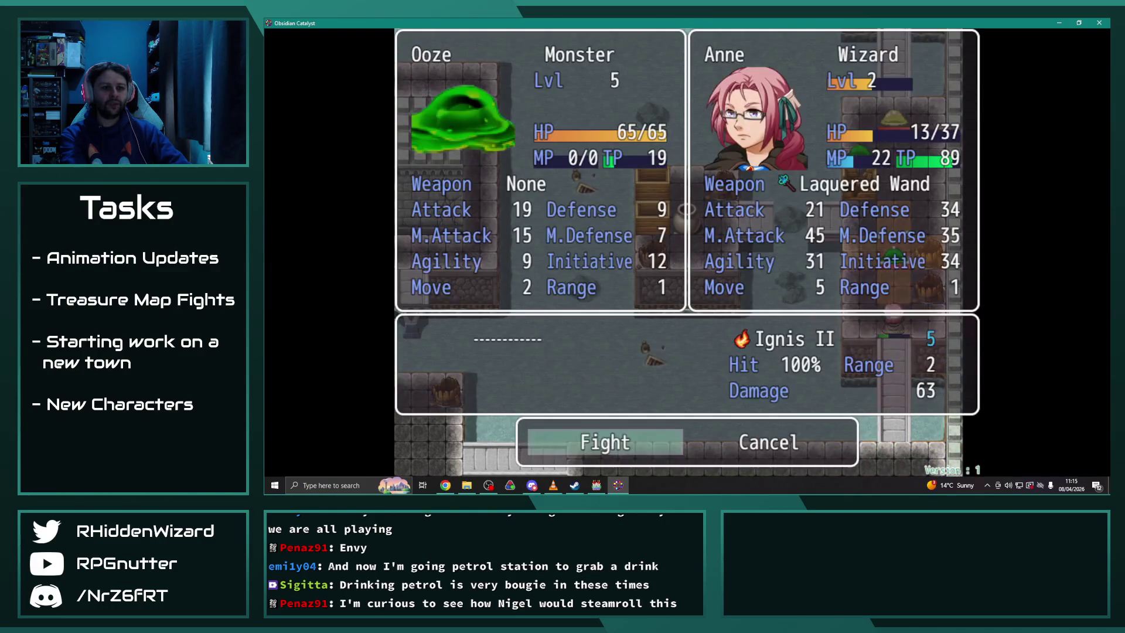
{"action": "key", "text": "Escape"}
{"action": "key", "text": "Down"}
{"action": "key", "text": "Return"}
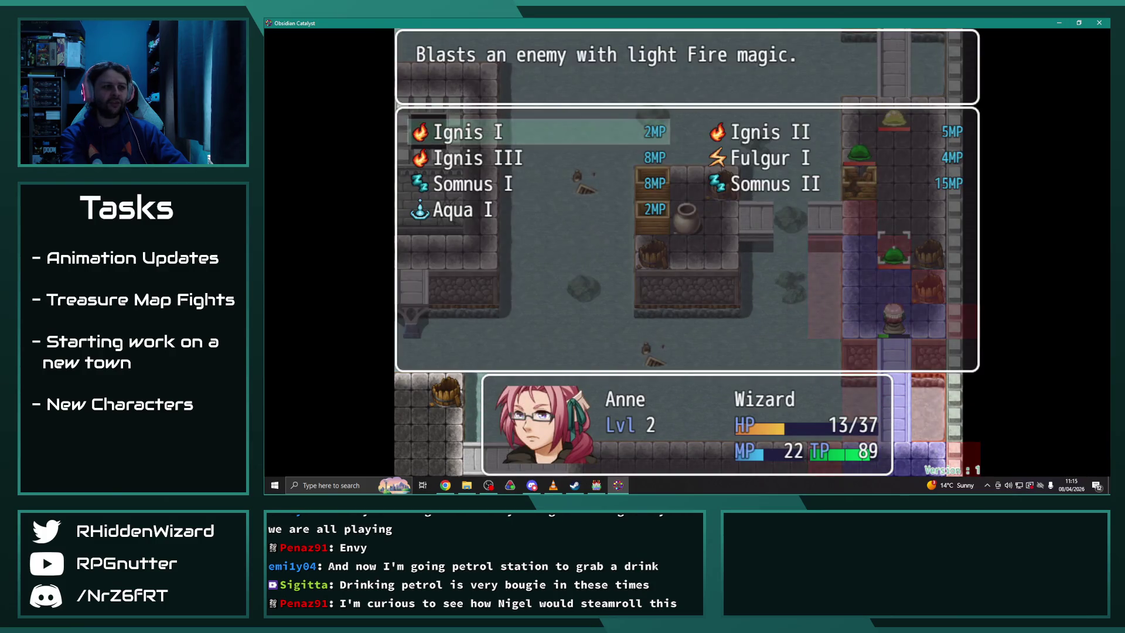
{"action": "key", "text": "Down"}
{"action": "key", "text": "Return"}
{"action": "key", "text": "Return"}
{"action": "key", "text": "Return"}
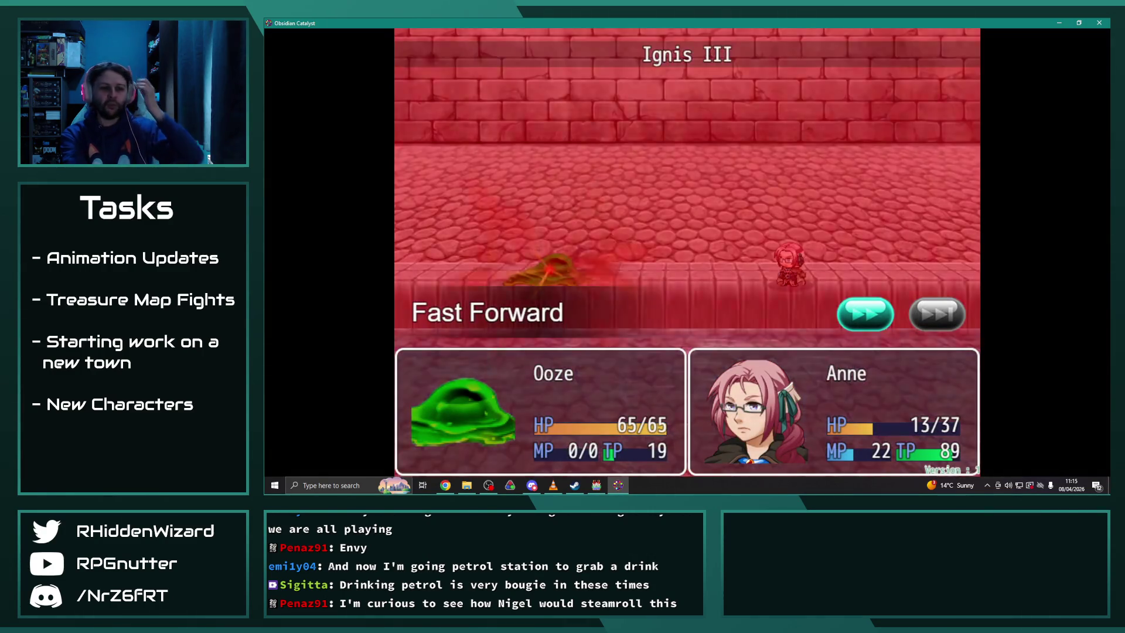
{"action": "key", "text": "Return"}
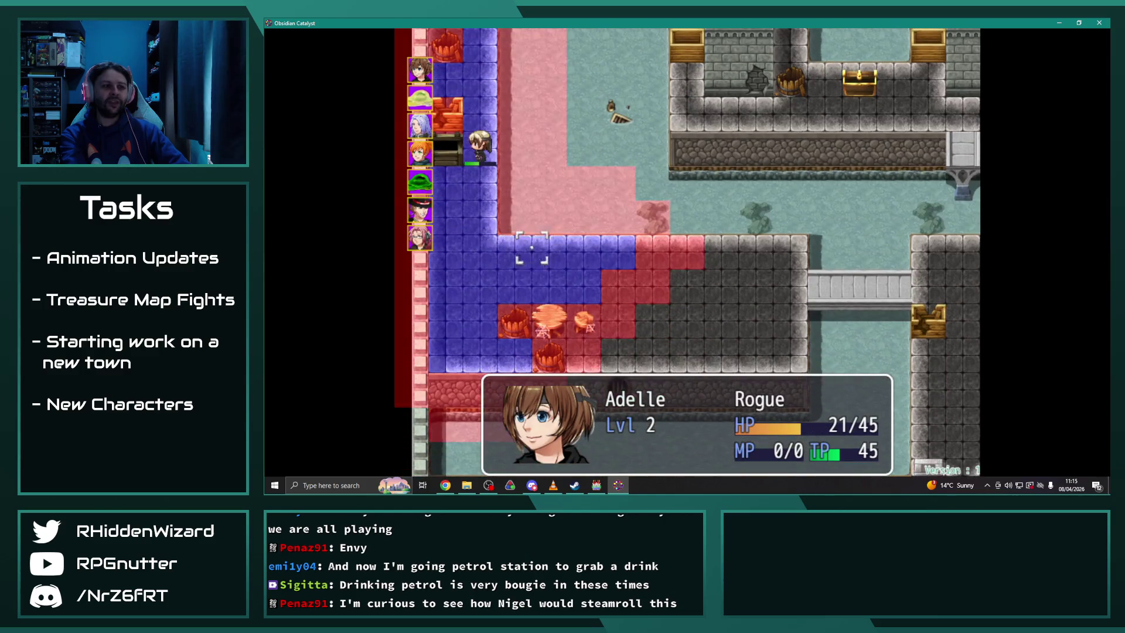
Set Adelle to Wait without acting
{"action": "key", "text": "Return"}
{"action": "key", "text": "Up"}
{"action": "key", "text": "Return"}
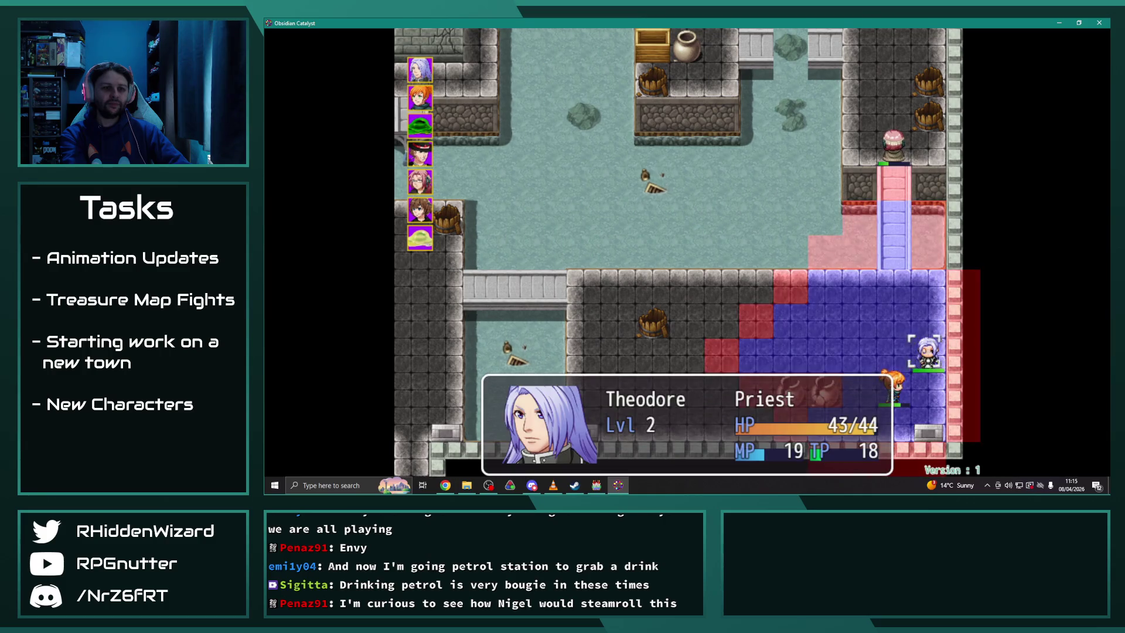
Have Theodore cast Heal II targeting Anne
{"action": "key", "text": "Return"}
{"action": "key", "text": "Down"}
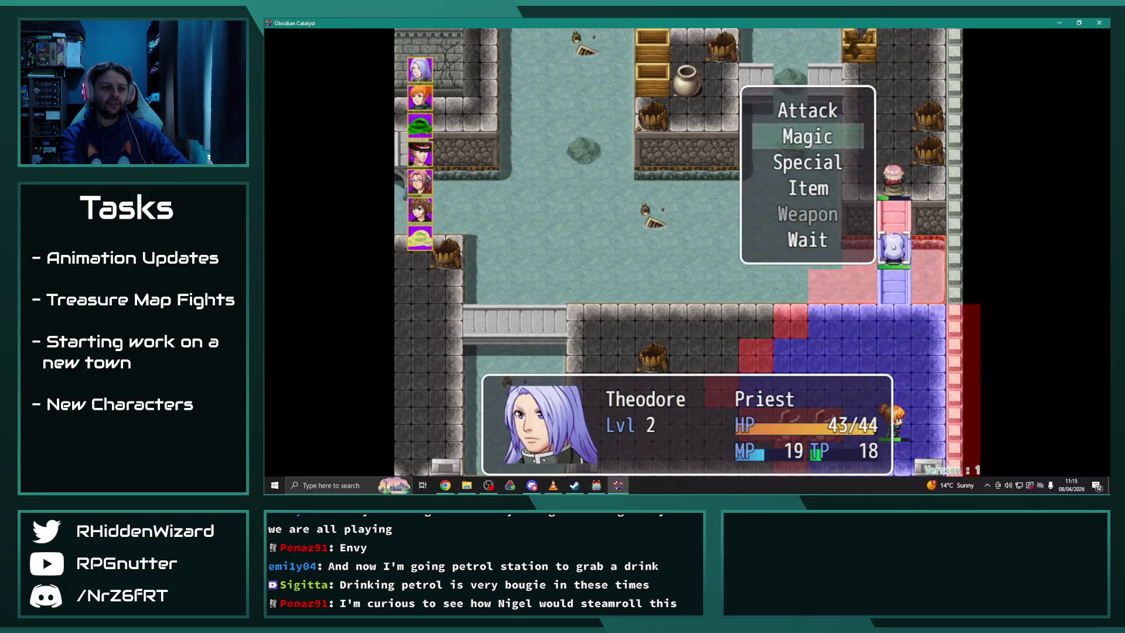
{"action": "key", "text": "Return"}
{"action": "key", "text": "Right"}
{"action": "key", "text": "Return"}
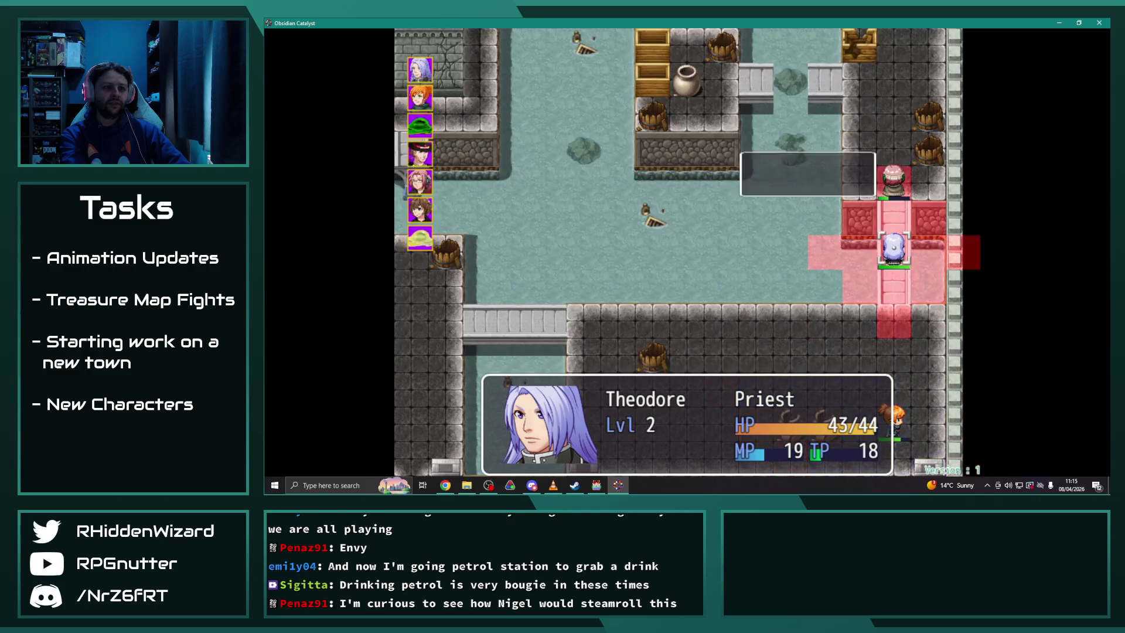
{"action": "key", "text": "Up"}
{"action": "key", "text": "Return"}
{"action": "key", "text": "Return"}
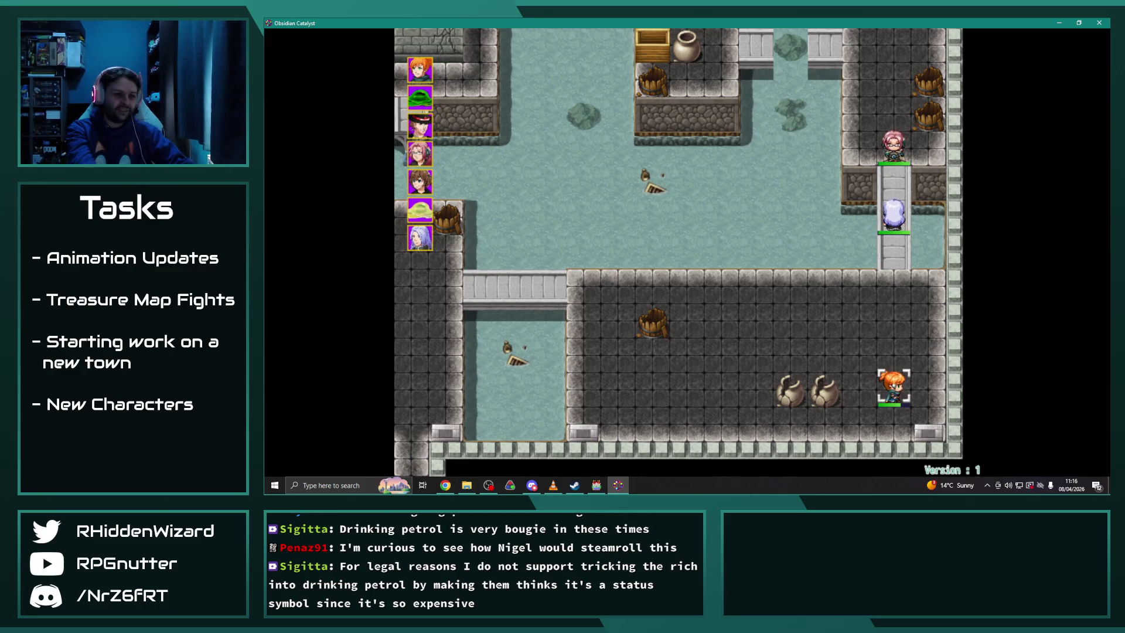
Move Melanie up beside Anne and set her to Wait
{"action": "key", "text": "Return"}
{"action": "key", "text": "Up"}
{"action": "key", "text": "Up"}
{"action": "key", "text": "Up"}
{"action": "key", "text": "Return"}
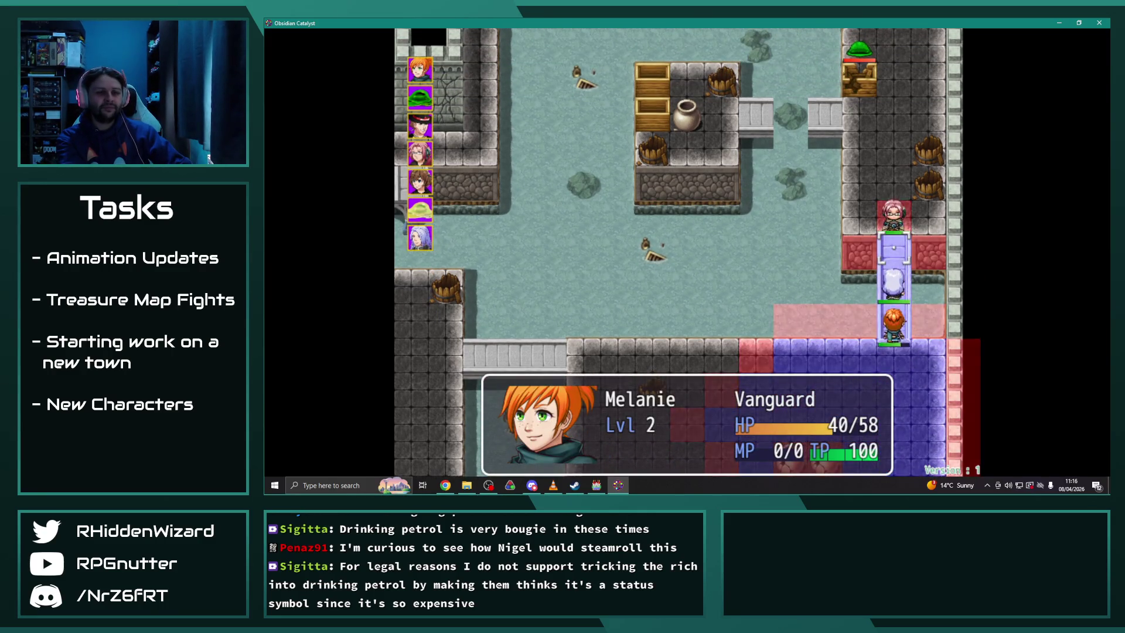
{"action": "key", "text": "Up"}
{"action": "key", "text": "Return"}
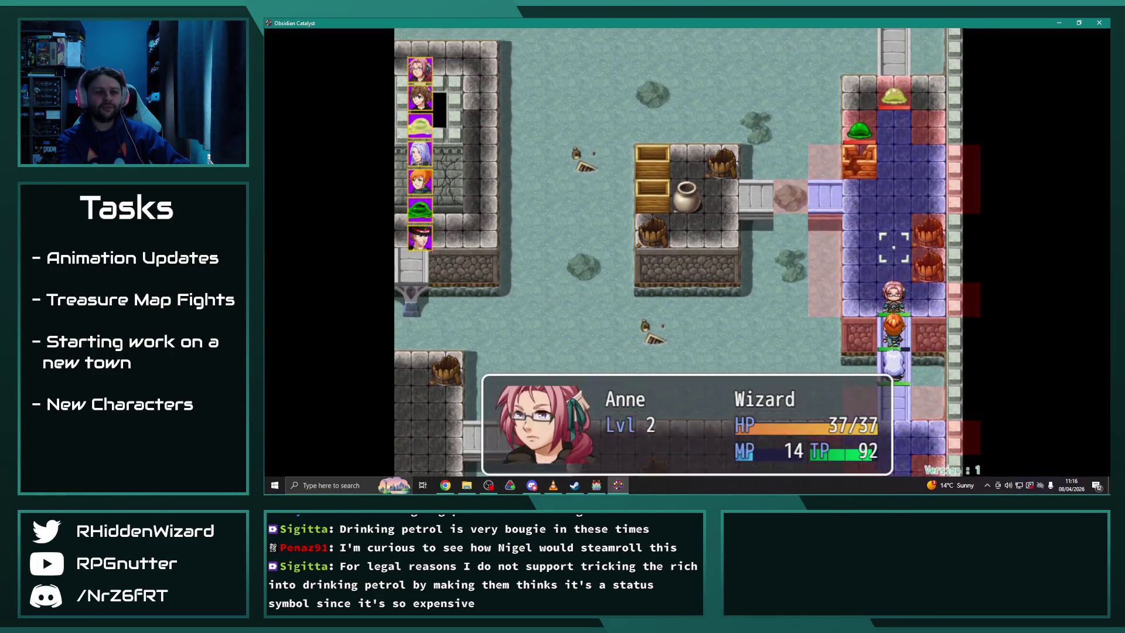
Move Anne and scorch the Sludge with Ignis III
{"action": "key", "text": "Right"}
{"action": "key", "text": "Return"}
{"action": "key", "text": "Down"}
{"action": "key", "text": "Return"}
{"action": "key", "text": "Escape"}
{"action": "key", "text": "Return"}
{"action": "key", "text": "Return"}
{"action": "key", "text": "Return"}
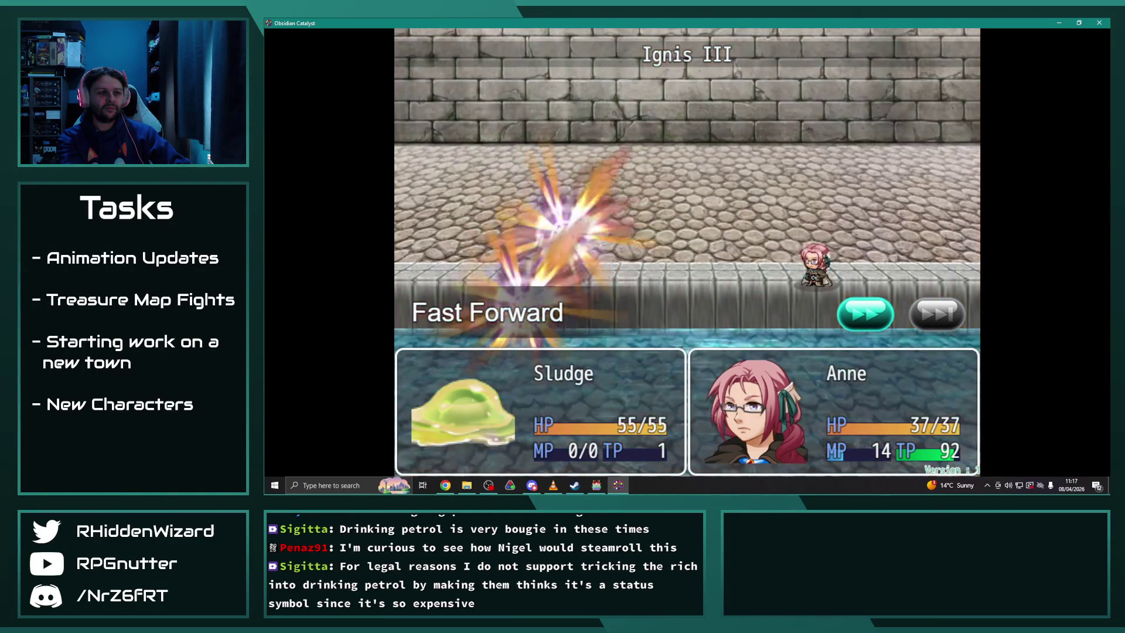
{"action": "key", "text": "Return"}
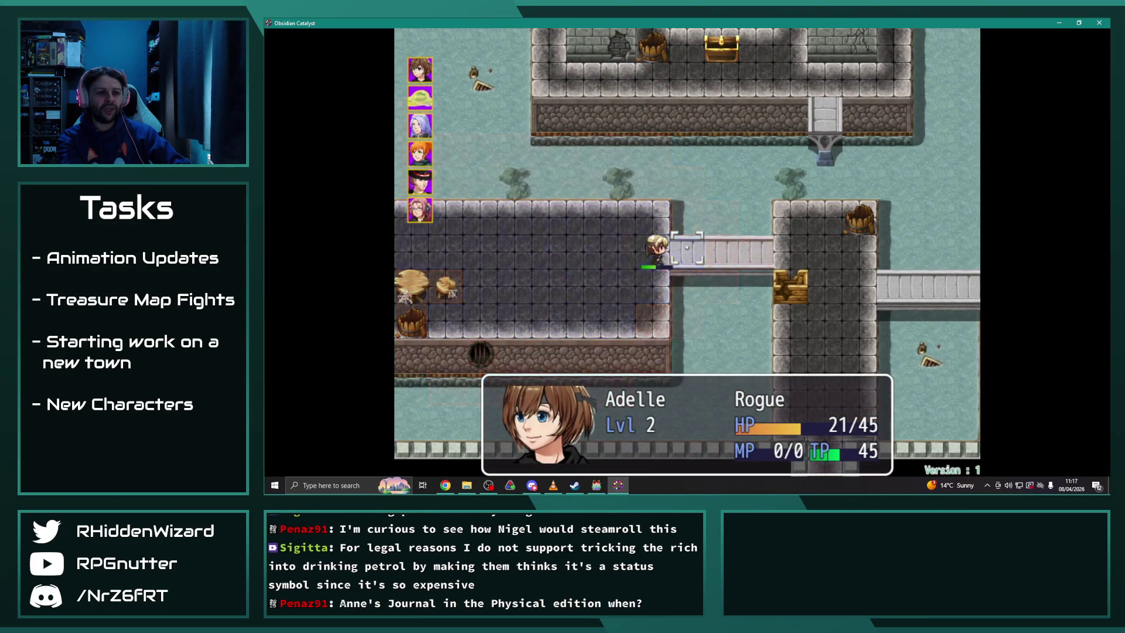
Set Adelle to Wait, have Theodore attack the Sludge, and Melanie use Charge
{"action": "key", "text": "Return"}
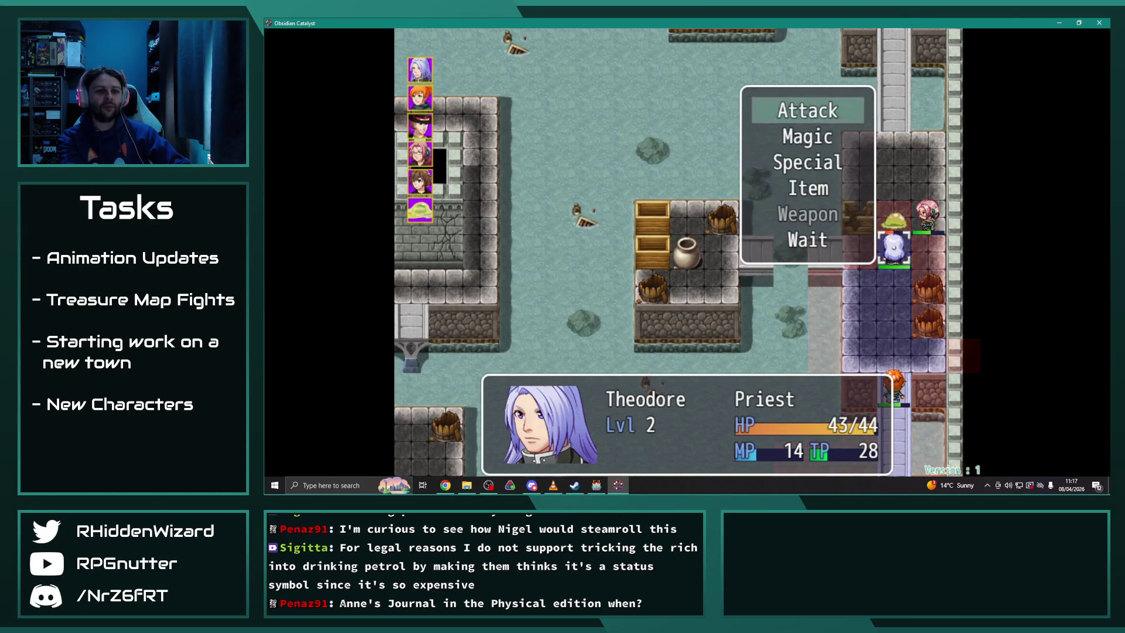
{"action": "key", "text": "Return"}
{"action": "key", "text": "Return"}
{"action": "key", "text": "Return"}
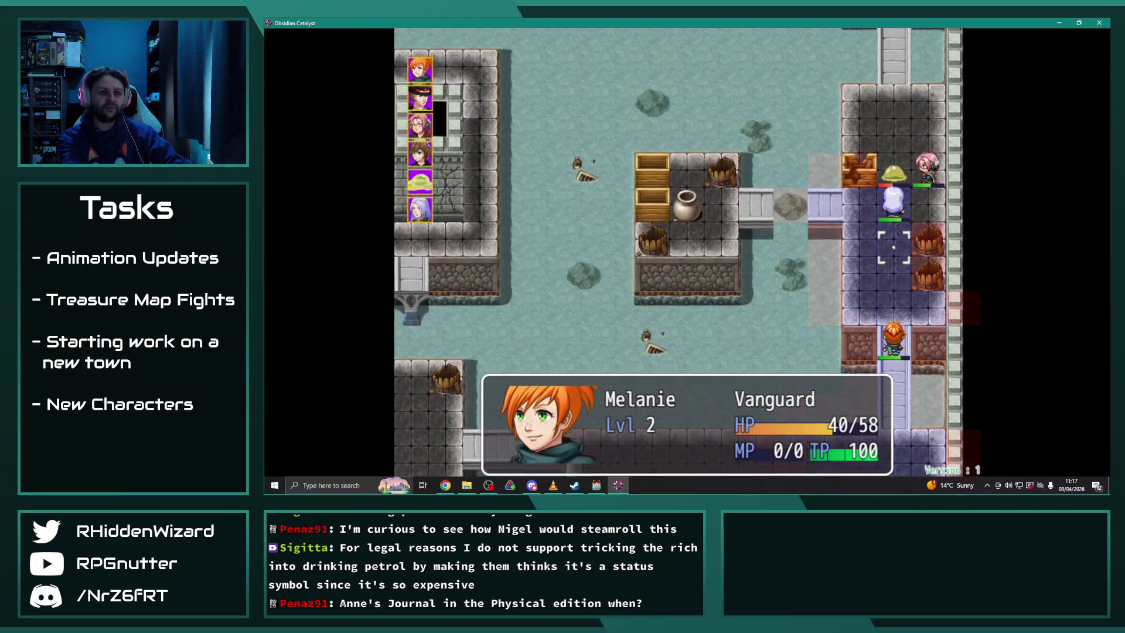
{"action": "key", "text": "Return"}
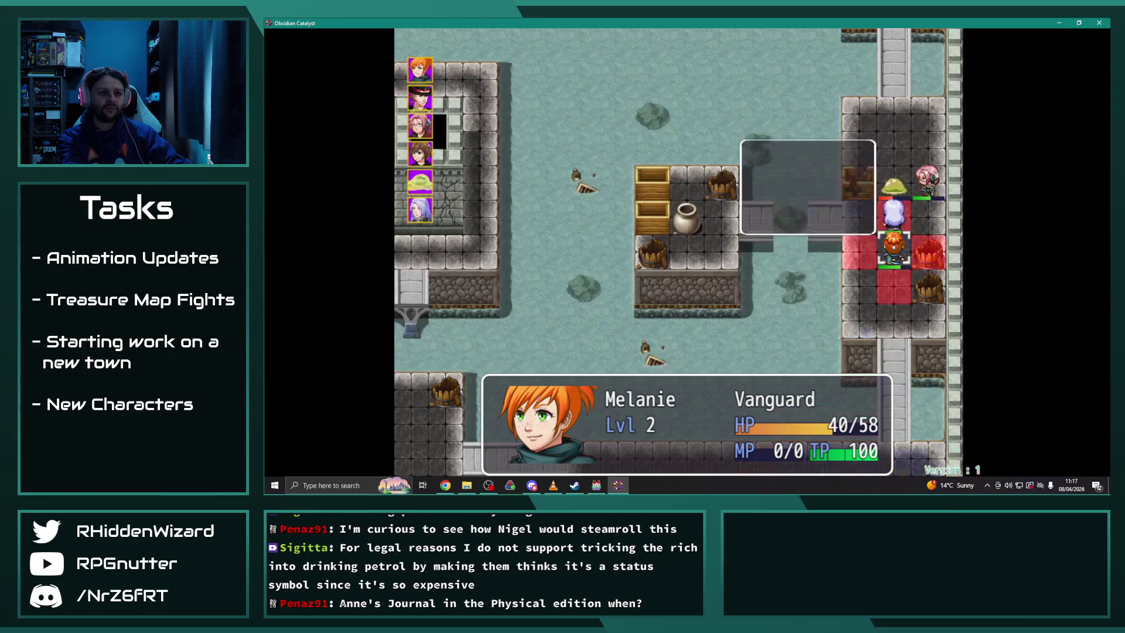
{"action": "key", "text": "Return"}
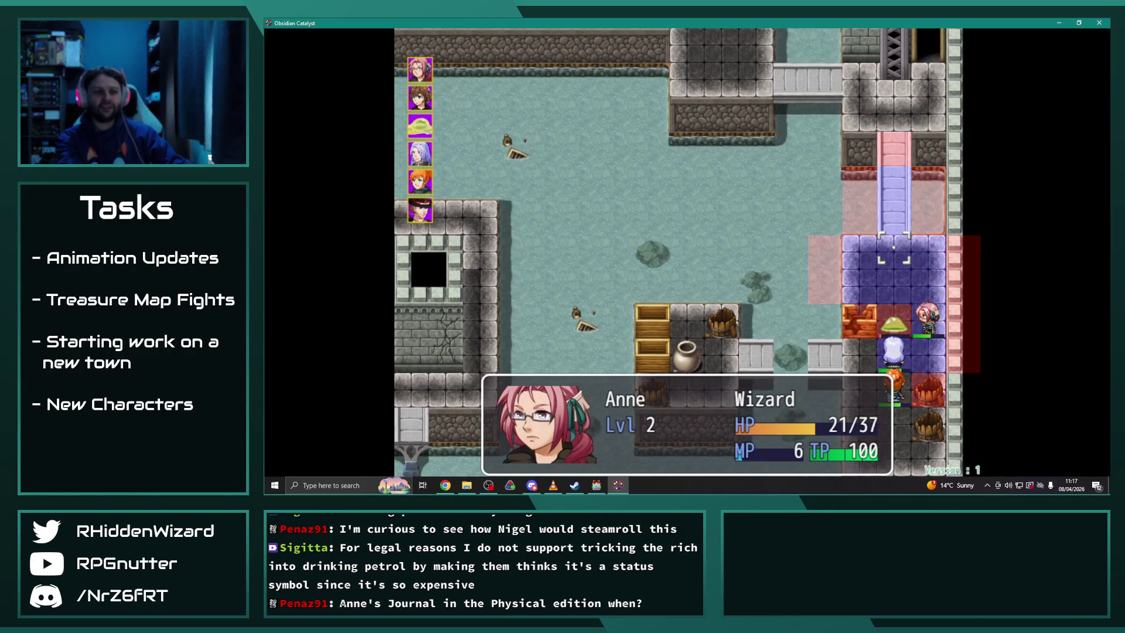
Have Anne cast a magic spell and confirm the fight
{"action": "key", "text": "Up"}
{"action": "key", "text": "Up"}
{"action": "key", "text": "Up"}
{"action": "key", "text": "Down"}
{"action": "key", "text": "Down"}
{"action": "key", "text": "Down"}
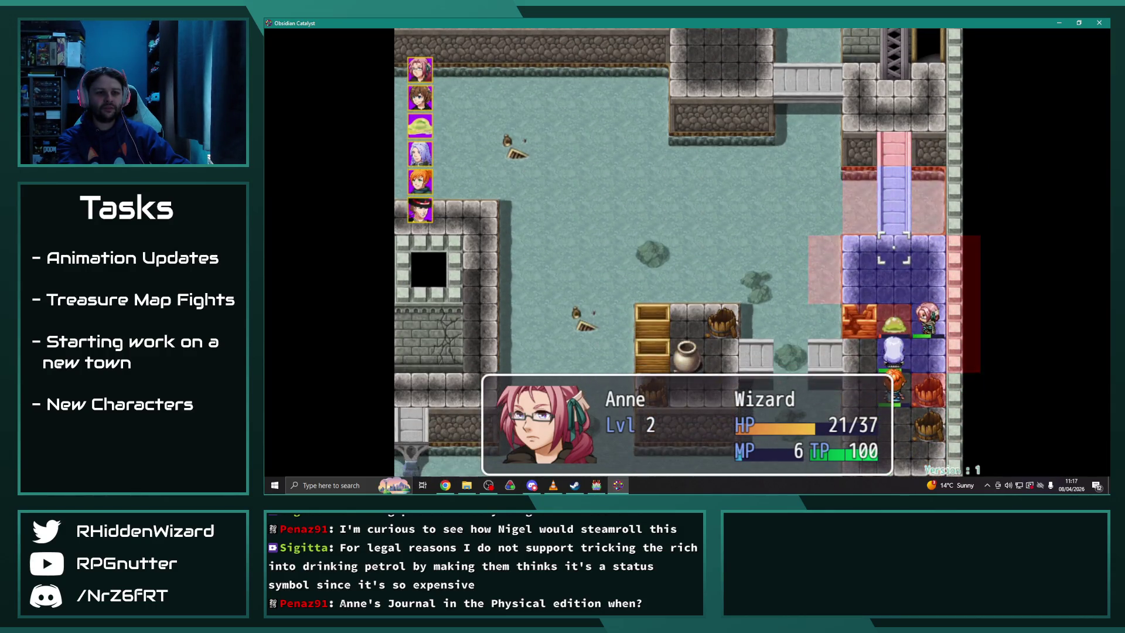
{"action": "key", "text": "Right"}
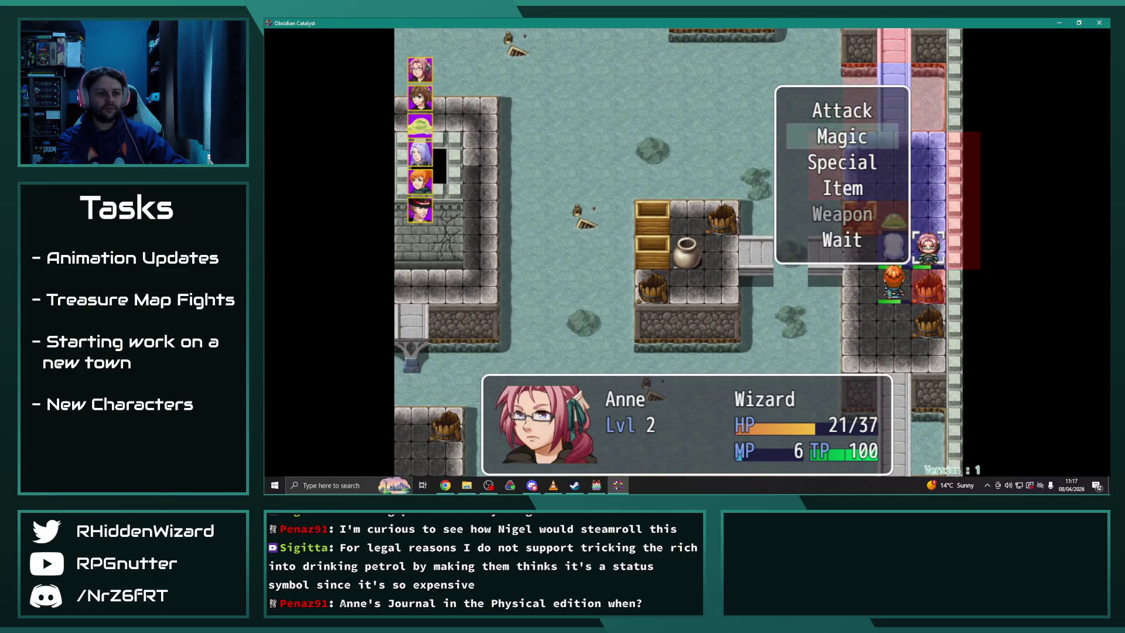
{"action": "key", "text": "Return"}
{"action": "key", "text": "Right"}
{"action": "key", "text": "Down"}
{"action": "key", "text": "Return"}
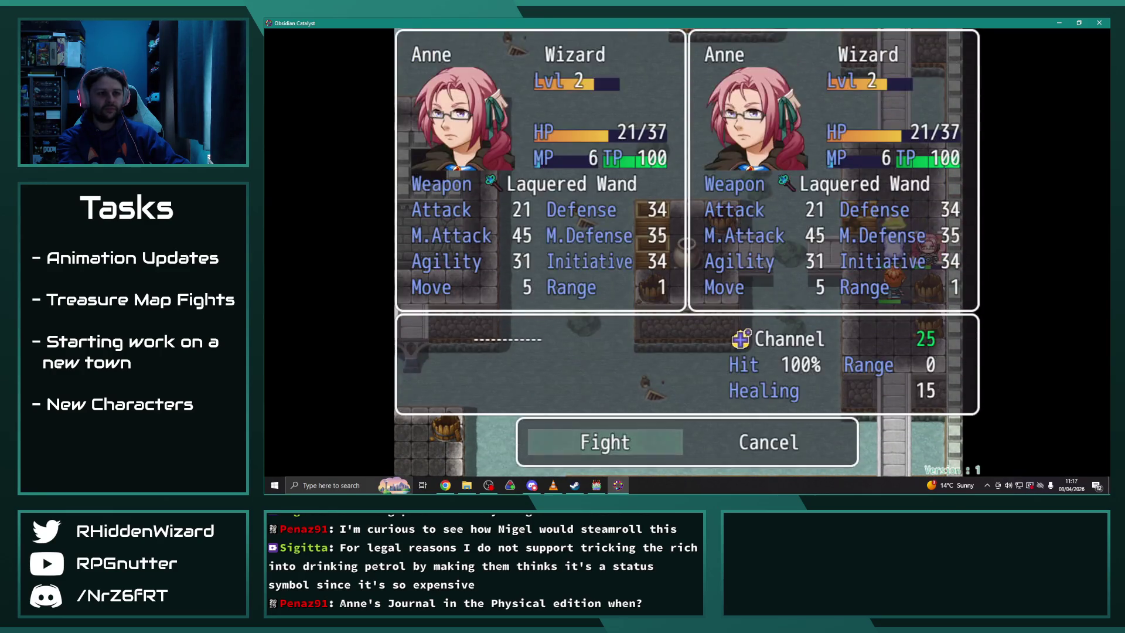
{"action": "key", "text": "Return"}
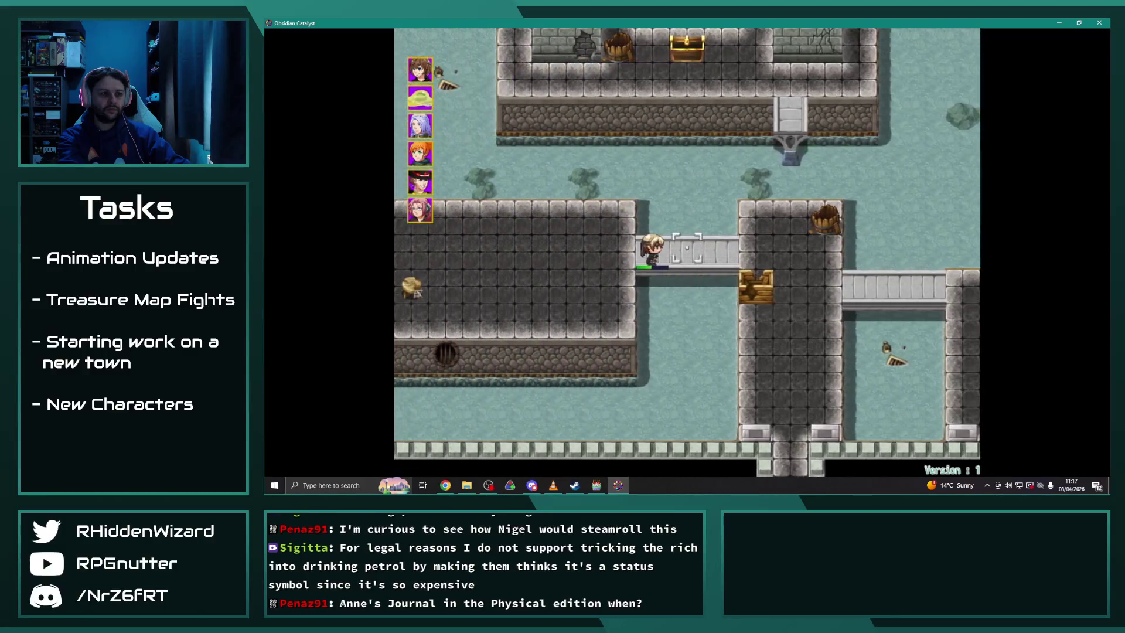
Move Adelle onto the bridge and end her turn
{"action": "key", "text": "Right"}
{"action": "key", "text": "Down"}
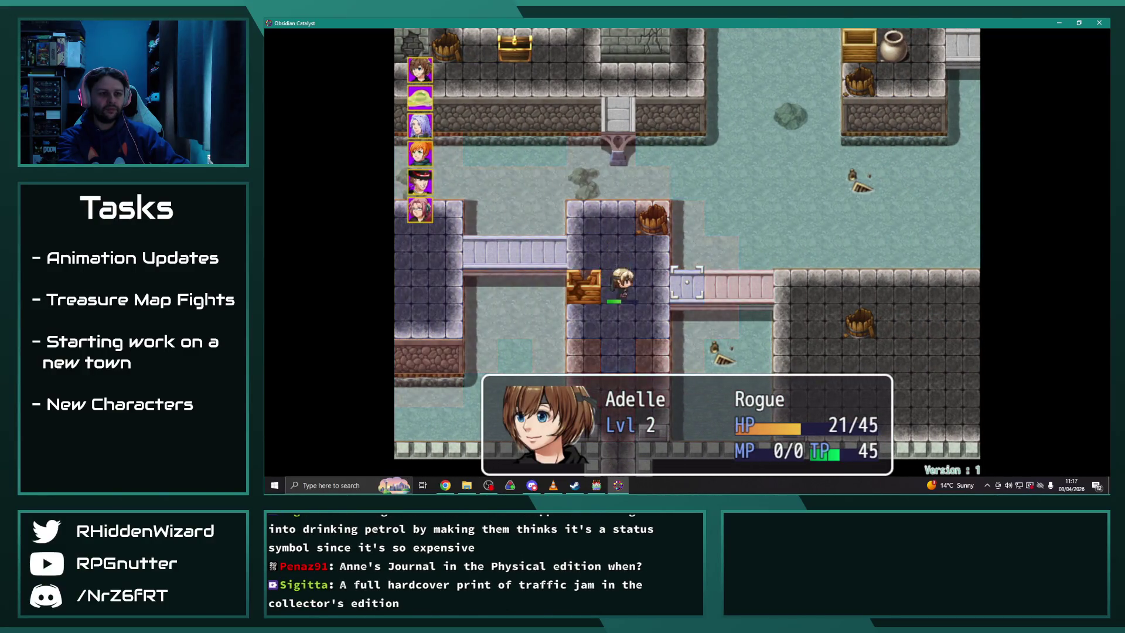
{"action": "key", "text": "Return"}
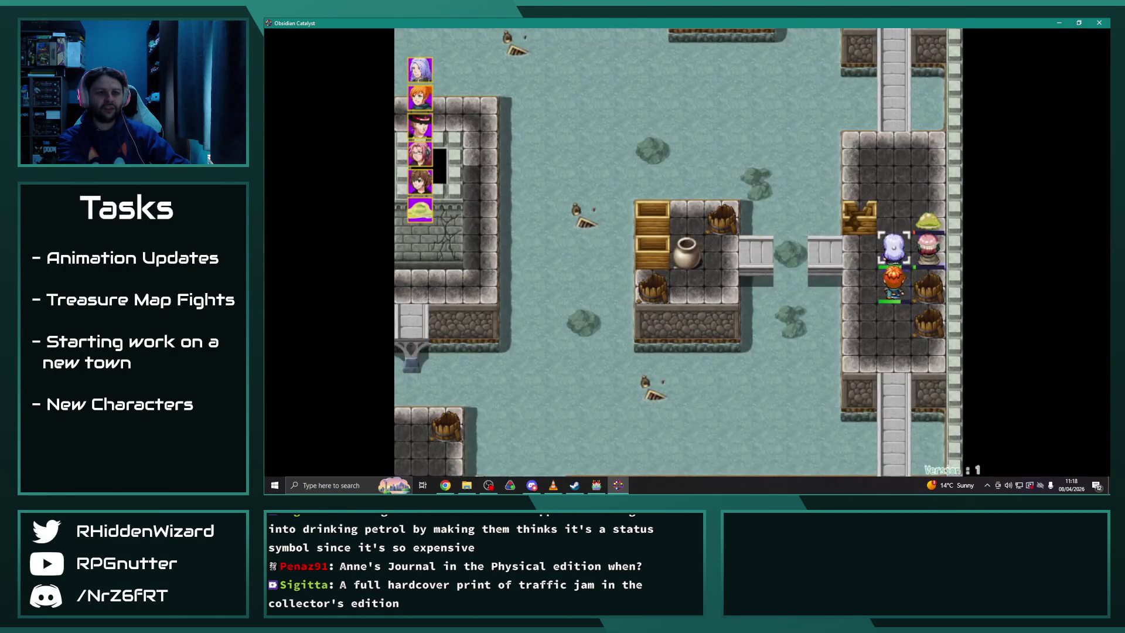
Have Theodore cast Aura I from his magic skills
{"action": "key", "text": "Down"}
{"action": "key", "text": "Return"}
{"action": "key", "text": "Down"}
{"action": "key", "text": "Return"}
{"action": "key", "text": "Return"}
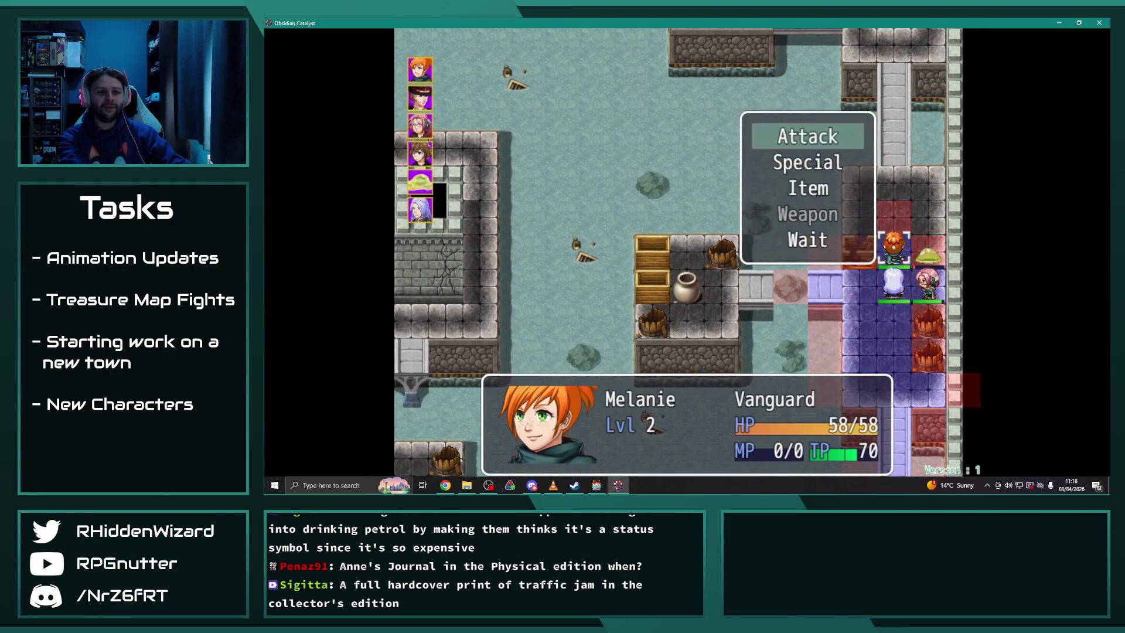
Have Melanie attack the Sludge down to 0/55 HP, then browse Anne's spells
{"action": "key", "text": "Return"}
{"action": "key", "text": "Return"}
{"action": "key", "text": "Return"}
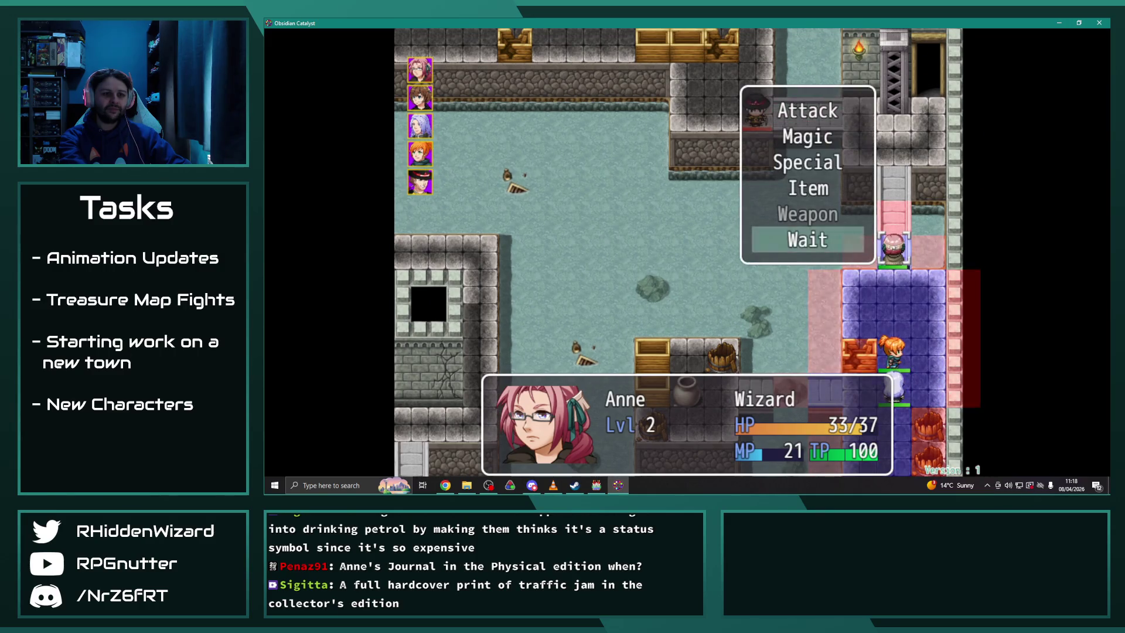
{"action": "key", "text": "Up"}
{"action": "key", "text": "Up"}
{"action": "key", "text": "Up"}
{"action": "key", "text": "Return"}
{"action": "key", "text": "Down"}
{"action": "key", "text": "Left"}
{"action": "key", "text": "Return"}
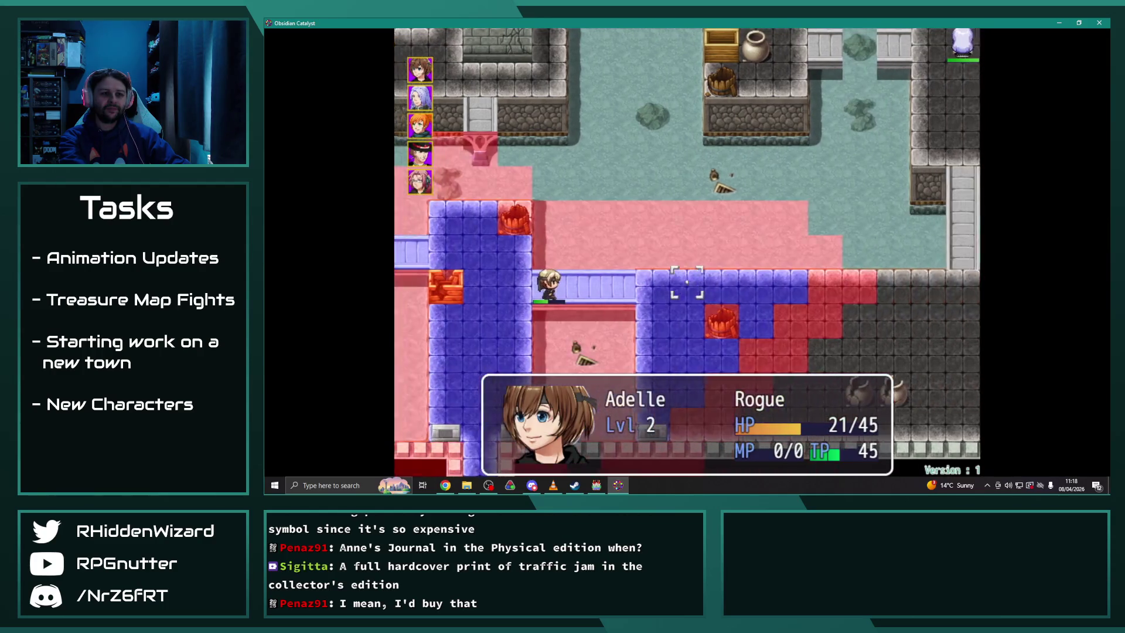
Move Adelle, set Theodore to Wait, and use Melanie's Inner Strength skill
{"action": "key", "text": "Return"}
{"action": "key", "text": "Return"}
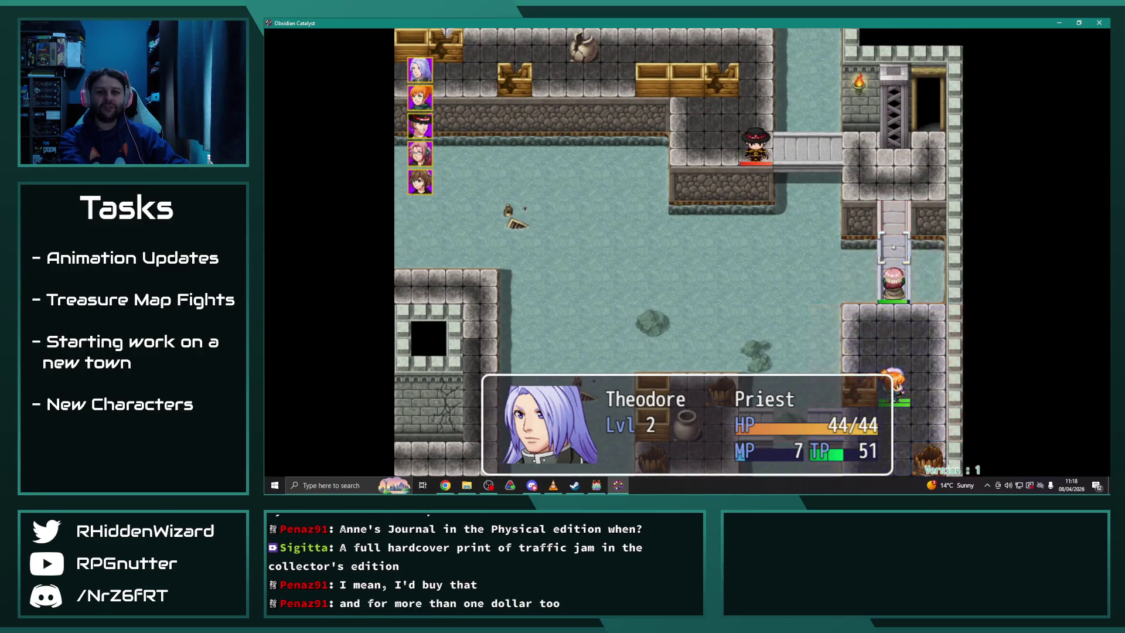
{"action": "key", "text": "Up"}
{"action": "key", "text": "Return"}
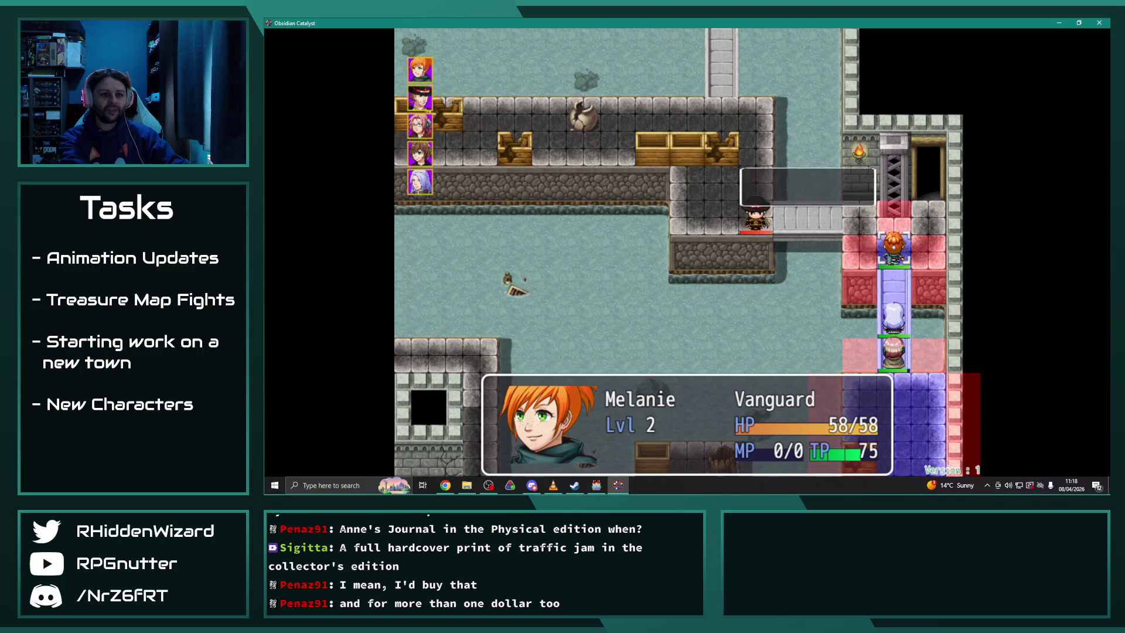
{"action": "key", "text": "Return"}
{"action": "key", "text": "Right"}
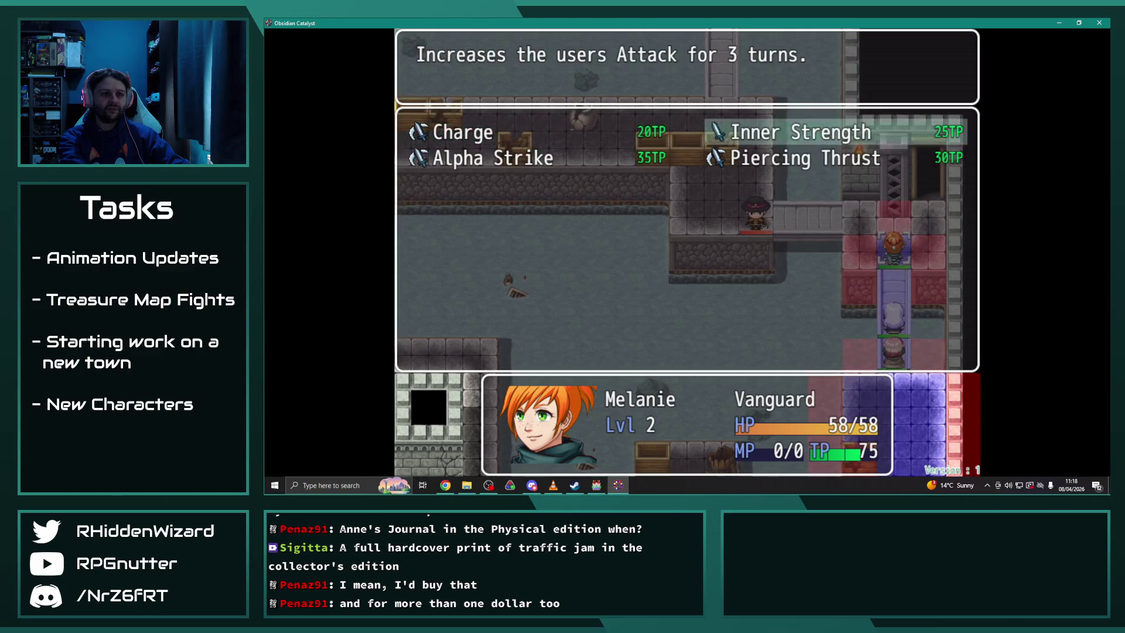
{"action": "key", "text": "Return"}
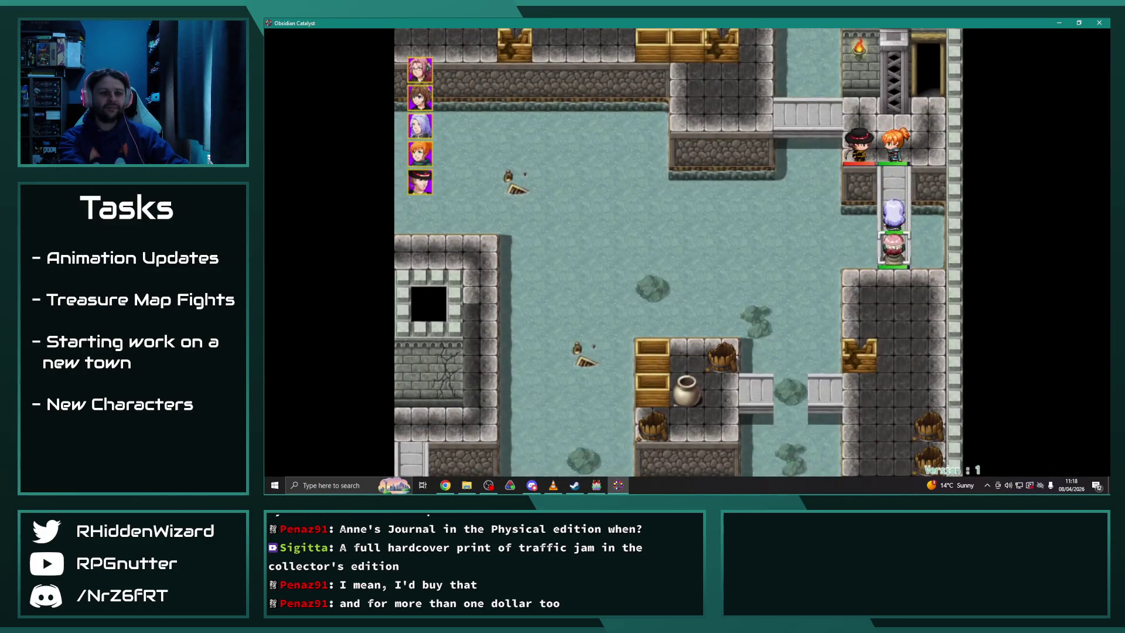
Have Anne cast Ignis III at Desmond, dropping him to 321/360 HP for 299 EXP
{"action": "key", "text": "Return"}
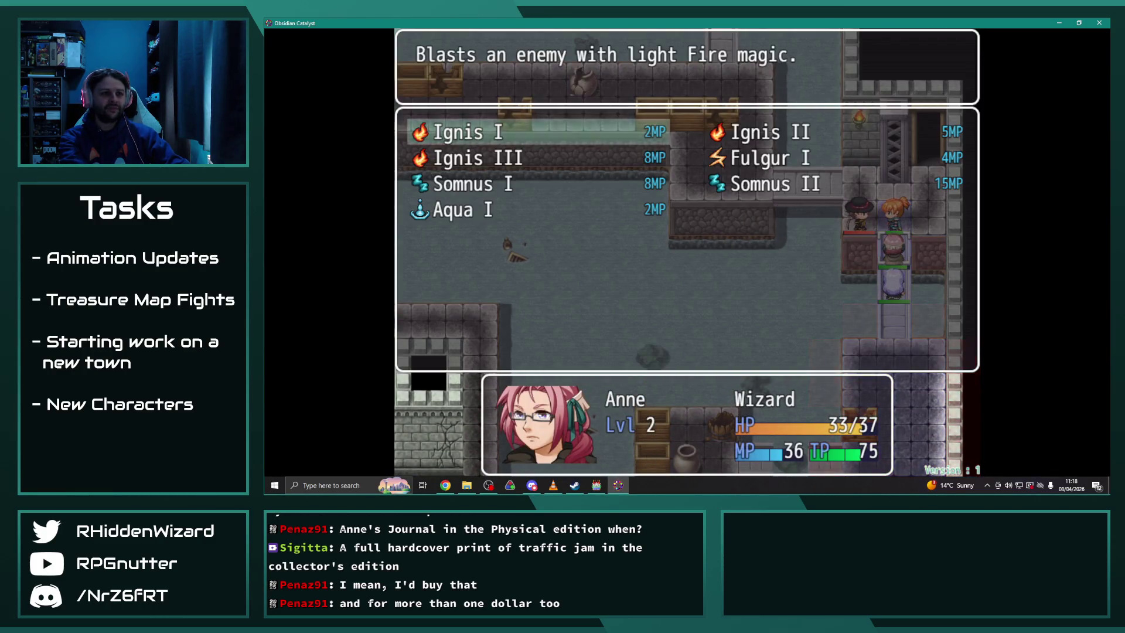
{"action": "key", "text": "Down"}
{"action": "key", "text": "Return"}
{"action": "key", "text": "Return"}
{"action": "key", "text": "Return"}
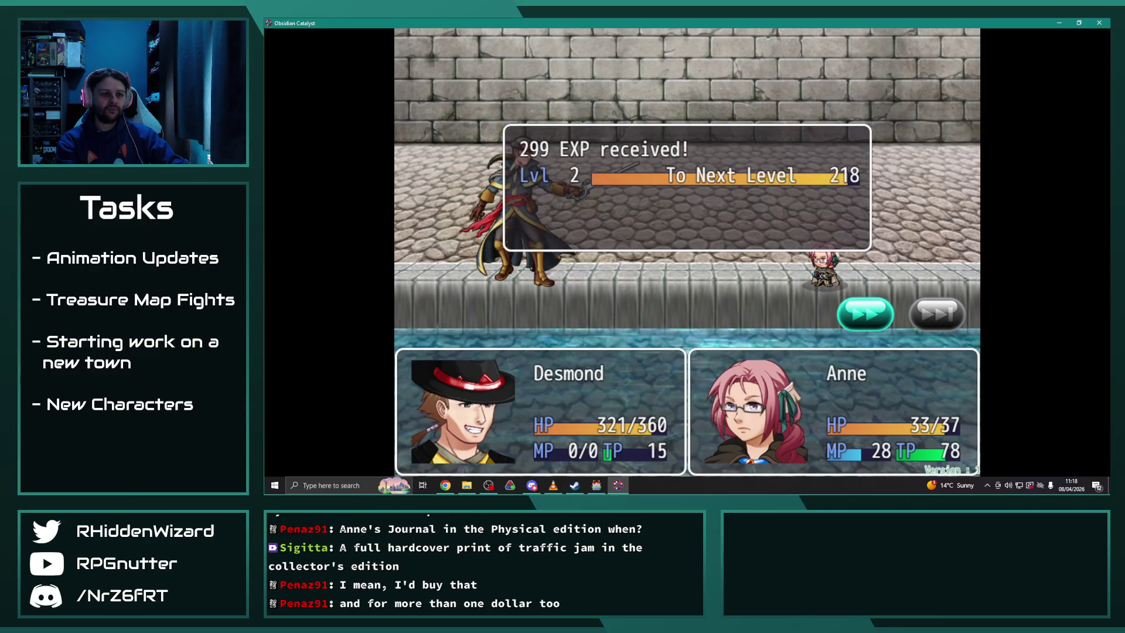
{"action": "key", "text": "Return"}
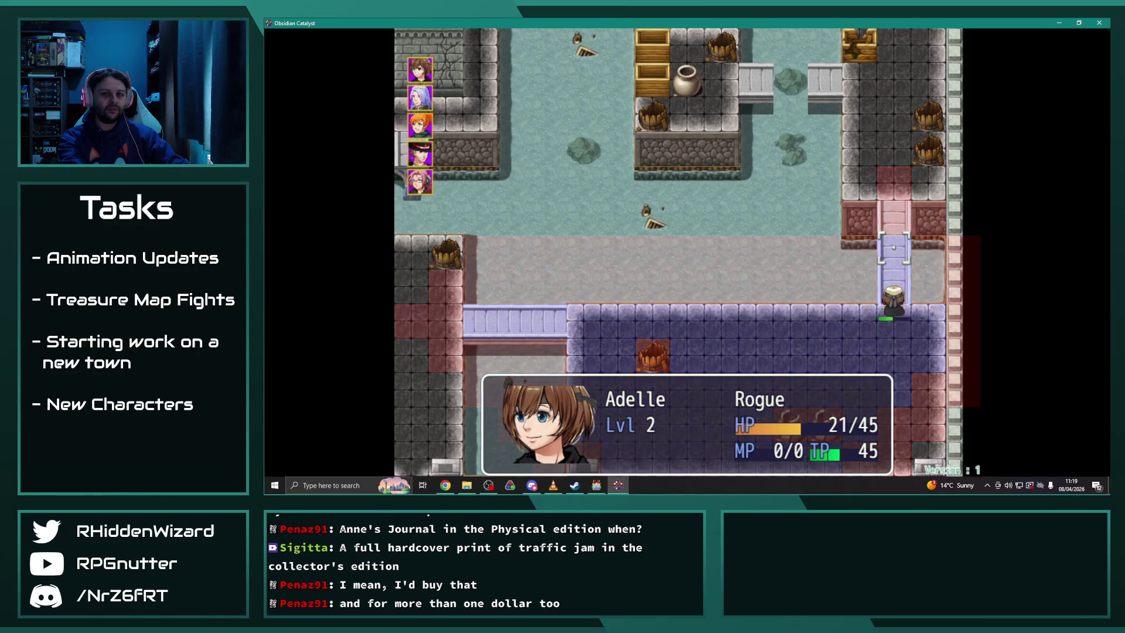
Set Adelle and Theodore to Wait, and use Melanie's Special skill on Desmond, learning Wide Sweep
{"action": "key", "text": "Up"}
{"action": "key", "text": "Return"}
{"action": "key", "text": "Up"}
{"action": "key", "text": "Return"}
{"action": "key", "text": "Down"}
{"action": "key", "text": "Return"}
{"action": "key", "text": "Return"}
{"action": "key", "text": "Return"}
{"action": "key", "text": "Return"}
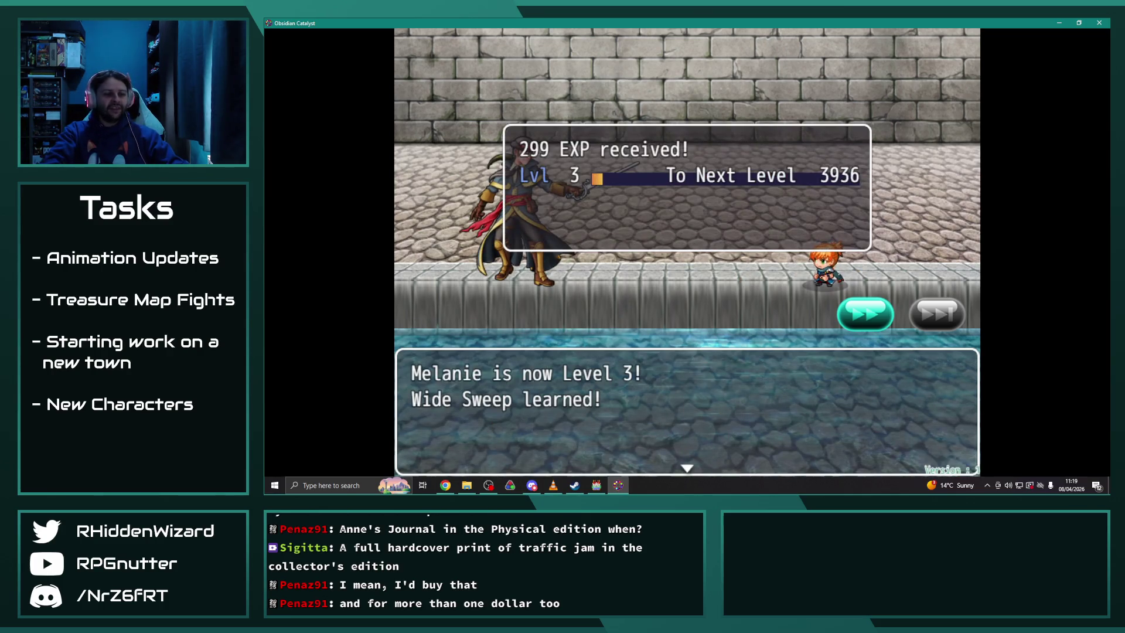
{"action": "key", "text": "Return"}
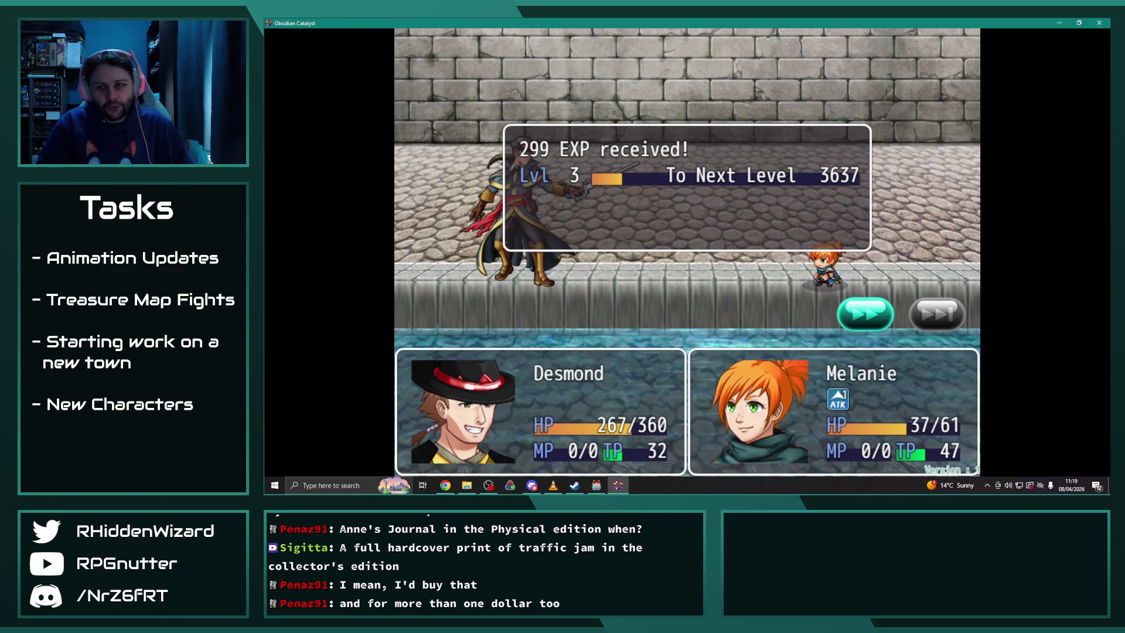
{"action": "key", "text": "Return"}
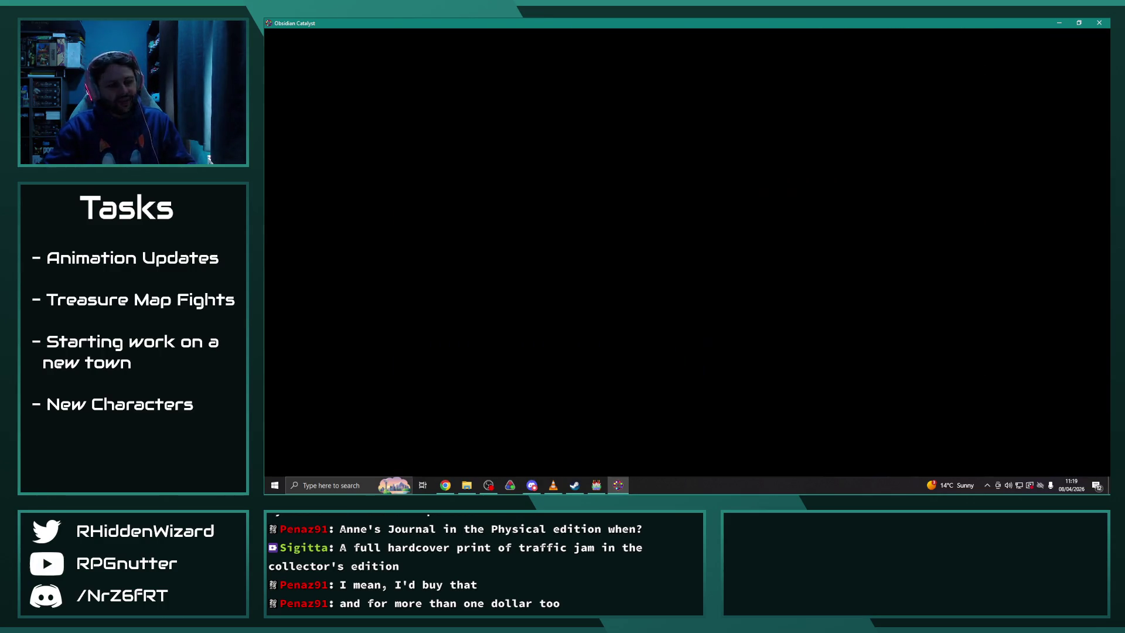
Have Anne cast Ignis III at Desmond to 267/360 HP, reaching Level 3
{"action": "key", "text": "Down"}
{"action": "key", "text": "Return"}
{"action": "key", "text": "Down"}
{"action": "key", "text": "Return"}
{"action": "key", "text": "Return"}
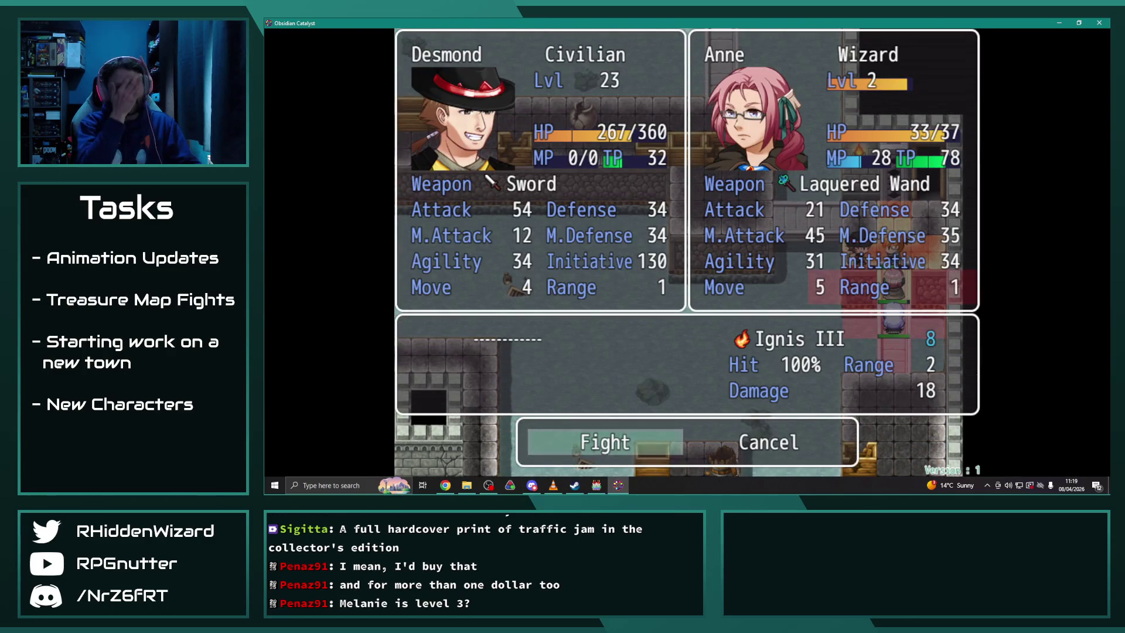
{"action": "key", "text": "Return"}
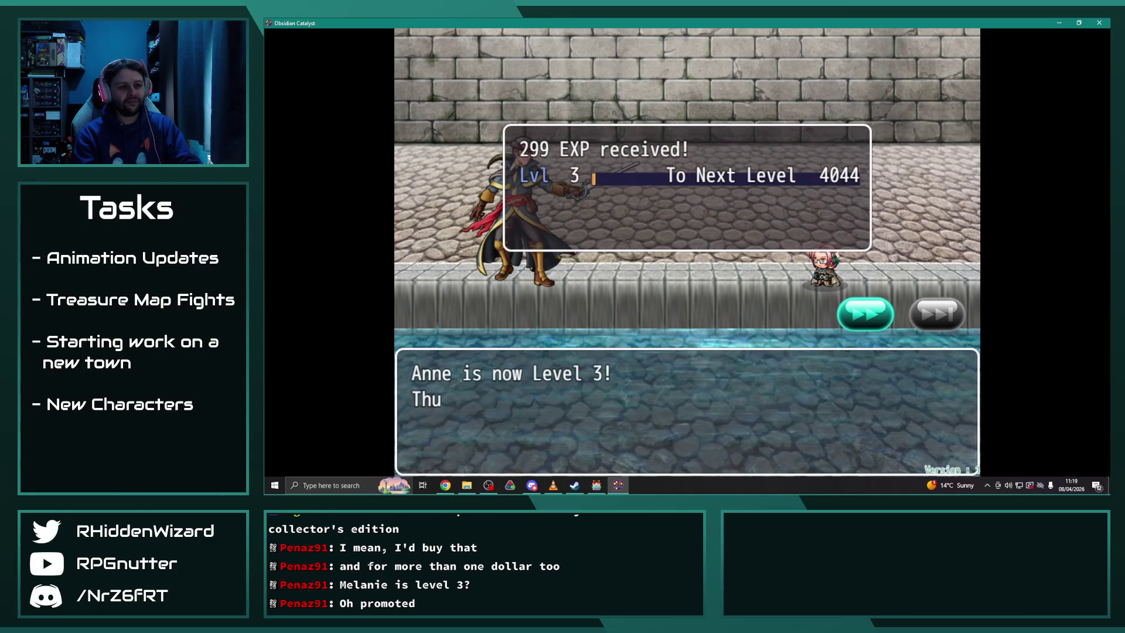
{"action": "key", "text": "Return"}
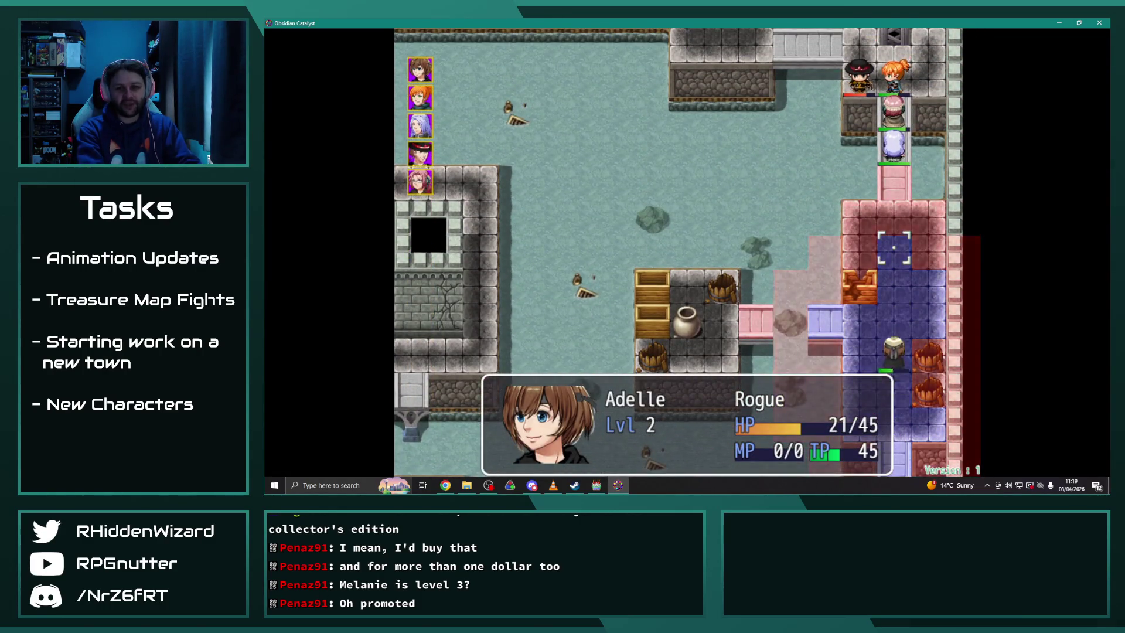
End Adelle's turn and start Melanie's action
{"action": "key", "text": "Up"}
{"action": "key", "text": "Return"}
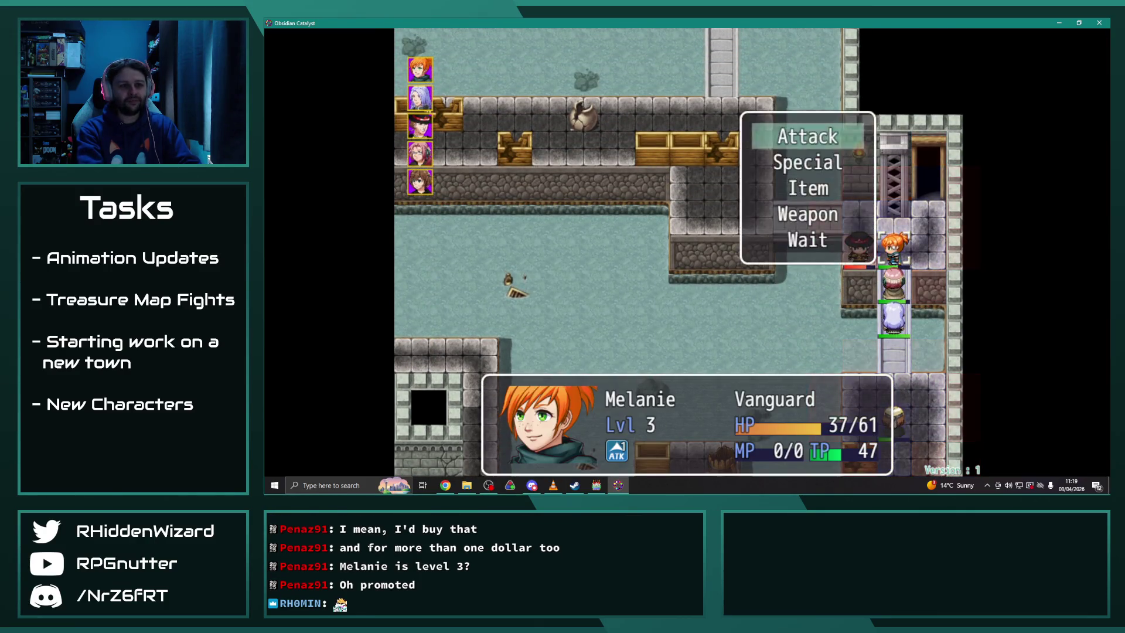
{"action": "key", "text": "Return"}
{"action": "key", "text": "Return"}
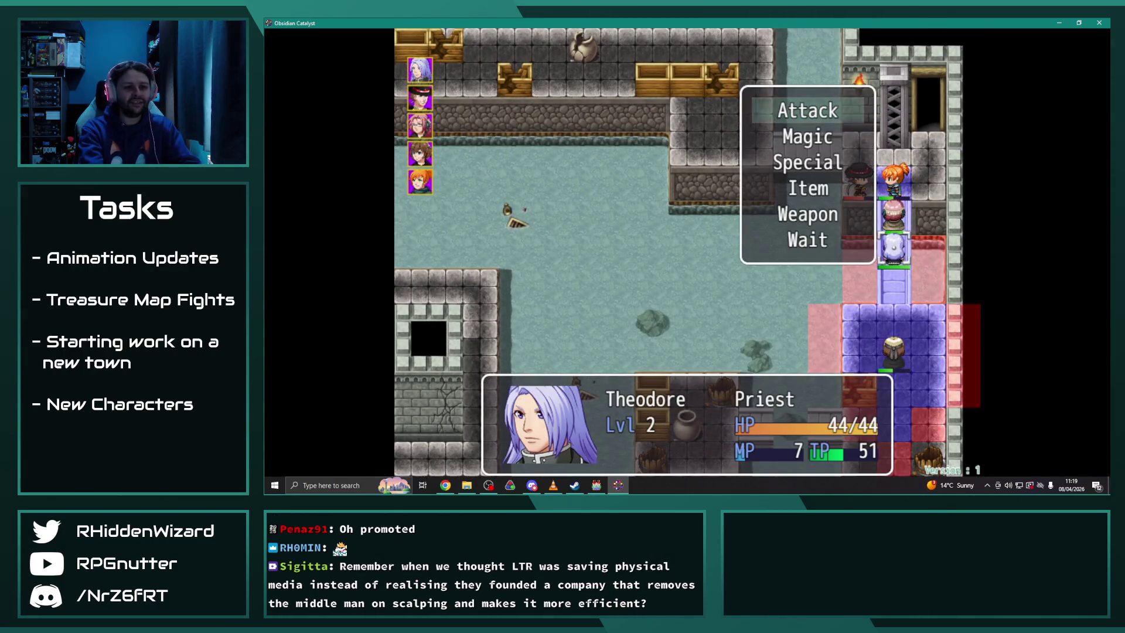
Heal Melanie with Theodore's Heal II, finish Desmond's dialogue, and close the playtest
{"action": "key", "text": "Return"}
{"action": "key", "text": "Return"}
{"action": "key", "text": "Return"}
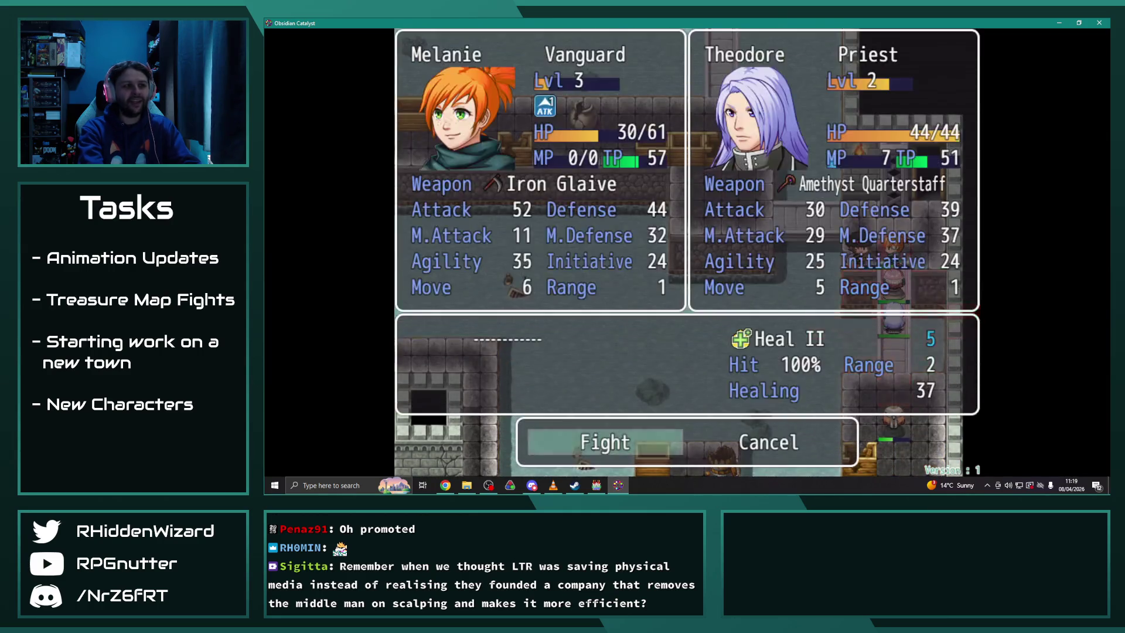
{"action": "key", "text": "Return"}
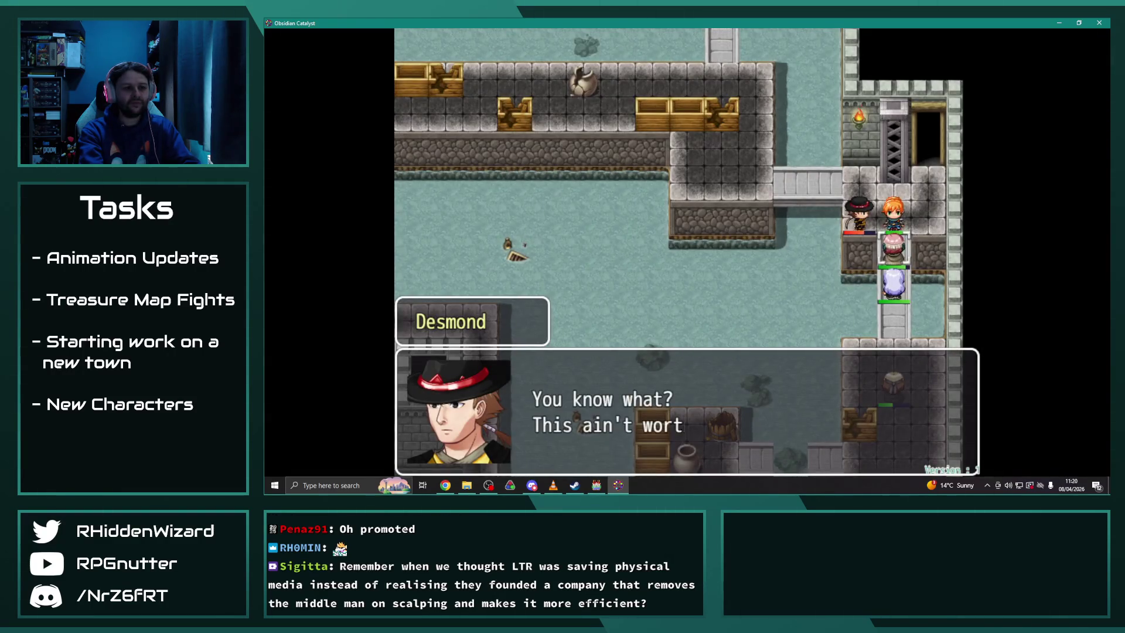
{"action": "key", "text": "Return"}
{"action": "key", "text": "Return"}
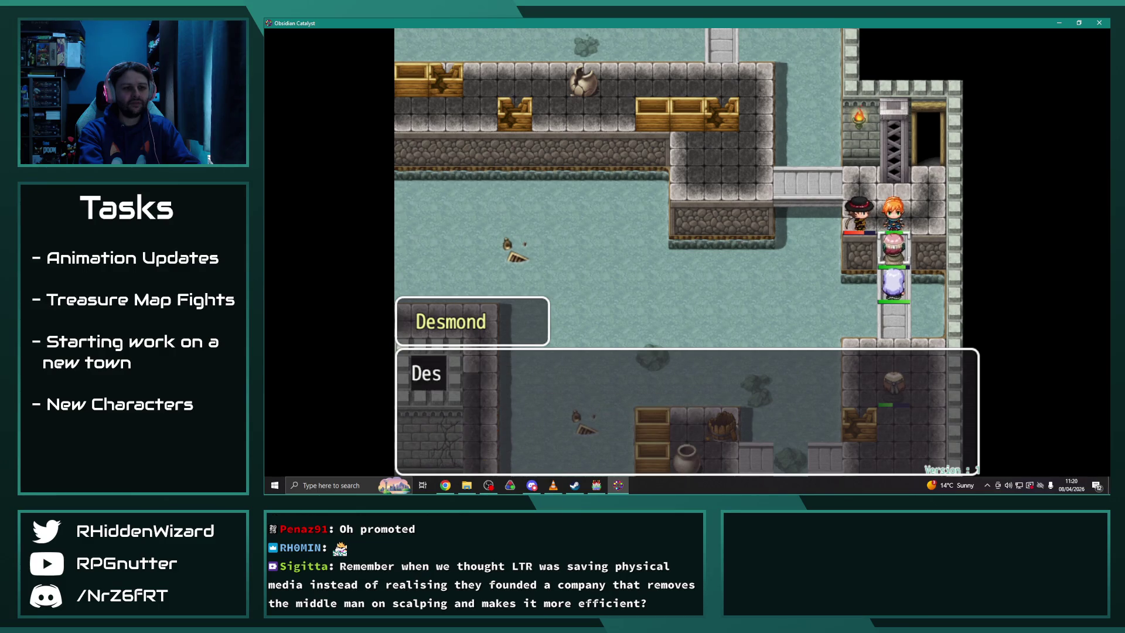
{"action": "key", "text": "Return"}
{"action": "key", "text": "Return"}
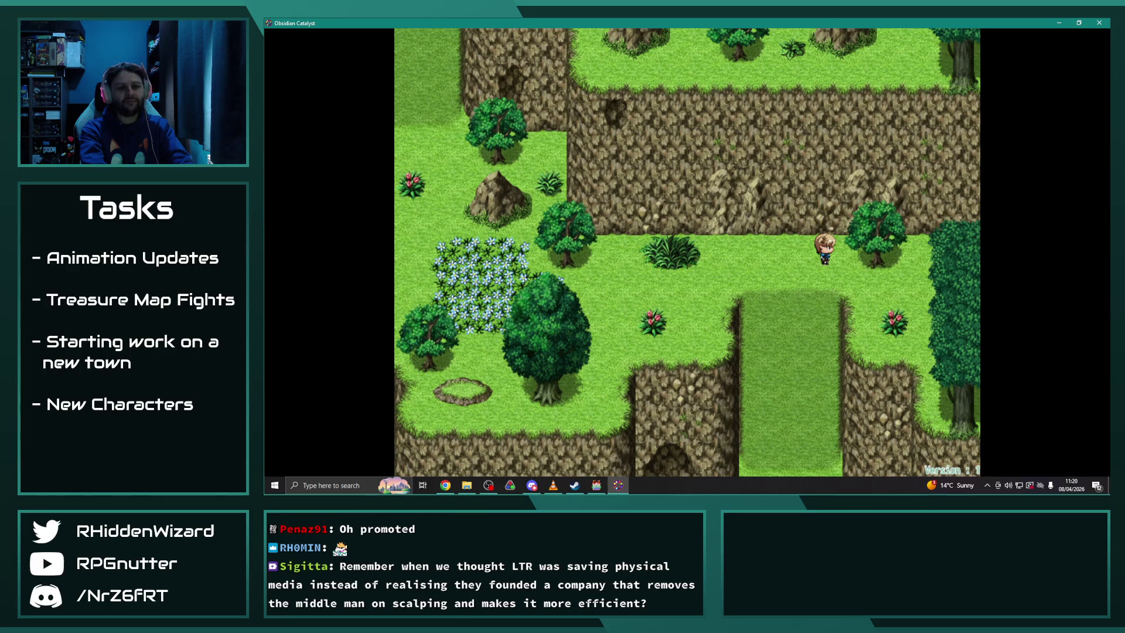
{"action": "left_click", "coordinate": [1088, 27]}
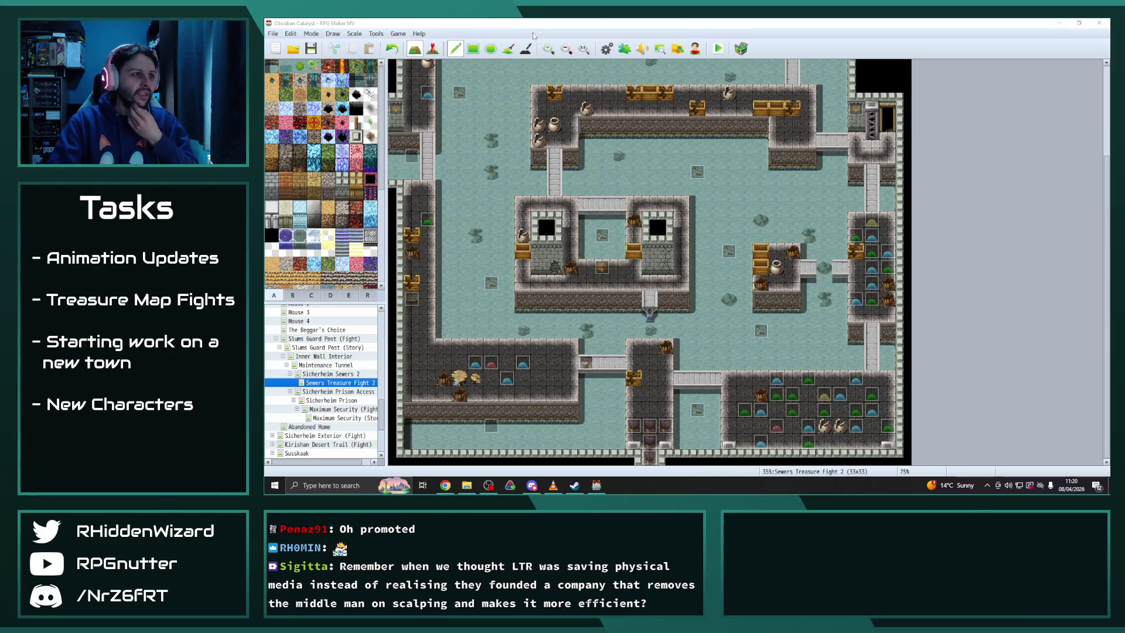
Expand Town of Vinheim in the map tree and open the Eremar's House map
{"action": "scroll", "coordinate": [316, 369], "scroll_direction": "down", "scroll_amount": 10}
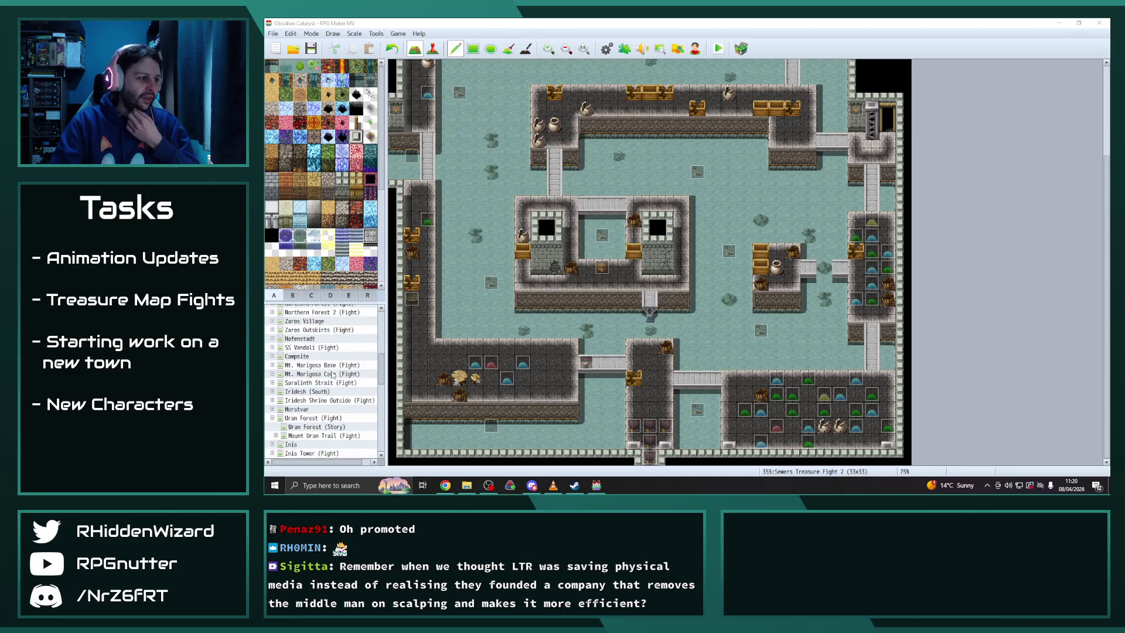
{"action": "scroll", "coordinate": [332, 372], "scroll_direction": "up", "scroll_amount": 5}
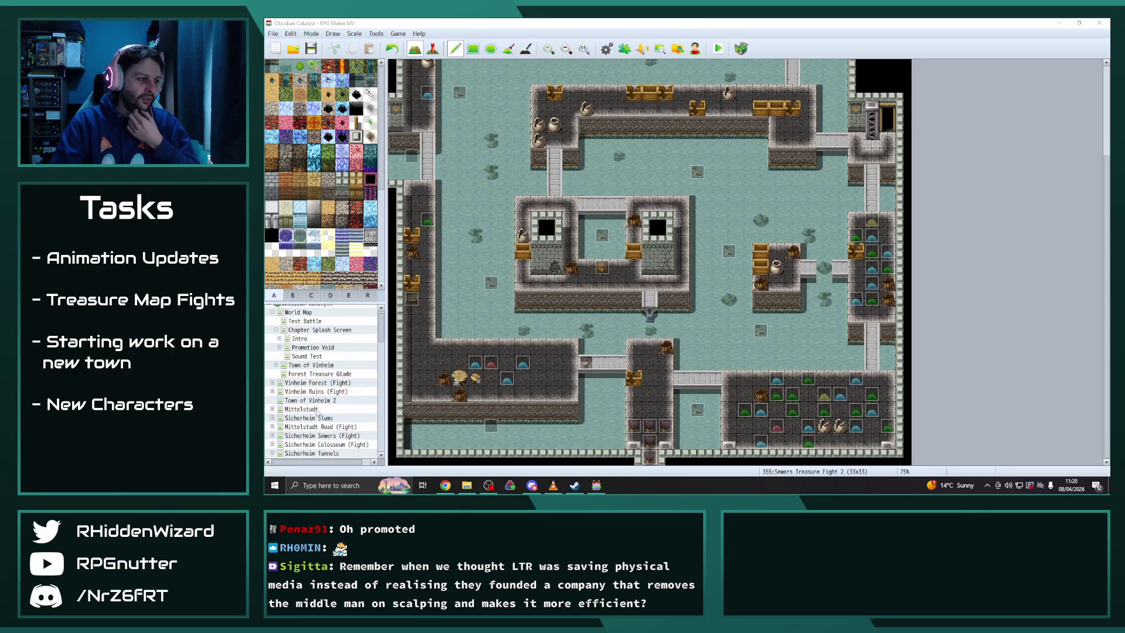
{"action": "left_click", "coordinate": [314, 400]}
{"action": "left_click", "coordinate": [311, 365]}
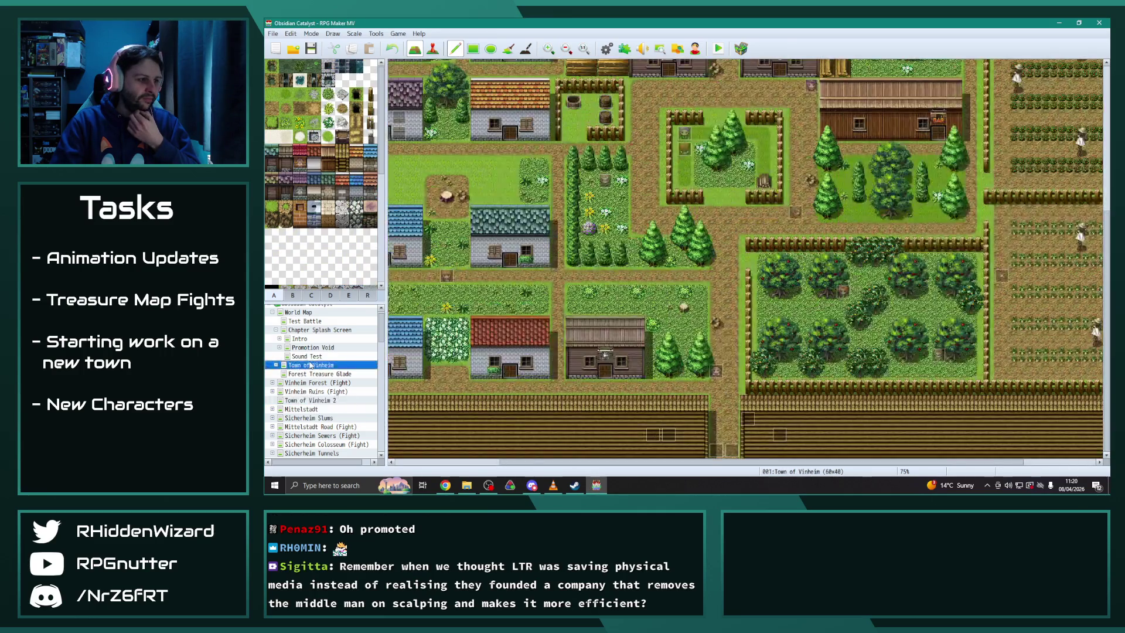
{"action": "scroll", "coordinate": [628, 313], "scroll_direction": "up", "scroll_amount": 2}
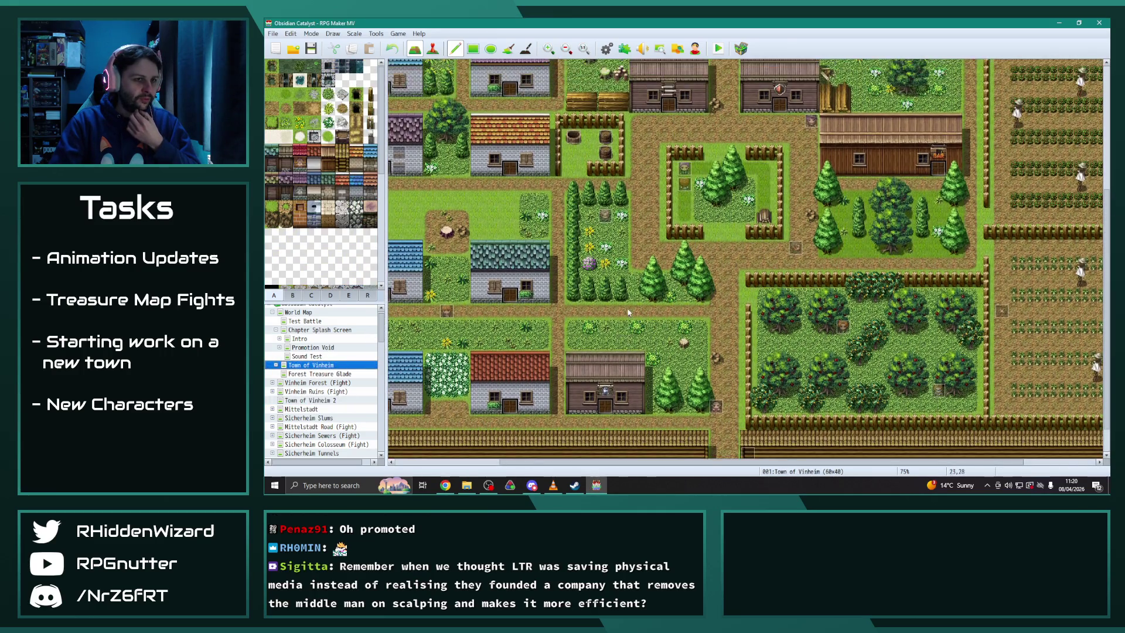
{"action": "left_click", "coordinate": [276, 366]}
{"action": "left_click", "coordinate": [552, 486]}
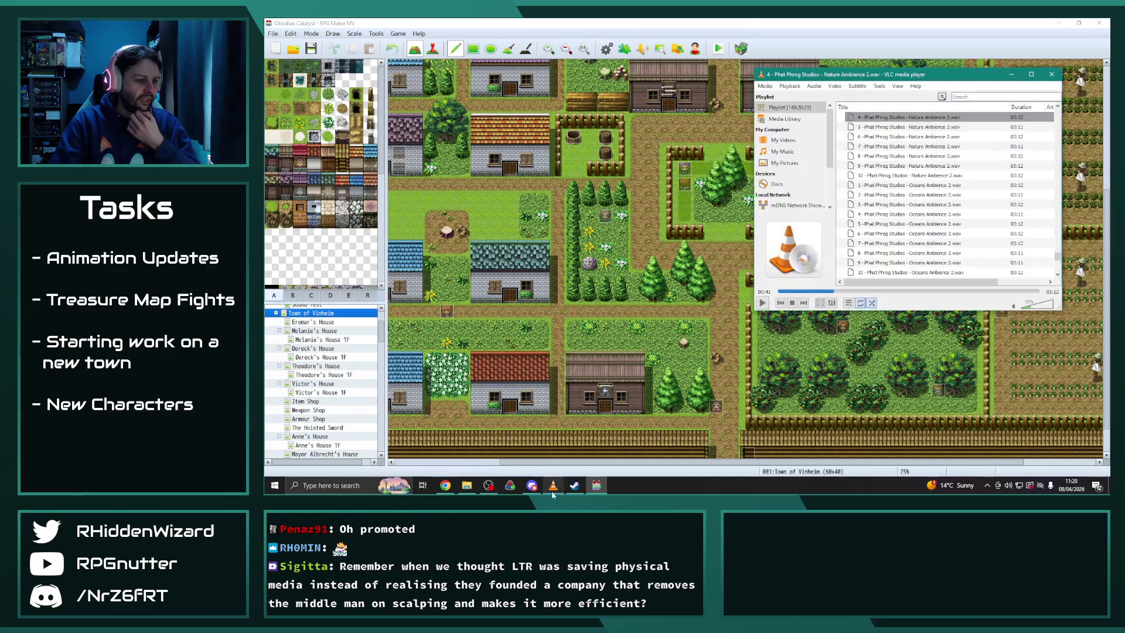
{"action": "left_click", "coordinate": [309, 324]}
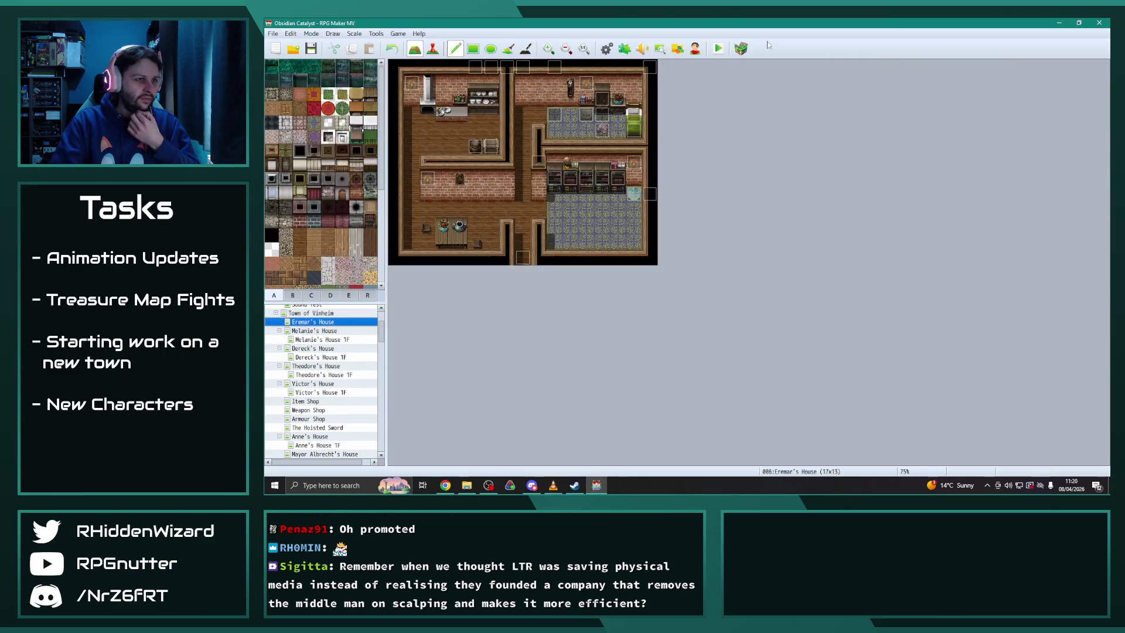
Switch to Event mode and open the party setup event EV028
{"action": "key", "text": "F6"}
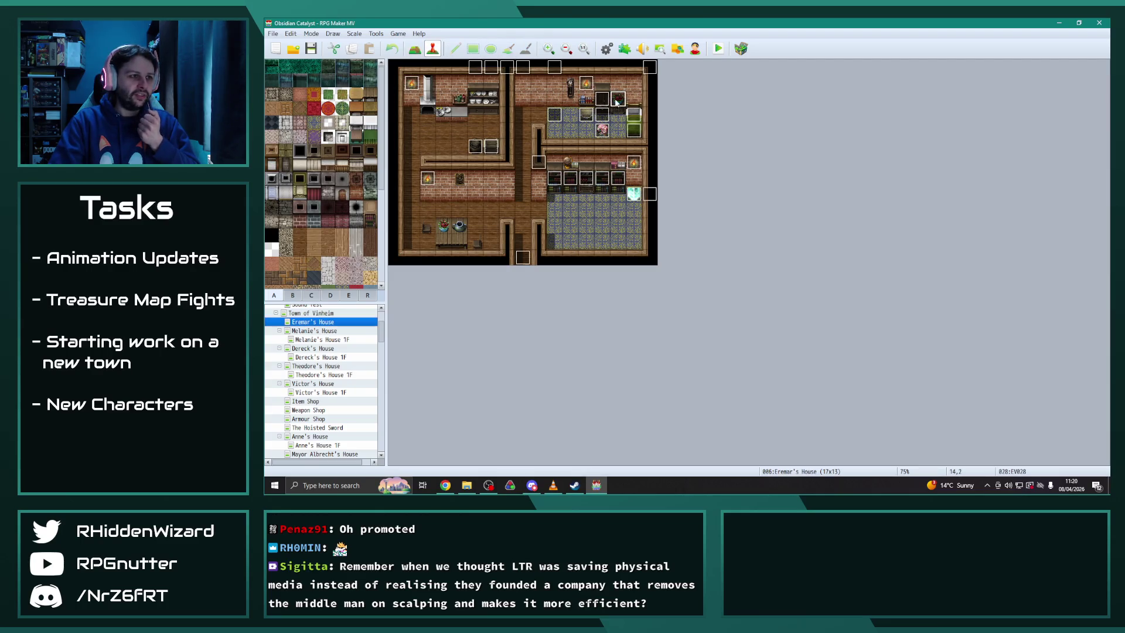
{"action": "double_click", "coordinate": [616, 100]}
{"action": "scroll", "coordinate": [767, 269], "scroll_direction": "down", "scroll_amount": 1}
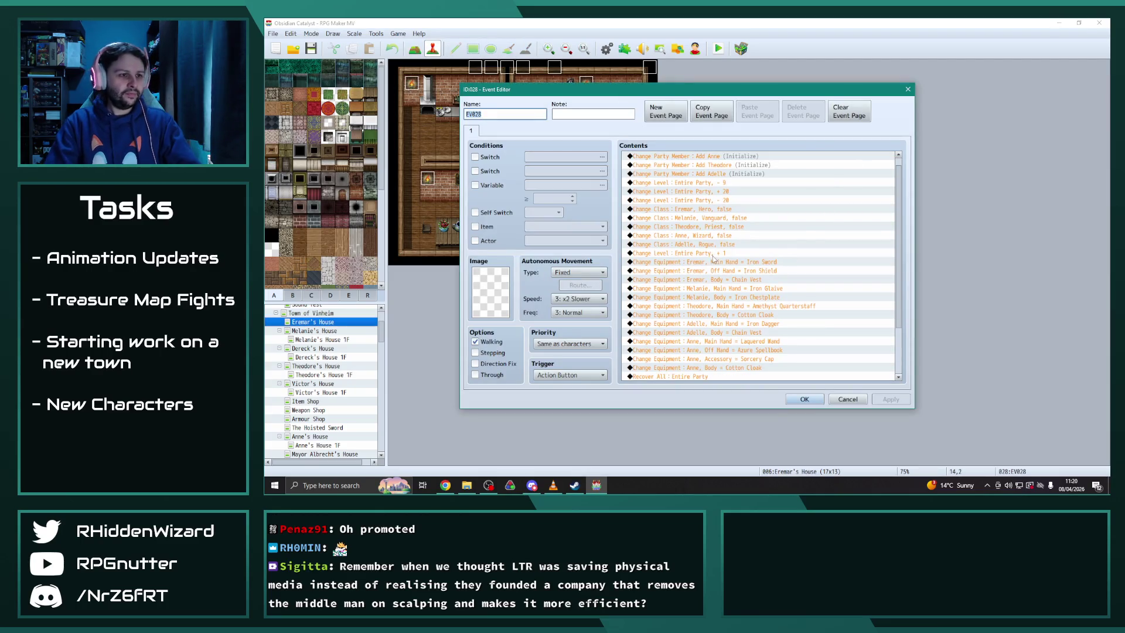
Insert a Change Items command giving 2 Golden Potions above the level-up line
{"action": "left_click", "coordinate": [713, 253]}
{"action": "key", "text": "Insert"}
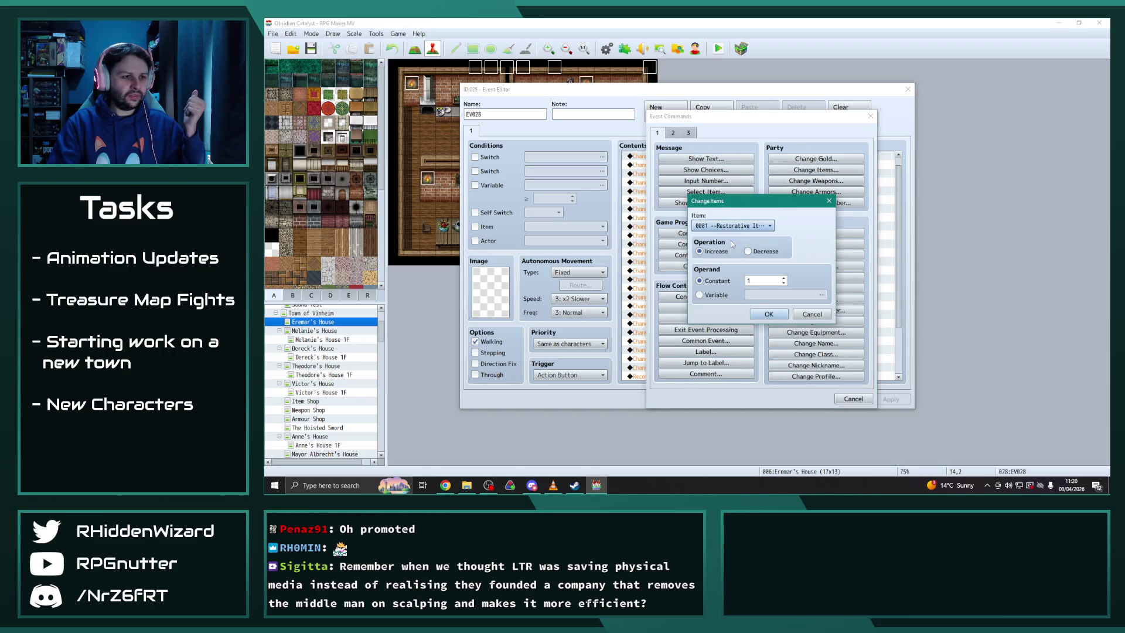
{"action": "left_click", "coordinate": [738, 226]}
{"action": "left_click", "coordinate": [740, 267]}
{"action": "left_click", "coordinate": [774, 280]}
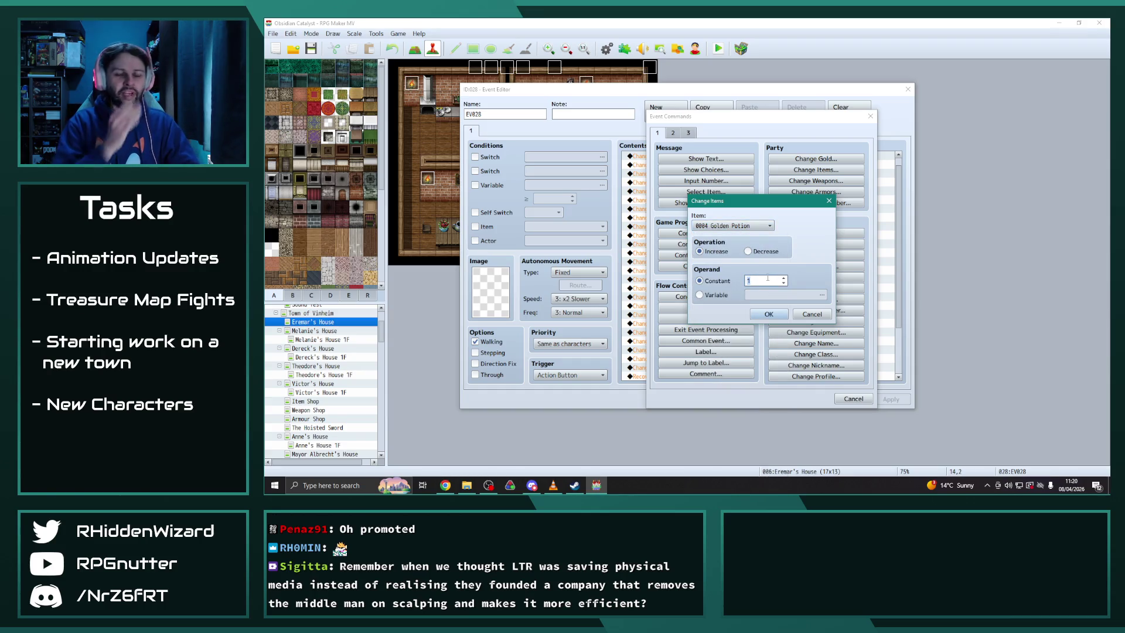
{"action": "type", "text": "2"}
{"action": "left_click", "coordinate": [772, 314]}
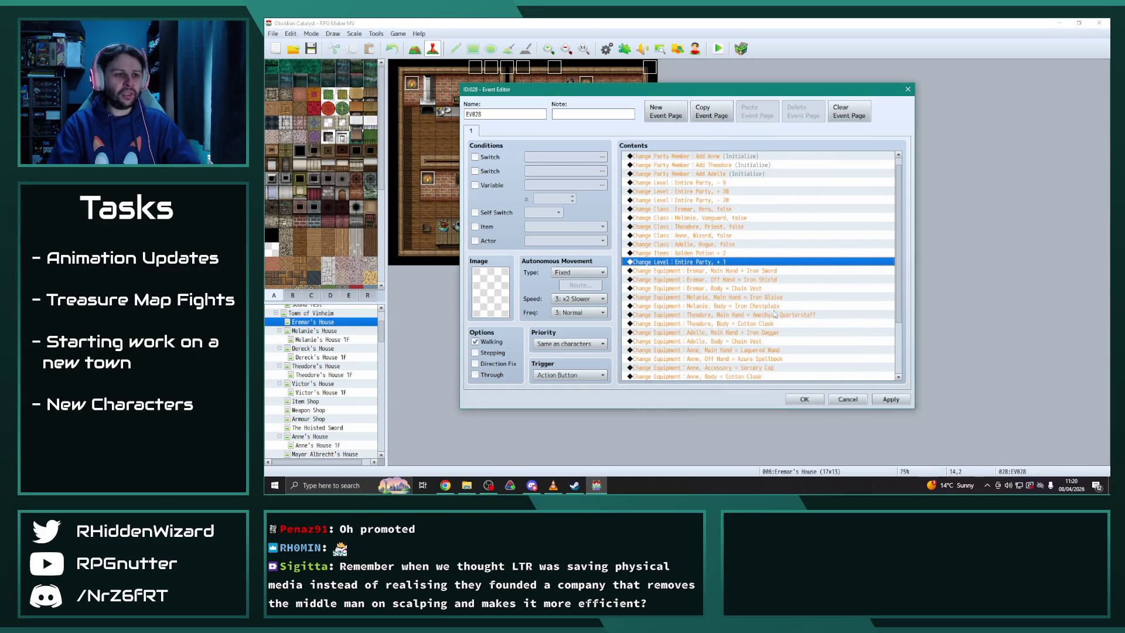
Duplicate the Golden Potion line and change the copy to 10 Silver Potions
{"action": "left_click", "coordinate": [731, 252]}
{"action": "key", "text": "ctrl+c"}
{"action": "key", "text": "ctrl+v"}
{"action": "double_click", "coordinate": [723, 261]}
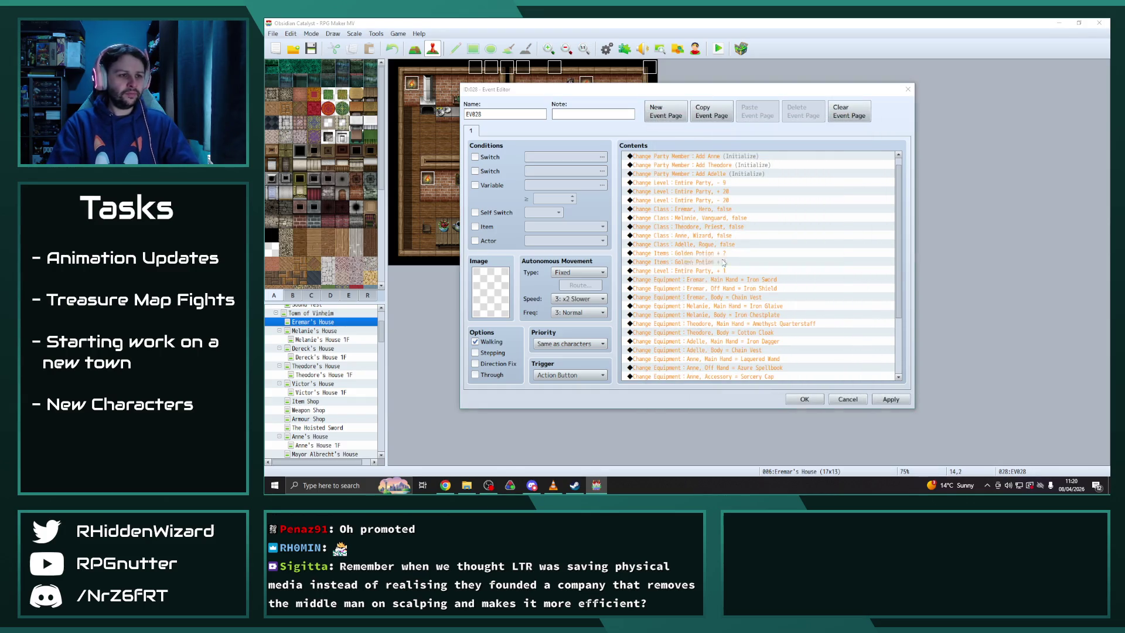
{"action": "left_click", "coordinate": [748, 229]}
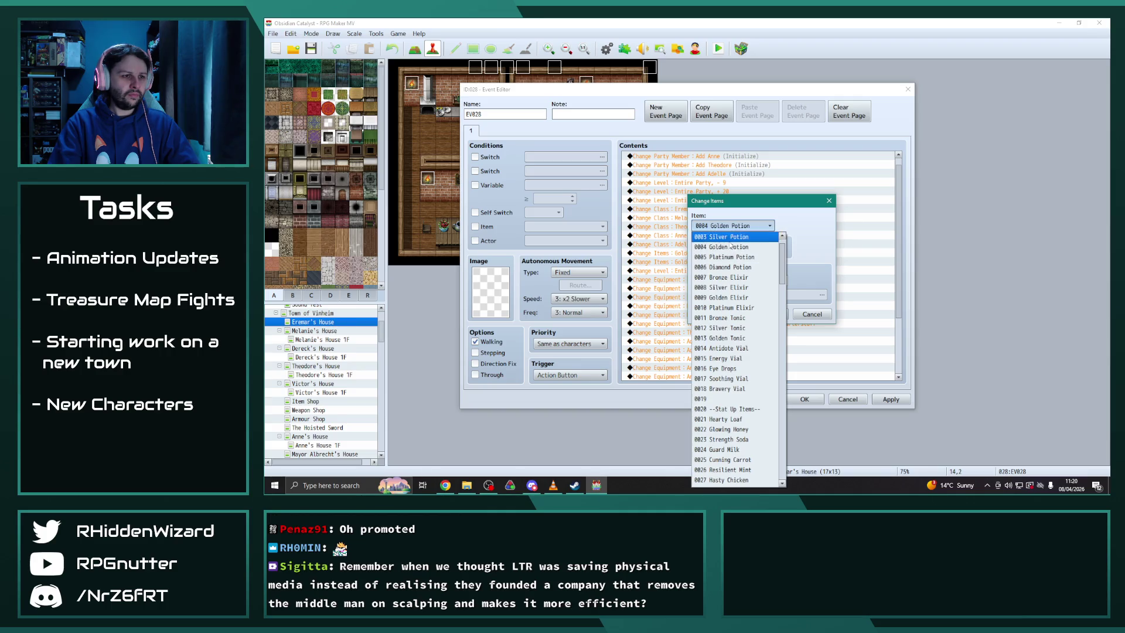
{"action": "left_click", "coordinate": [738, 237]}
{"action": "double_click", "coordinate": [761, 280]}
{"action": "type", "text": "1"}
{"action": "left_click", "coordinate": [768, 313]}
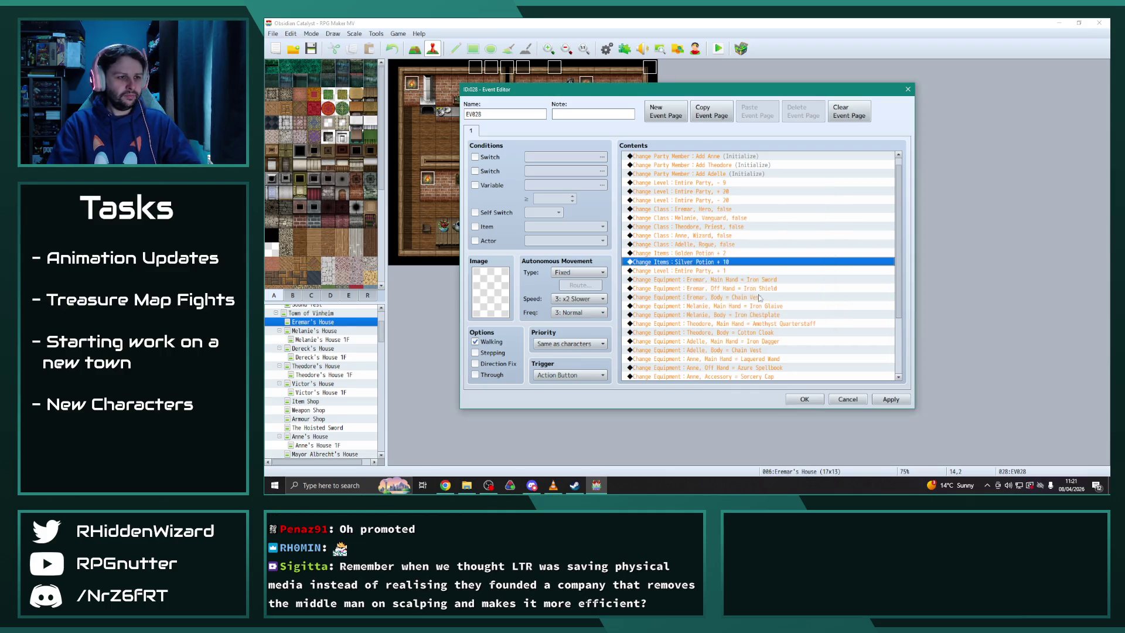
Add a Change Items command giving 5 Silver Elixirs and apply the event changes
{"action": "double_click", "coordinate": [716, 274]}
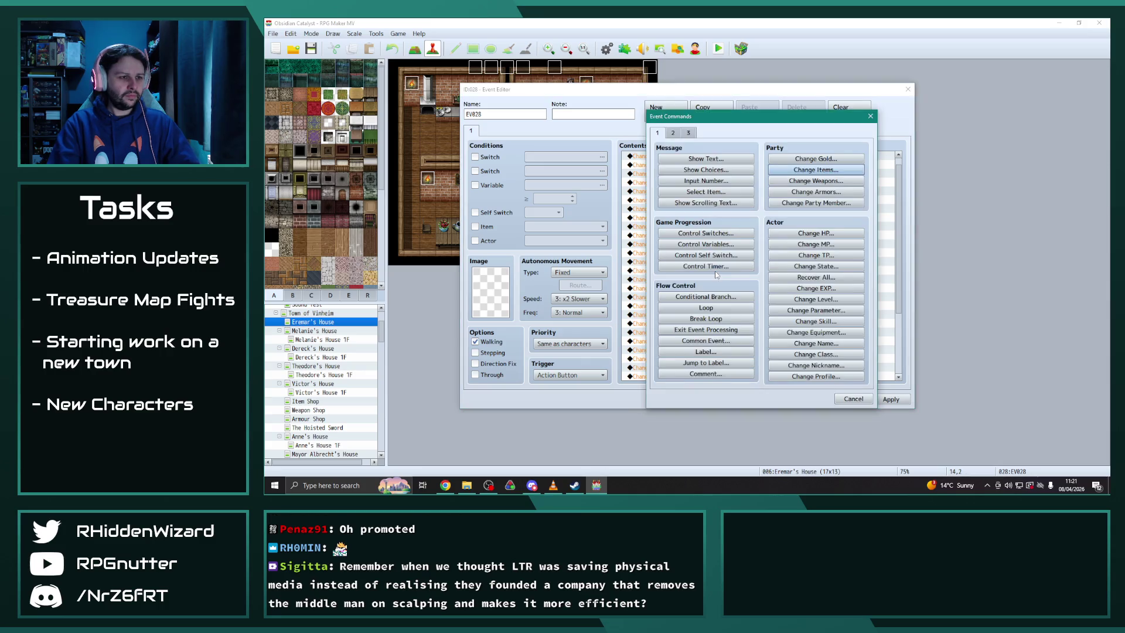
{"action": "left_click", "coordinate": [724, 268]}
{"action": "left_click", "coordinate": [749, 226]}
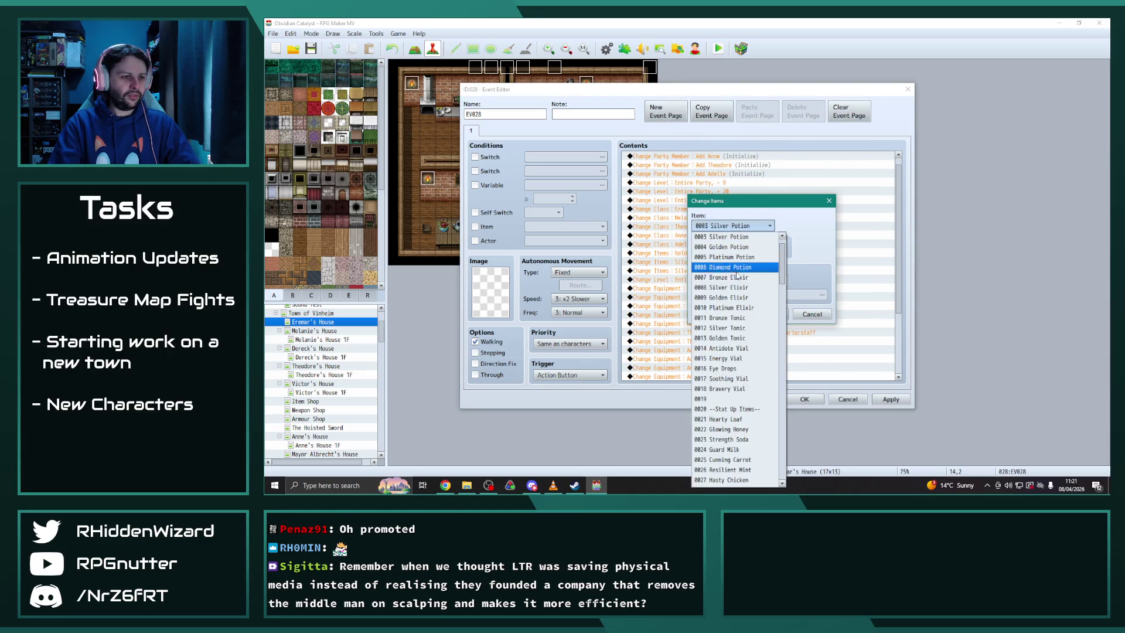
{"action": "left_click", "coordinate": [748, 288]}
{"action": "double_click", "coordinate": [749, 281]}
{"action": "type", "text": "5"}
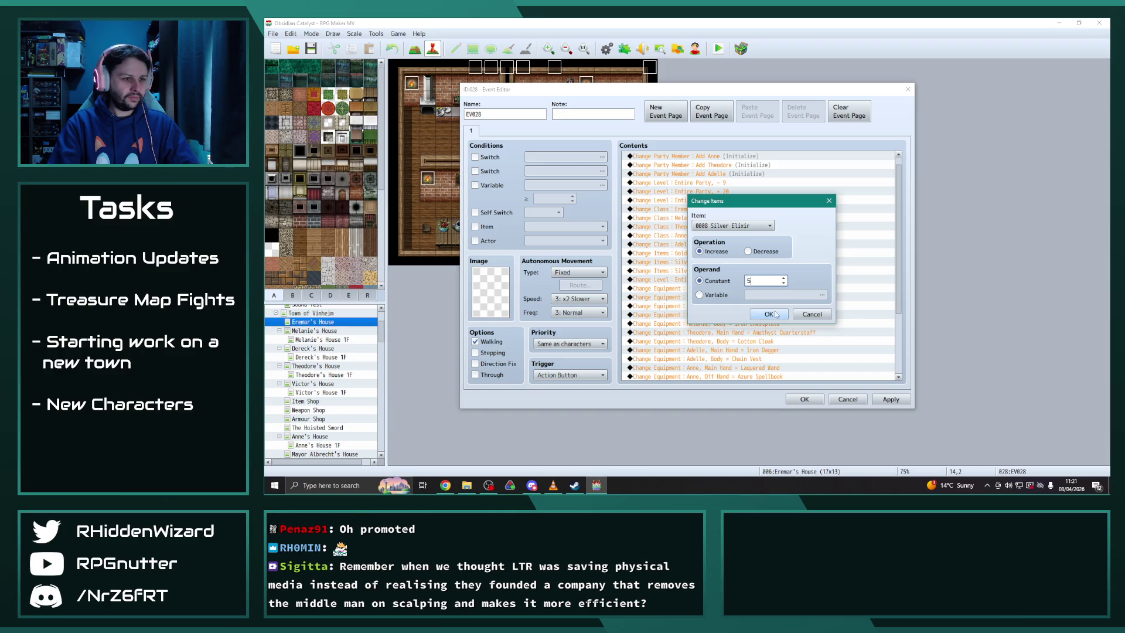
{"action": "left_click", "coordinate": [768, 313]}
{"action": "left_click", "coordinate": [889, 398]}
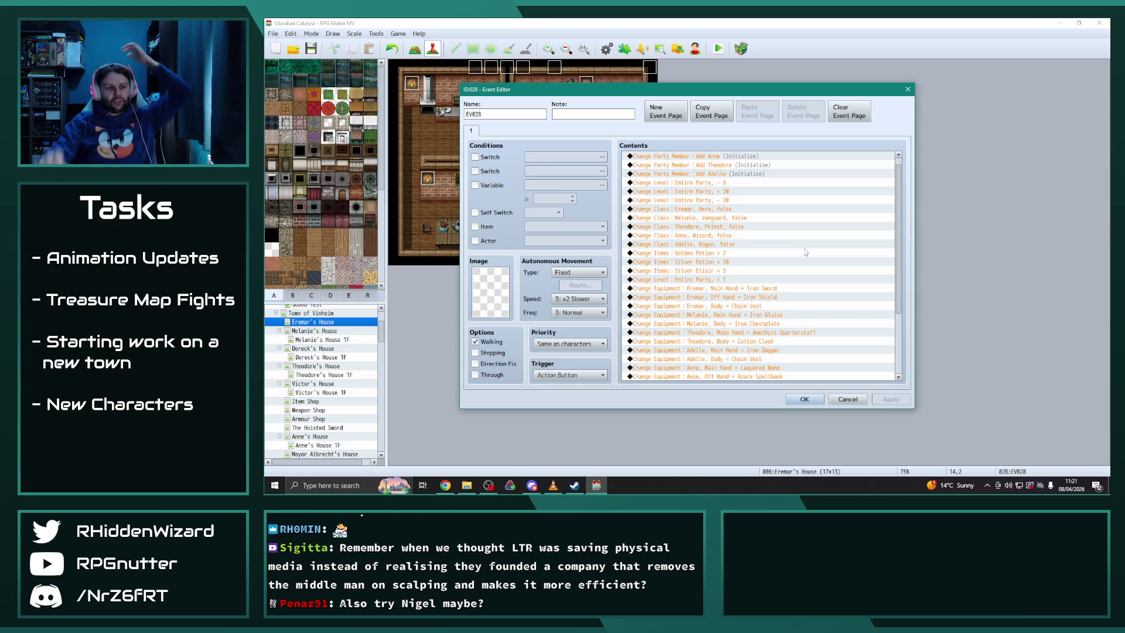
Change the Wizard class line's actor from Anne to Bad Nigel
{"action": "double_click", "coordinate": [720, 234]}
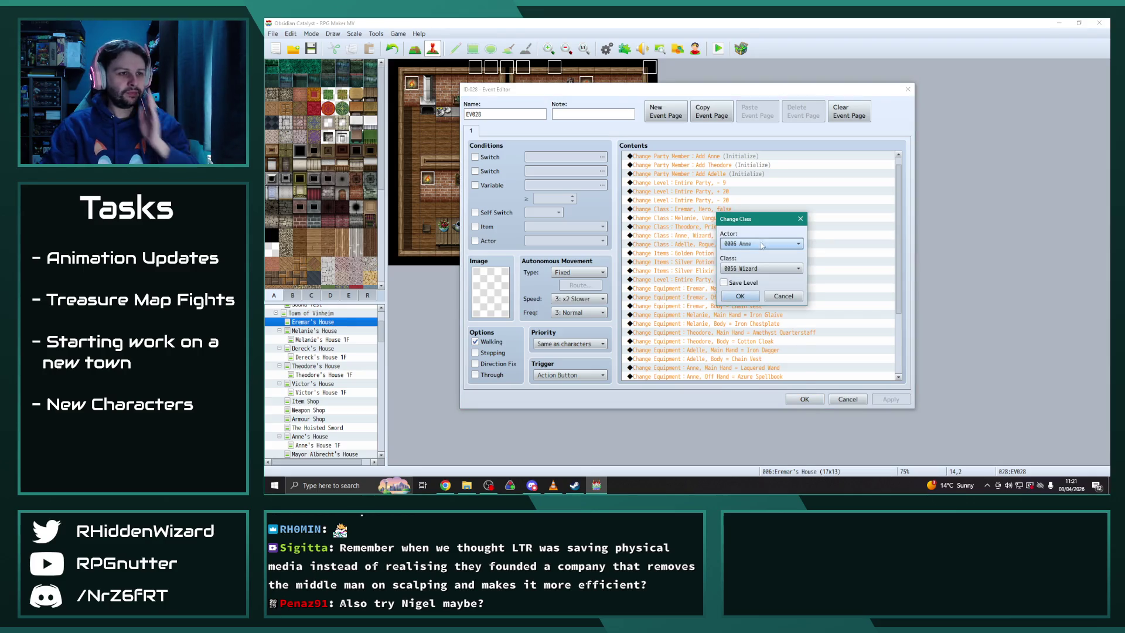
{"action": "left_click", "coordinate": [759, 243]}
{"action": "left_click", "coordinate": [754, 274]}
{"action": "left_click", "coordinate": [754, 270]}
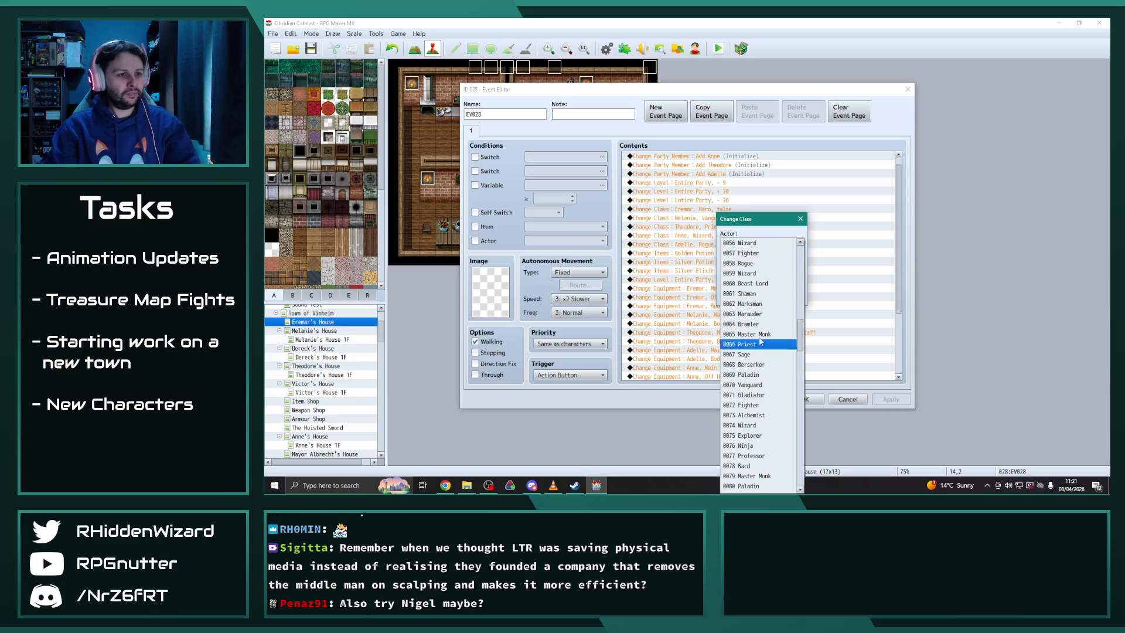
{"action": "left_click", "coordinate": [754, 273]}
{"action": "left_click", "coordinate": [750, 297]}
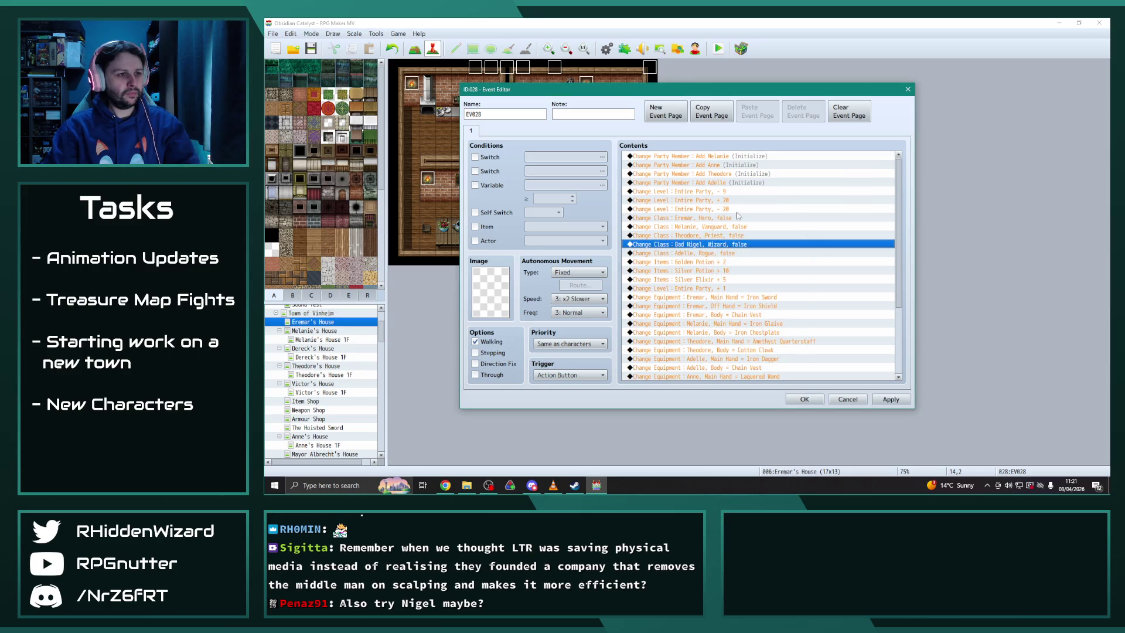
Make the party-member line add Bad Nigel instead of Anne
{"action": "double_click", "coordinate": [710, 168]}
{"action": "left_click", "coordinate": [756, 242]}
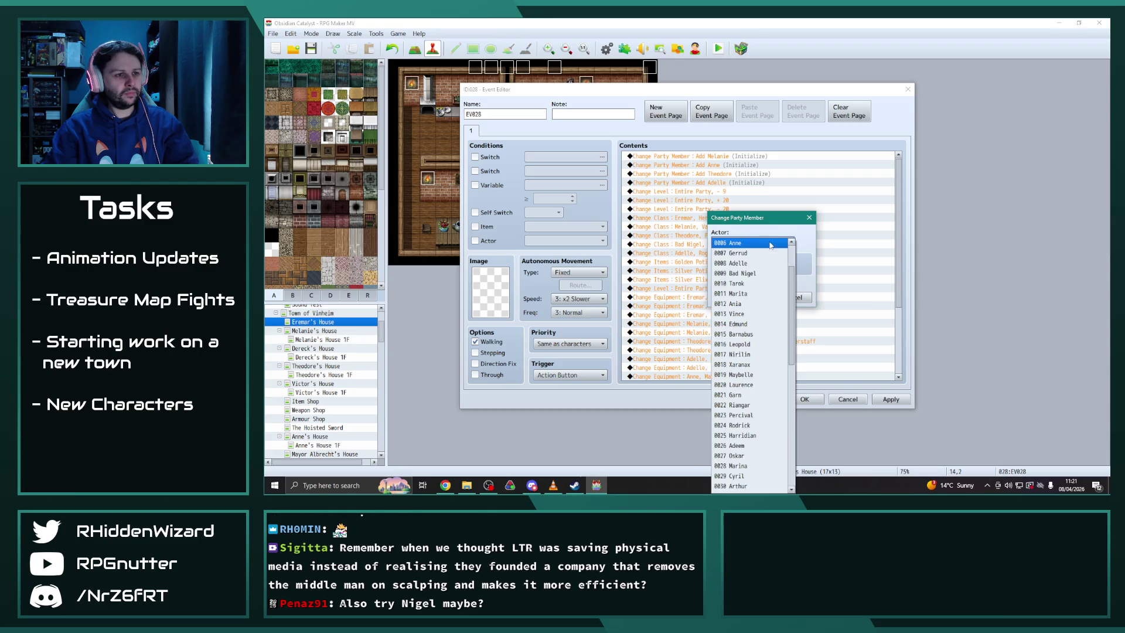
{"action": "left_click", "coordinate": [755, 273]}
{"action": "left_click", "coordinate": [755, 297]}
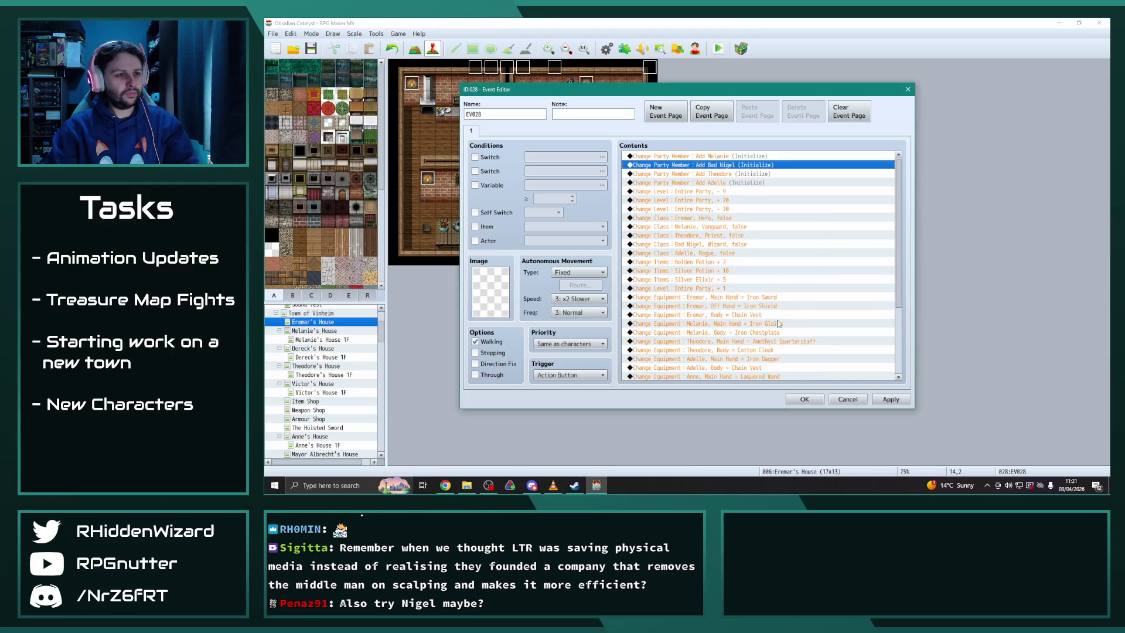
{"action": "scroll", "coordinate": [745, 306], "scroll_direction": "down", "scroll_amount": 2}
{"action": "double_click", "coordinate": [727, 333]}
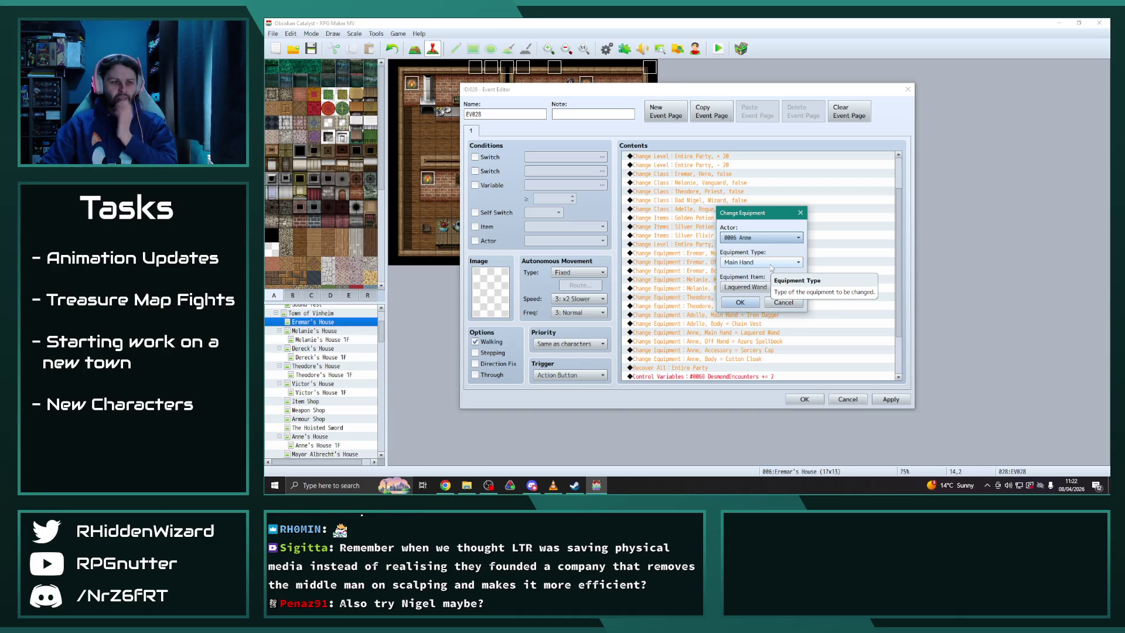
Give the main-hand equipment line to Bad Nigel with the Hide Glove
{"action": "left_click", "coordinate": [768, 237]}
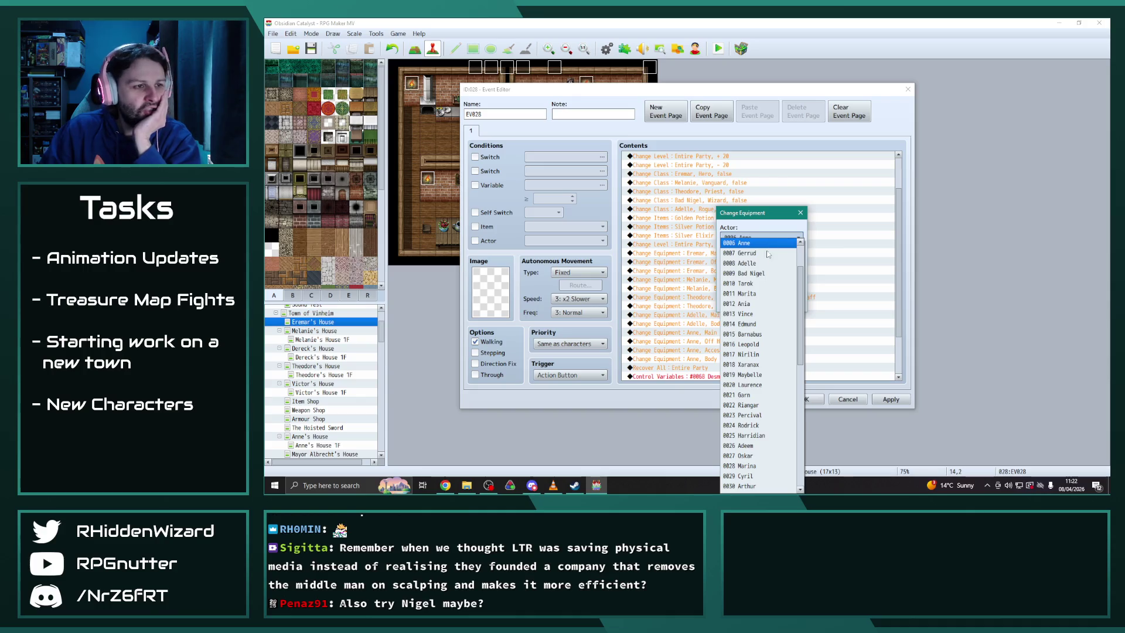
{"action": "left_click", "coordinate": [762, 273]}
{"action": "left_click", "coordinate": [764, 284]}
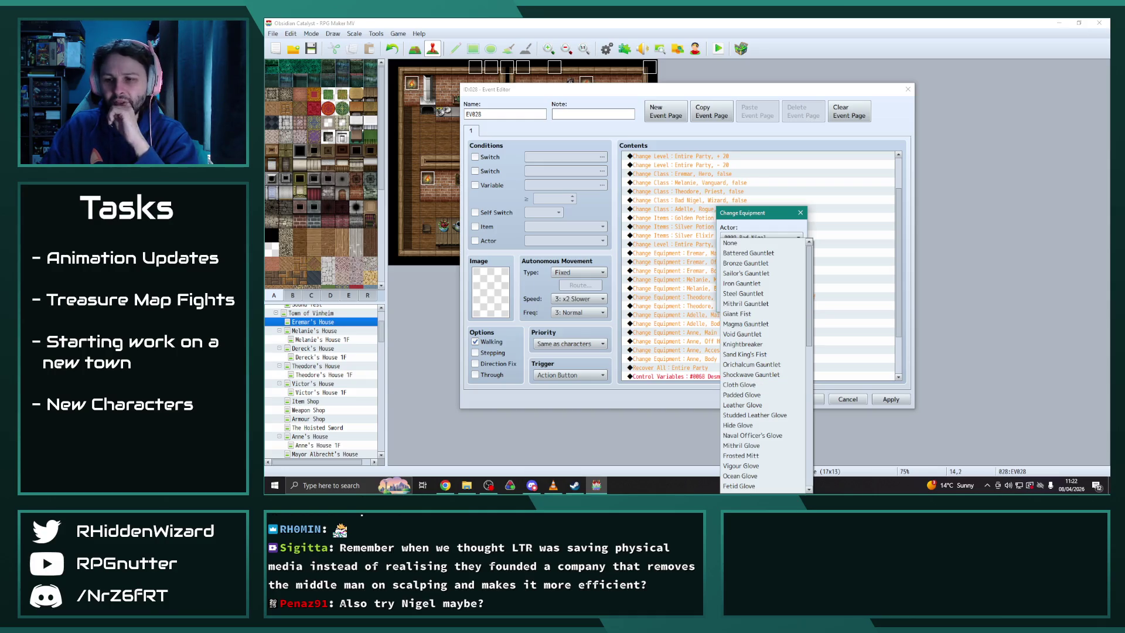
{"action": "key", "text": "alt+Tab"}
{"action": "key", "text": "alt+Tab"}
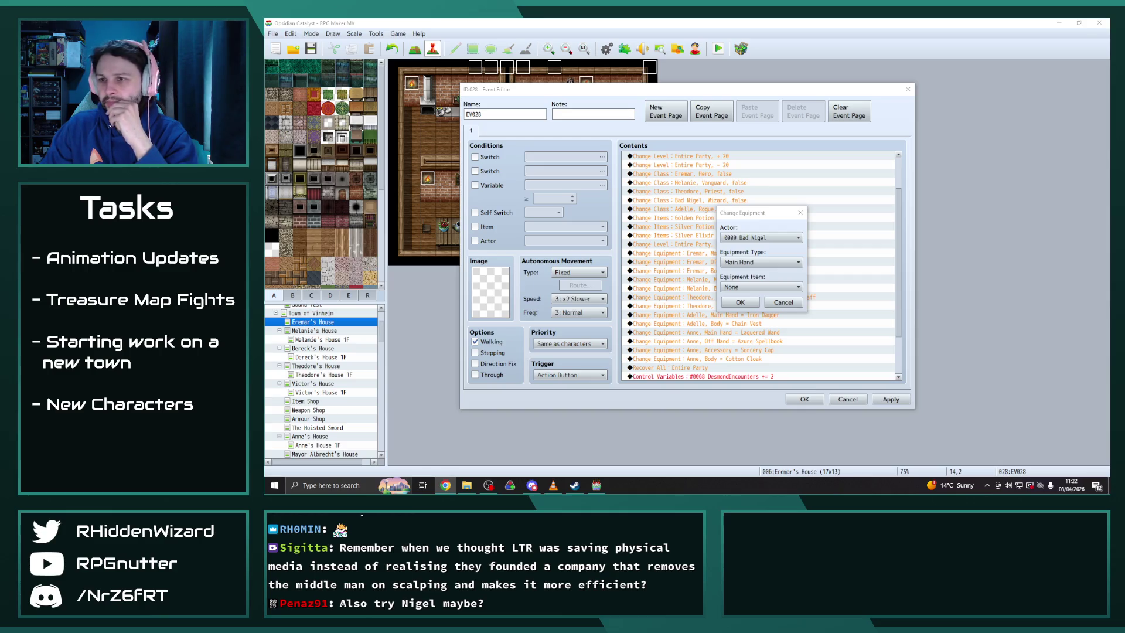
{"action": "left_click", "coordinate": [746, 287]}
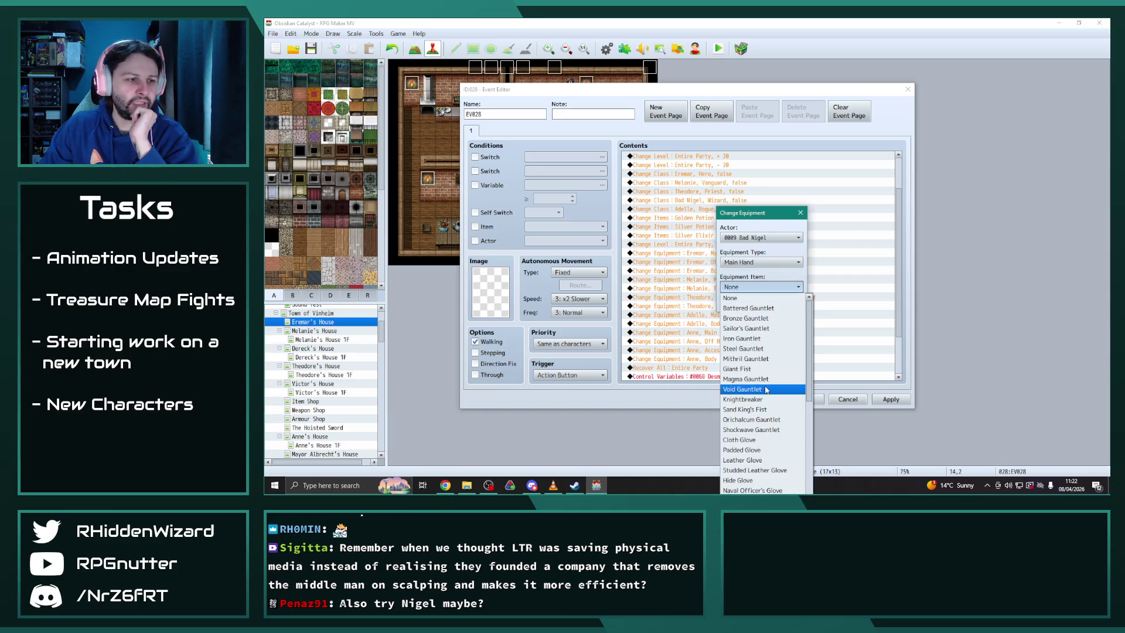
{"action": "left_click", "coordinate": [753, 480]}
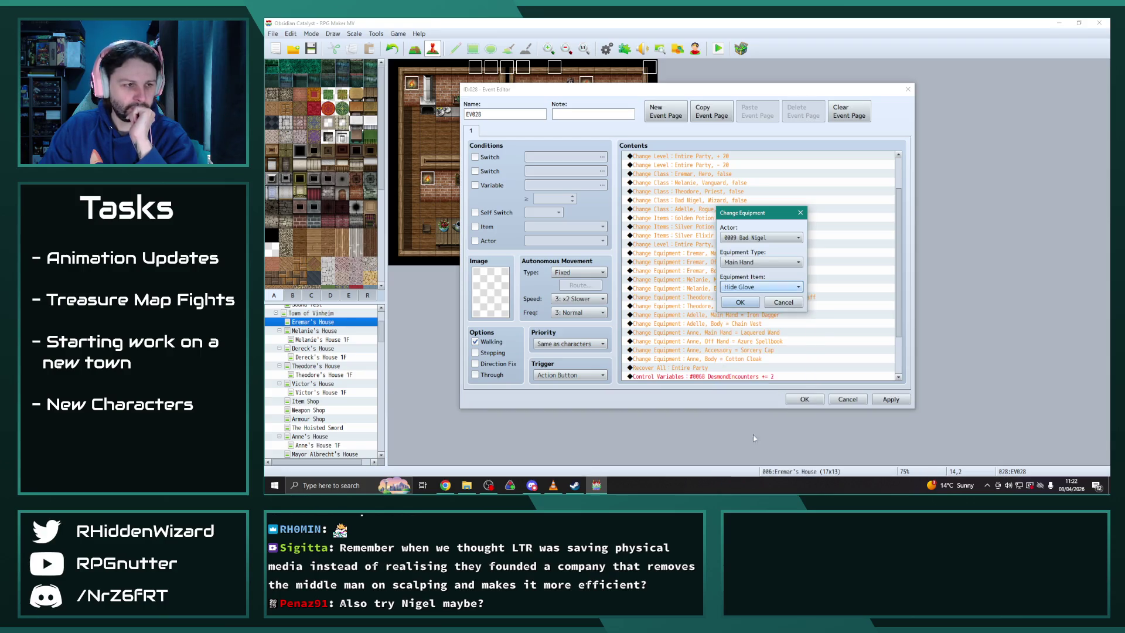
{"action": "left_click", "coordinate": [753, 308]}
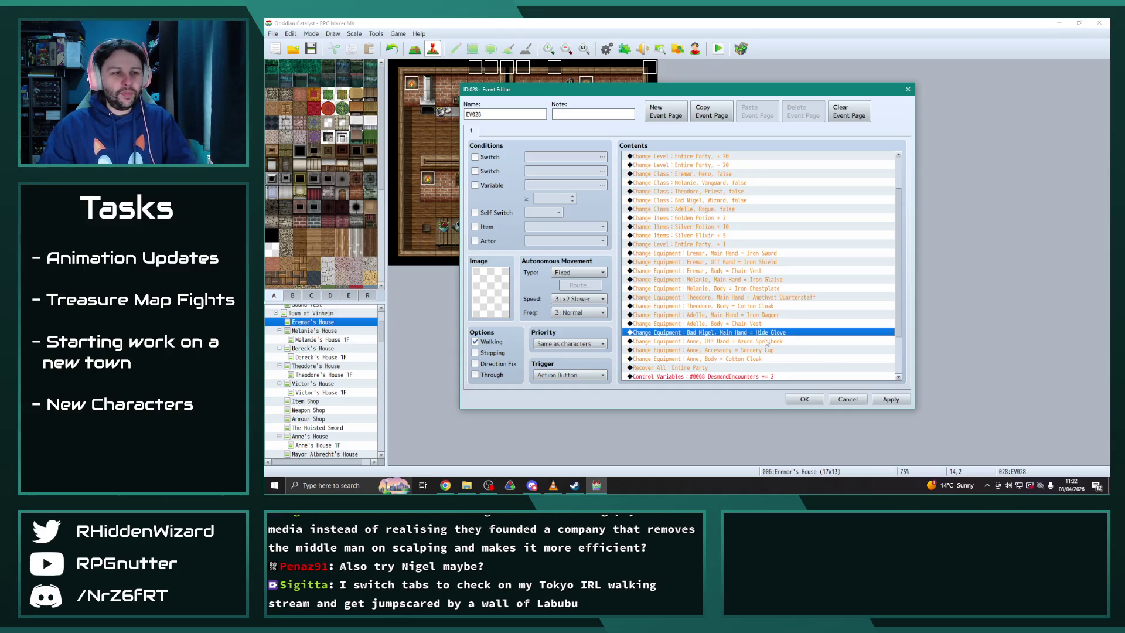
Switch another equipment line to Bad Nigel with Off Hand set to Azure Spellbook
{"action": "left_click", "coordinate": [756, 350]}
{"action": "double_click", "coordinate": [752, 342]}
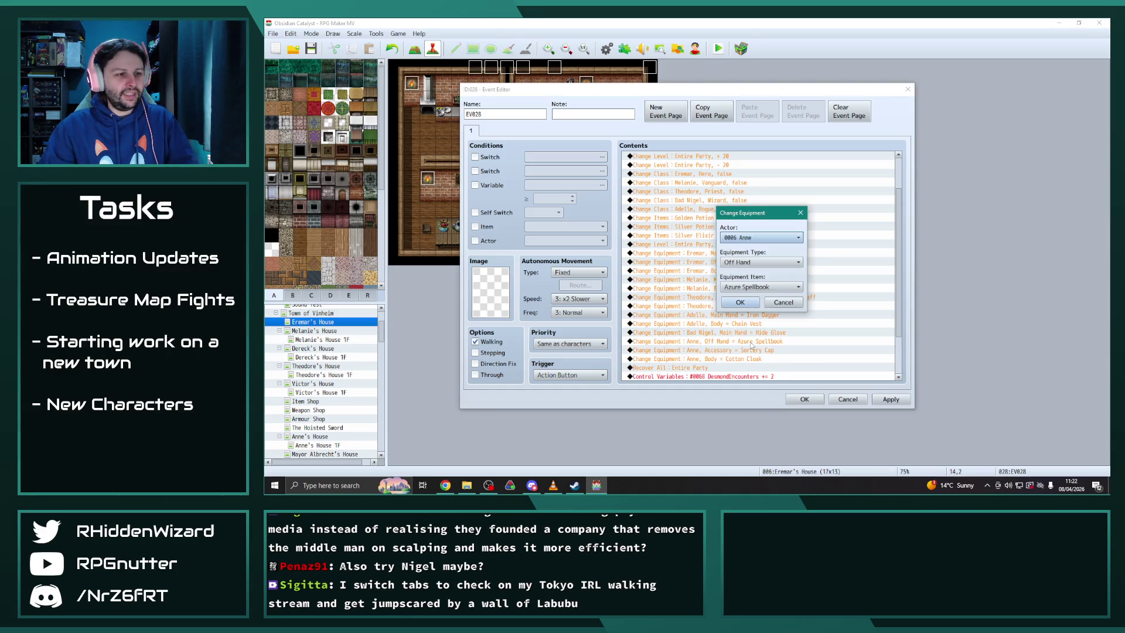
{"action": "left_click", "coordinate": [756, 237]}
{"action": "left_click", "coordinate": [752, 280]}
{"action": "left_click", "coordinate": [740, 302]}
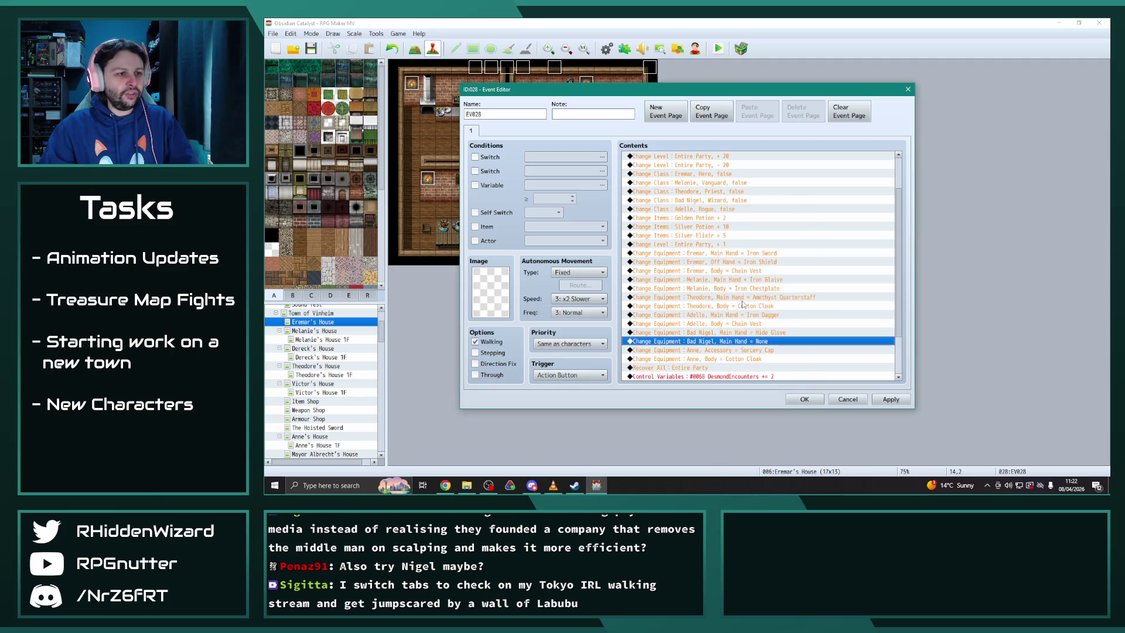
{"action": "double_click", "coordinate": [741, 343]}
{"action": "left_click", "coordinate": [760, 262]}
{"action": "left_click", "coordinate": [756, 280]}
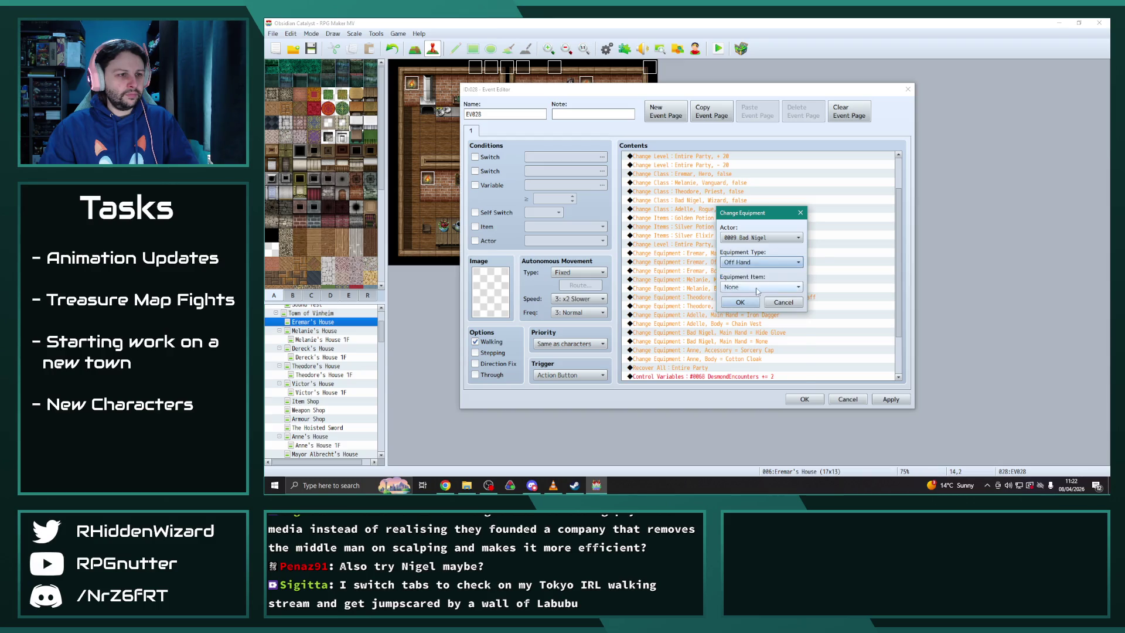
{"action": "left_click", "coordinate": [756, 288]}
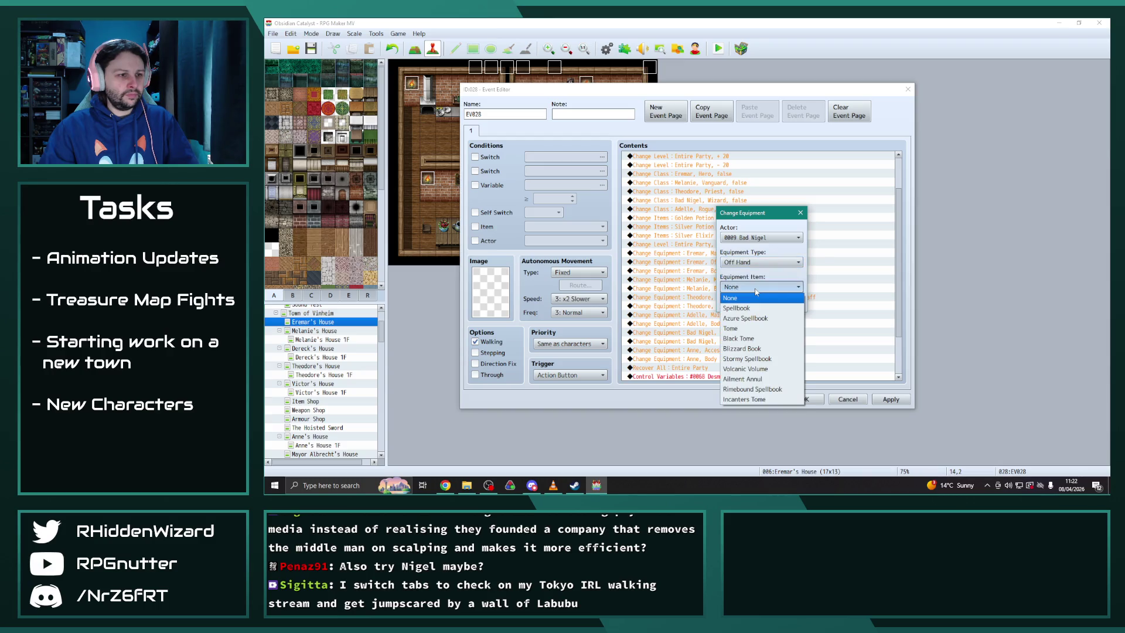
{"action": "left_click", "coordinate": [754, 318]}
{"action": "left_click", "coordinate": [770, 311]}
Switch the next equipment line to Bad Nigel with Body set to Cotton Cloak
{"action": "double_click", "coordinate": [710, 355]}
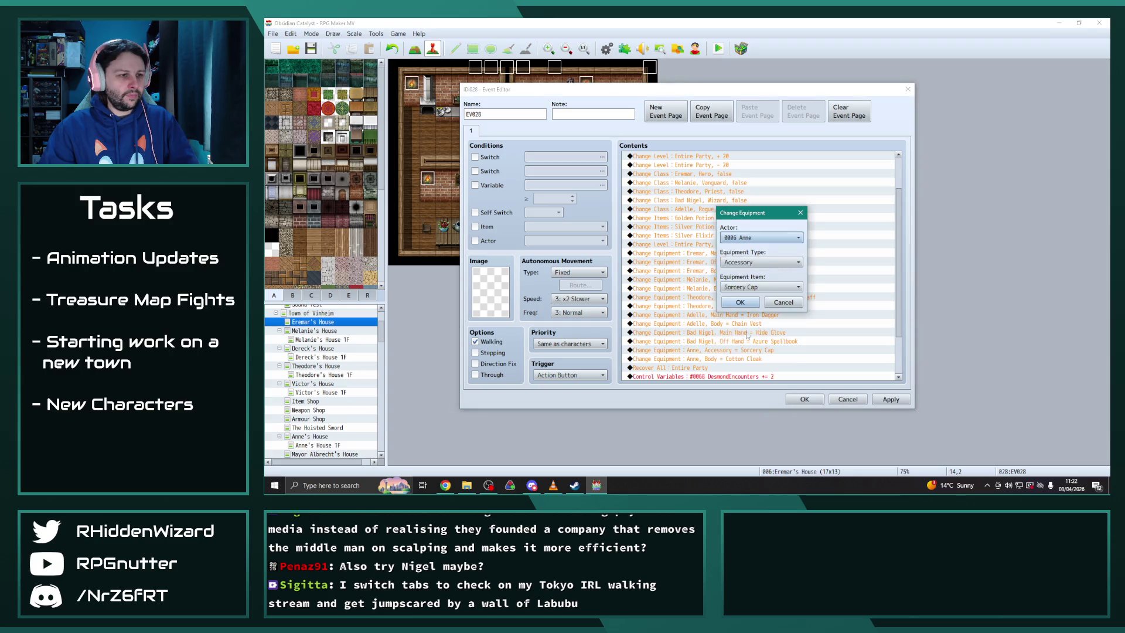
{"action": "left_click", "coordinate": [762, 237]}
{"action": "left_click", "coordinate": [762, 272]}
{"action": "left_click", "coordinate": [762, 261]}
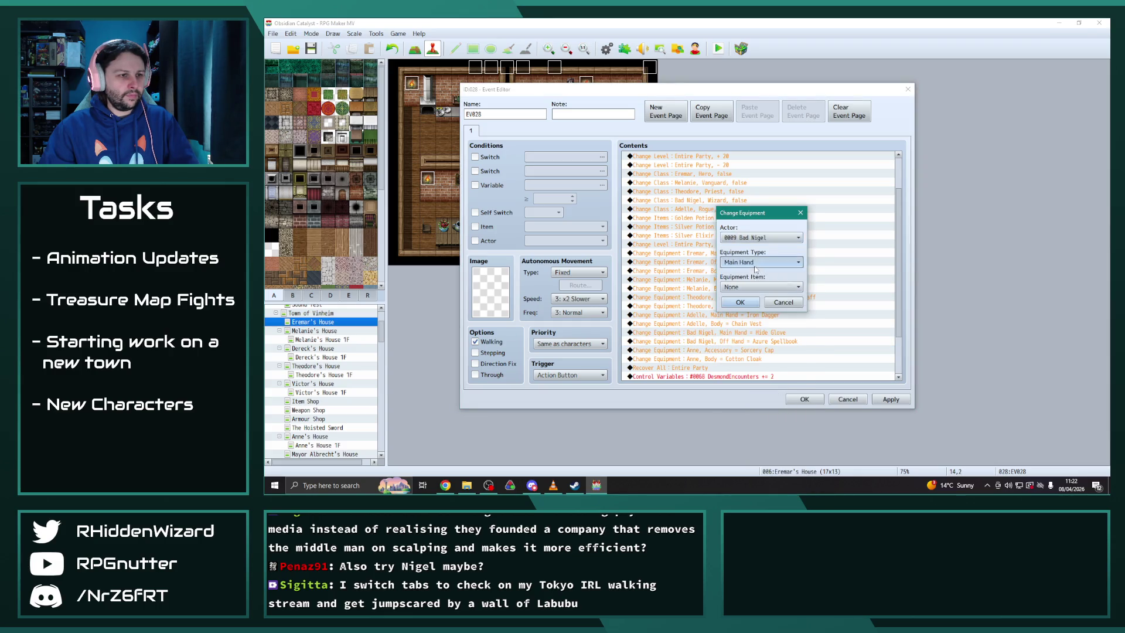
{"action": "left_click", "coordinate": [756, 298]}
{"action": "left_click", "coordinate": [752, 287]}
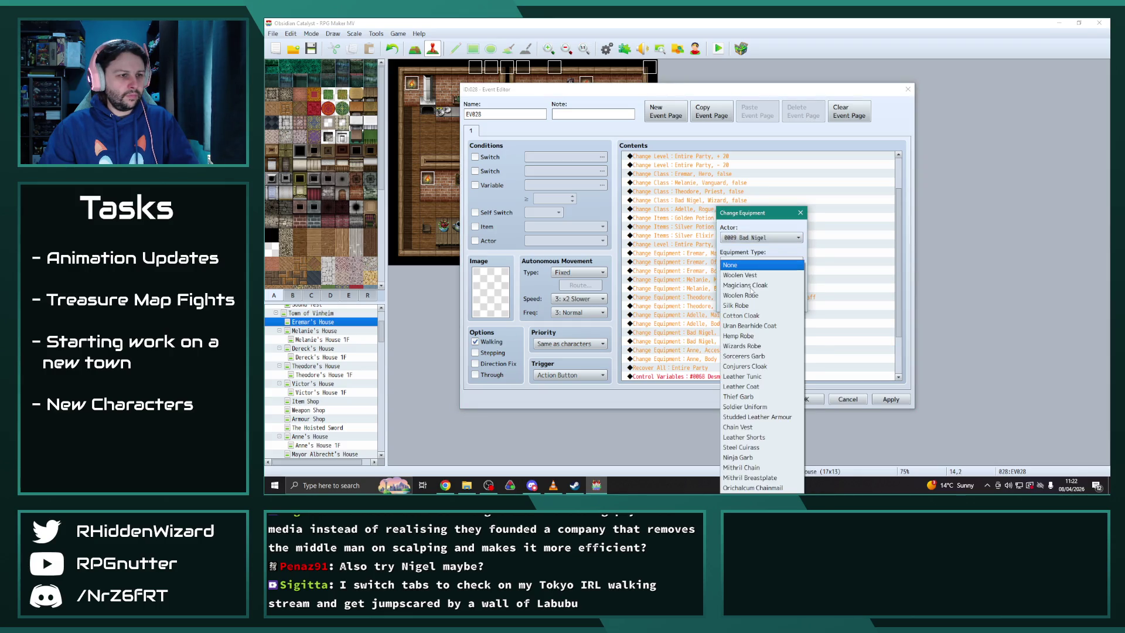
{"action": "left_click", "coordinate": [752, 316]}
{"action": "left_click", "coordinate": [769, 311]}
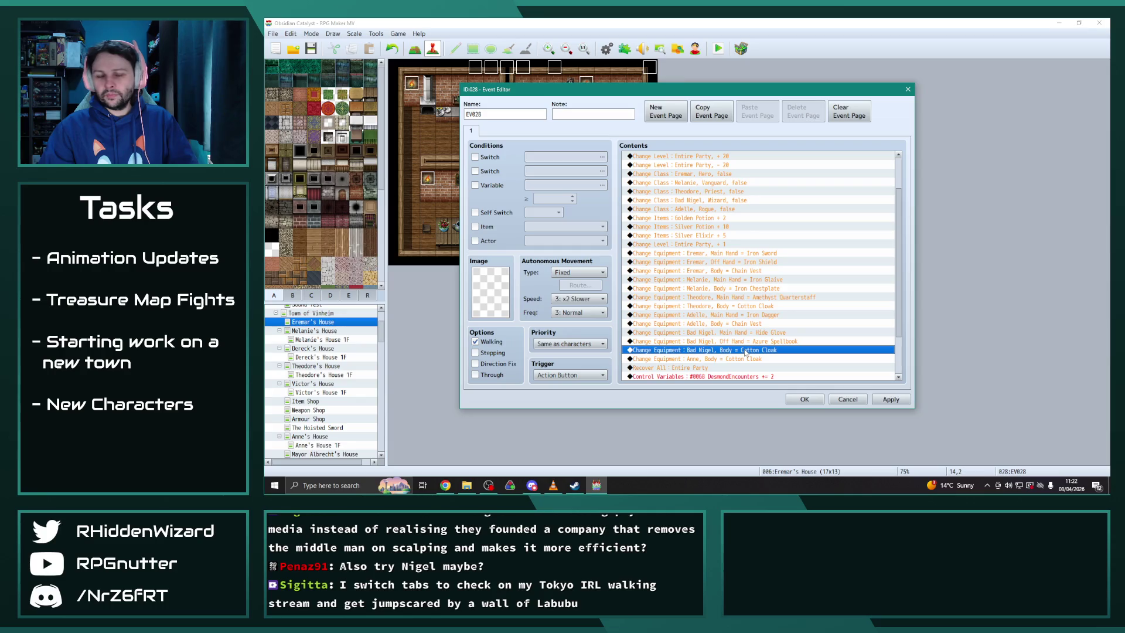
{"action": "left_click", "coordinate": [751, 359]}
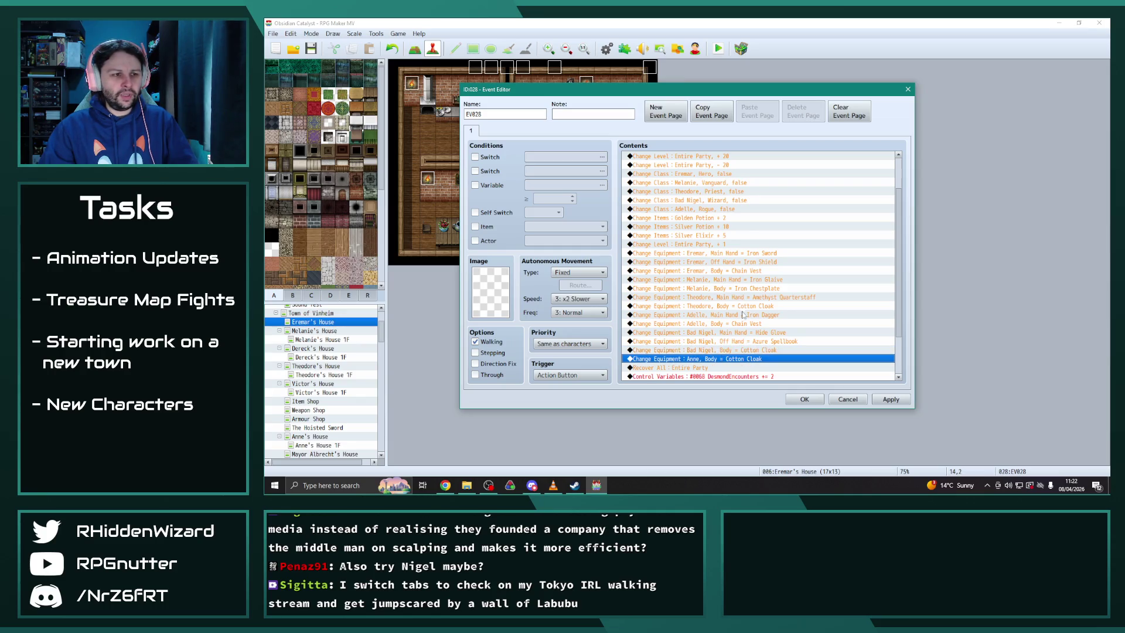
{"action": "double_click", "coordinate": [747, 351]}
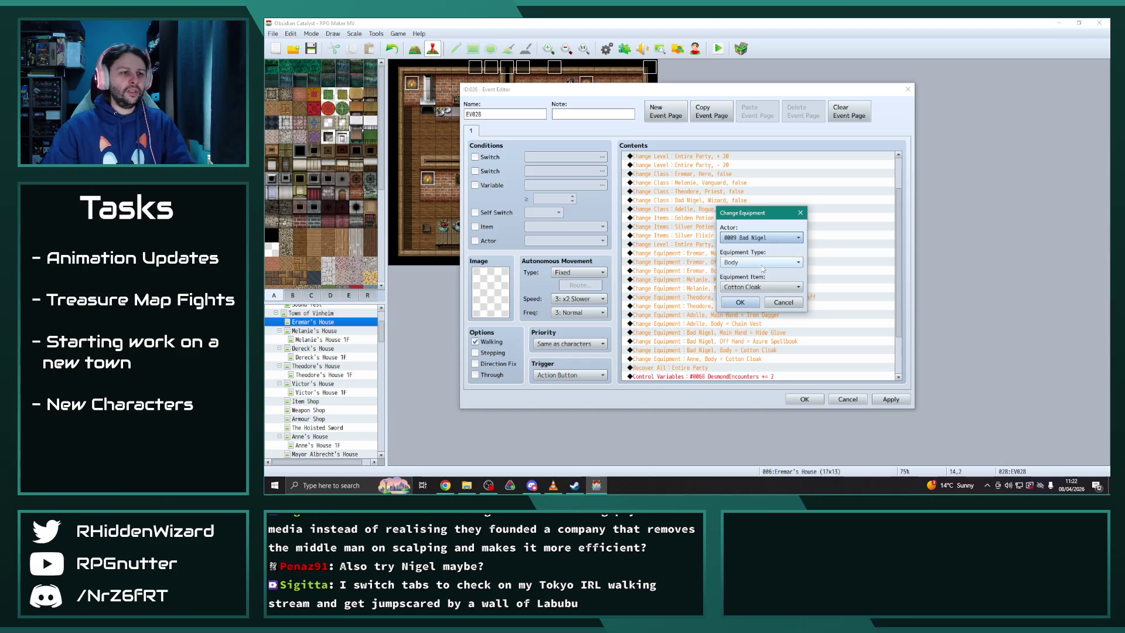
{"action": "left_click", "coordinate": [752, 285]}
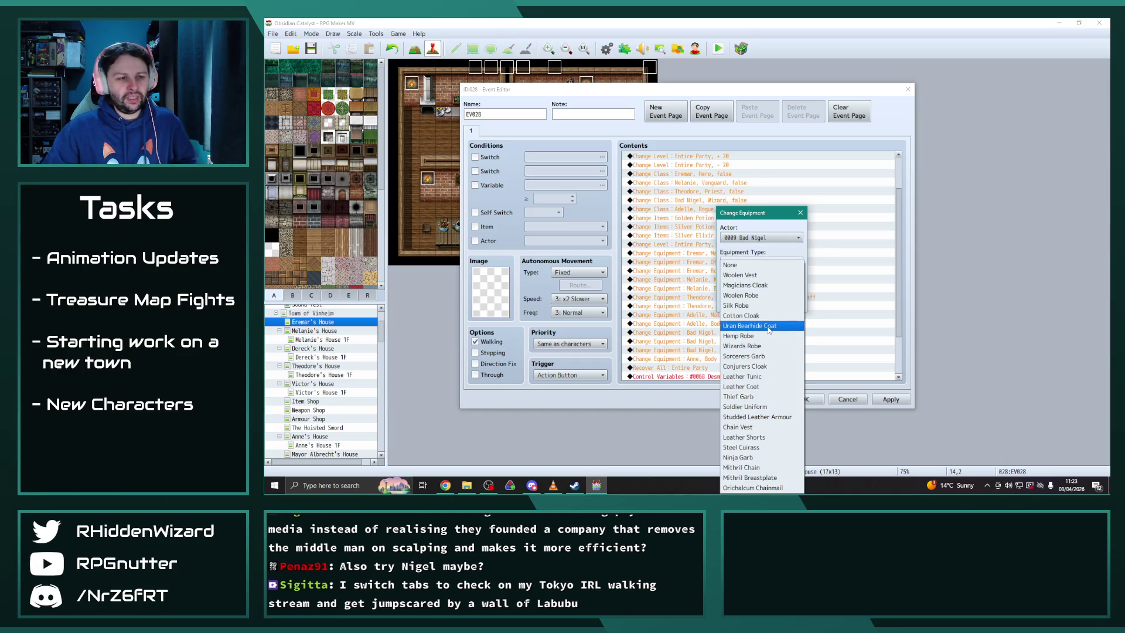
{"action": "key", "text": "Escape"}
{"action": "key", "text": "Escape"}
Give Bad Nigel the Sorcery Cap as Accessory, then apply and close the event
{"action": "left_click", "coordinate": [743, 359]}
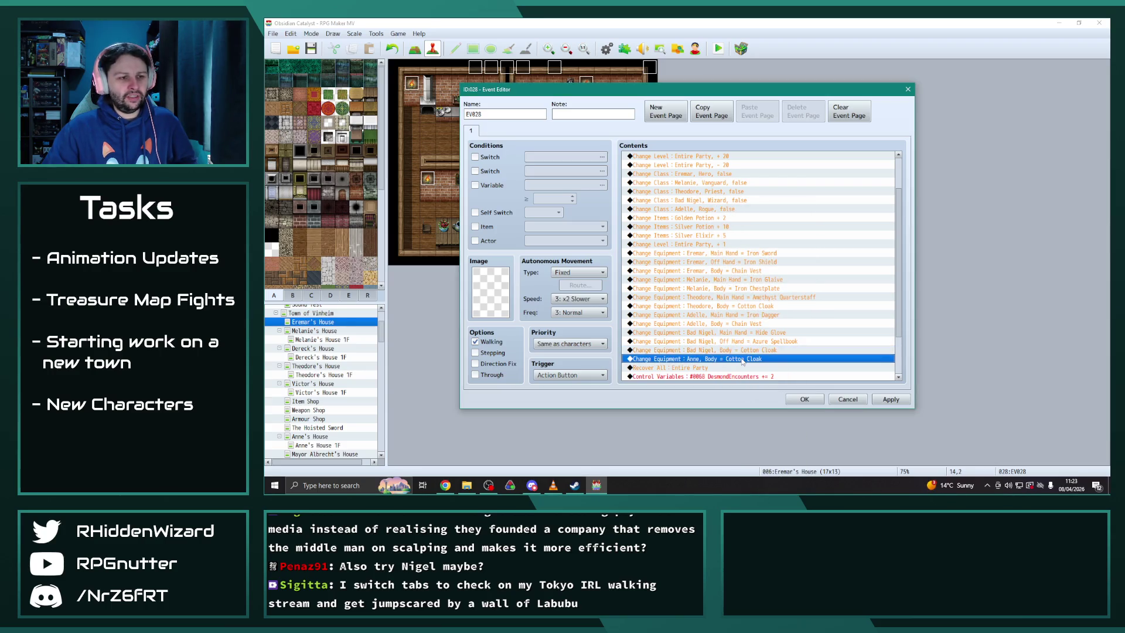
{"action": "double_click", "coordinate": [752, 359]}
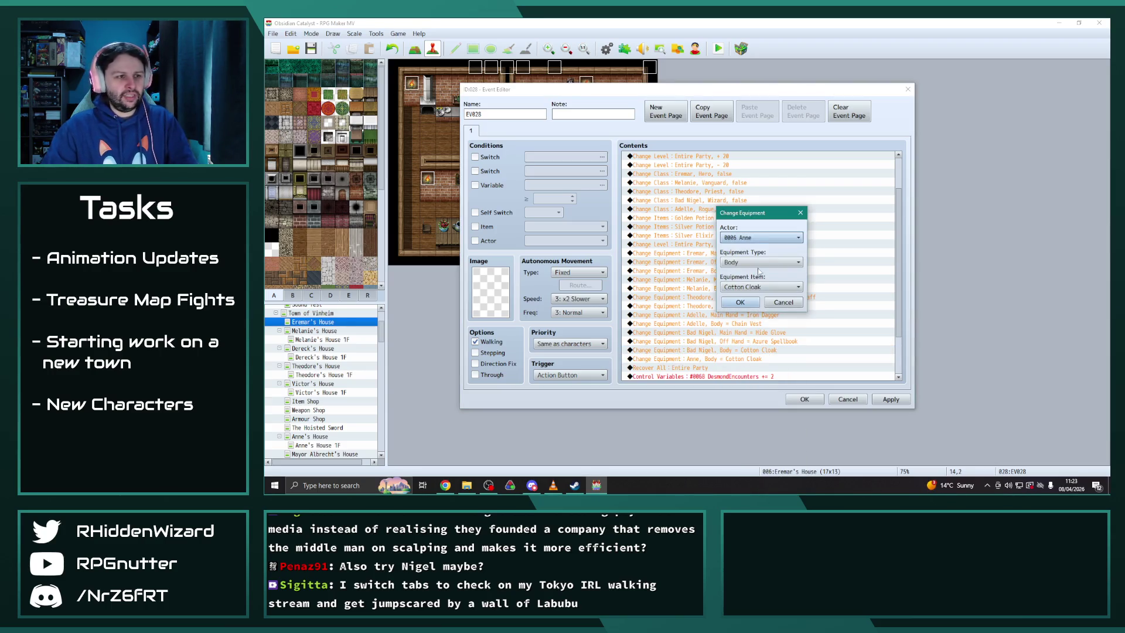
{"action": "left_click", "coordinate": [761, 237]}
{"action": "left_click", "coordinate": [762, 276]}
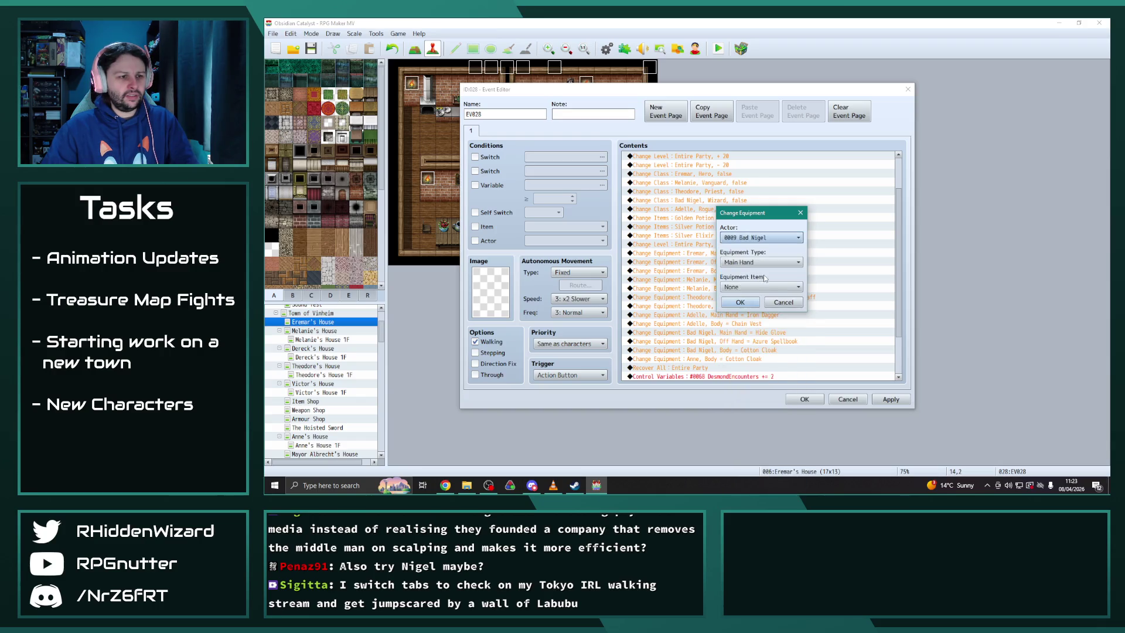
{"action": "left_click", "coordinate": [761, 262]}
{"action": "left_click", "coordinate": [752, 302]}
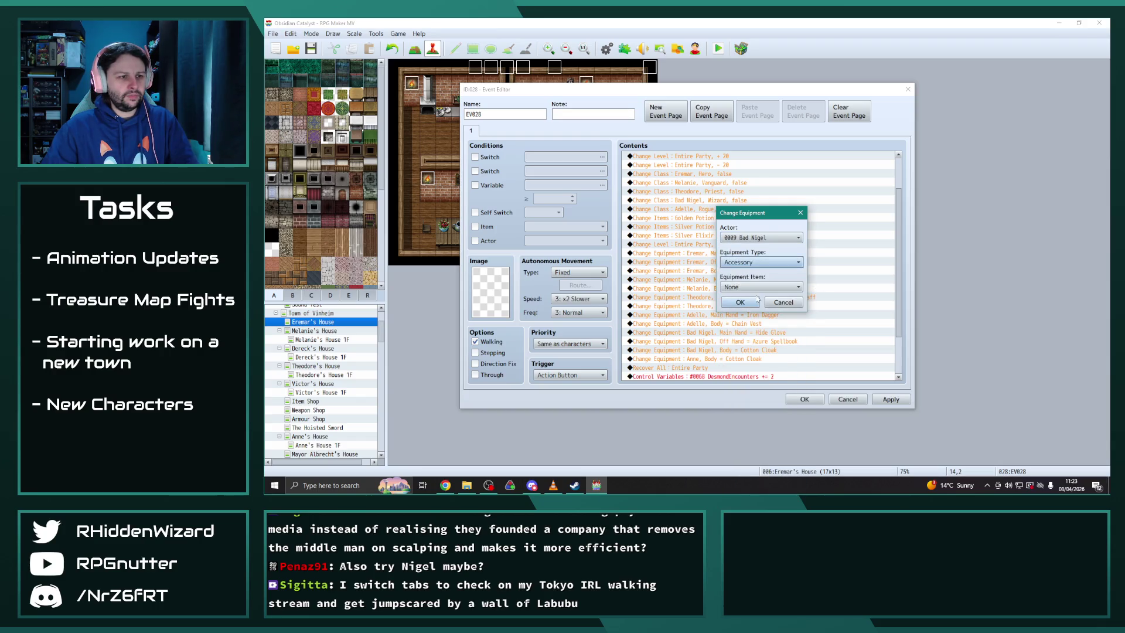
{"action": "left_click", "coordinate": [761, 286]}
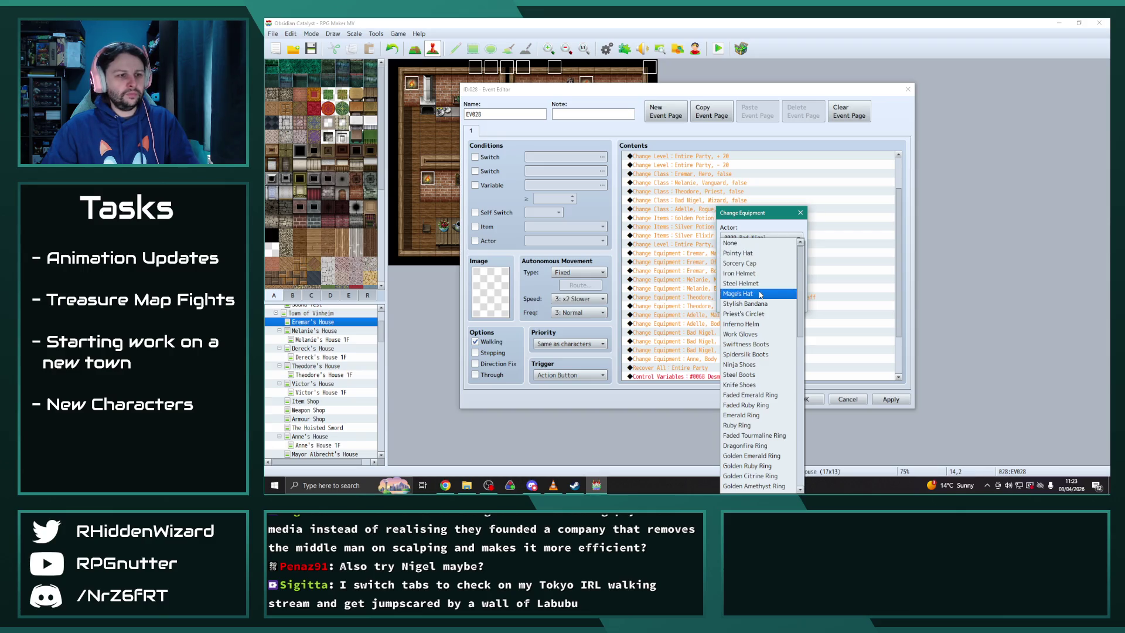
{"action": "left_click", "coordinate": [755, 265]}
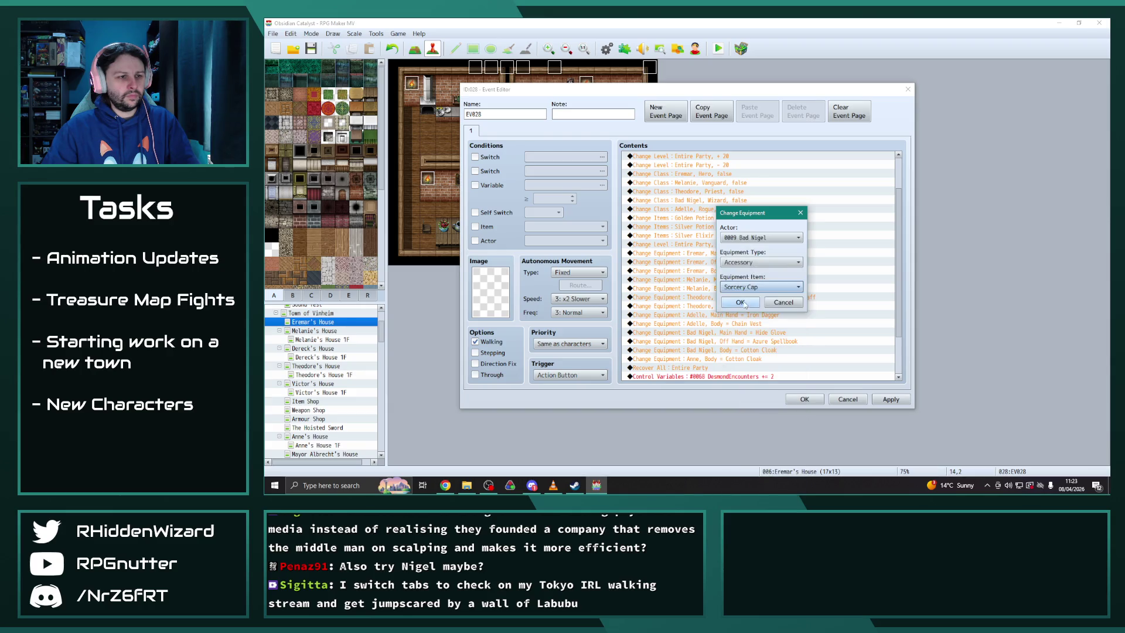
{"action": "left_click", "coordinate": [740, 304]}
{"action": "left_click", "coordinate": [881, 400]}
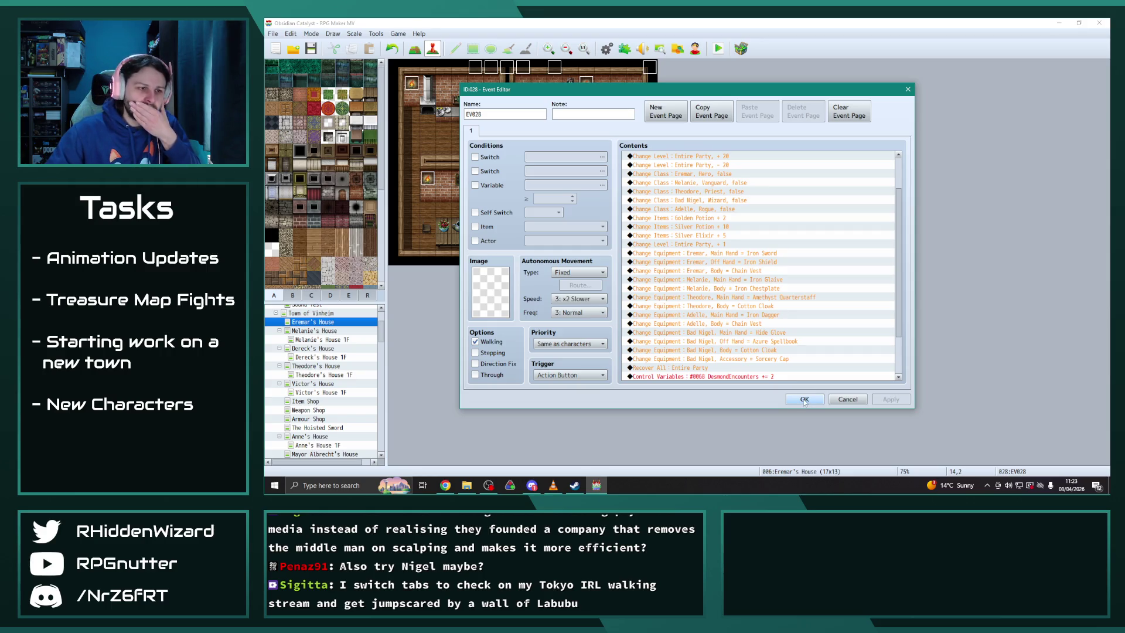
{"action": "left_click", "coordinate": [804, 399]}
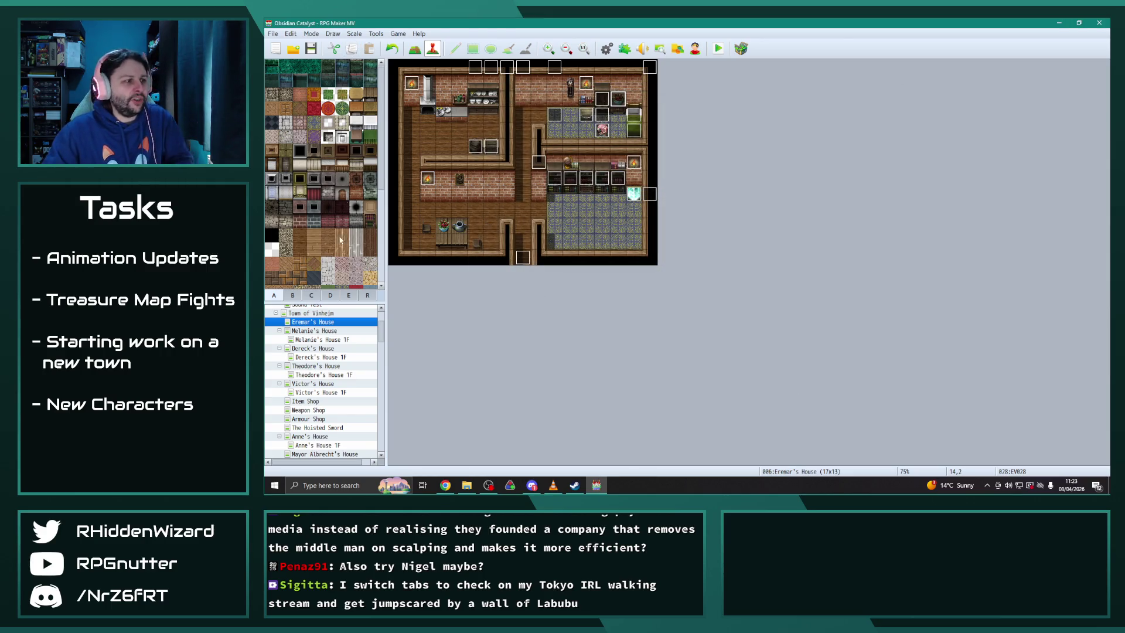
Go to the Uran Village map and inspect its two cave entrance events
{"action": "left_click", "coordinate": [277, 314]}
{"action": "scroll", "coordinate": [323, 393], "scroll_direction": "down", "scroll_amount": 5}
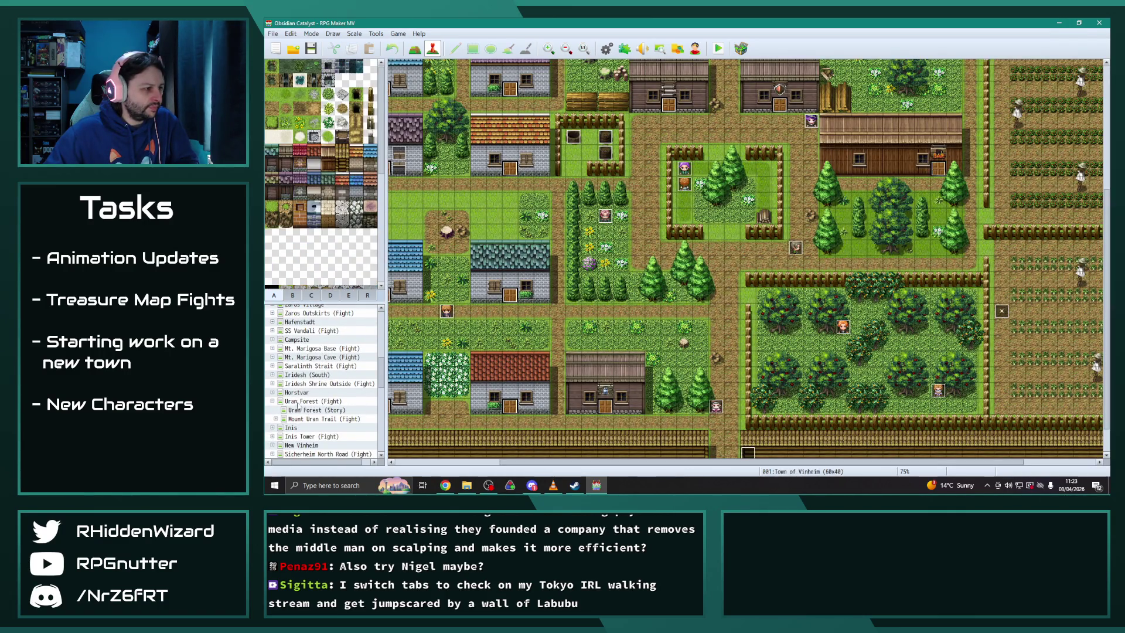
{"action": "left_click", "coordinate": [320, 418]}
{"action": "scroll", "coordinate": [324, 387], "scroll_direction": "down", "scroll_amount": 3}
{"action": "left_click", "coordinate": [321, 375]}
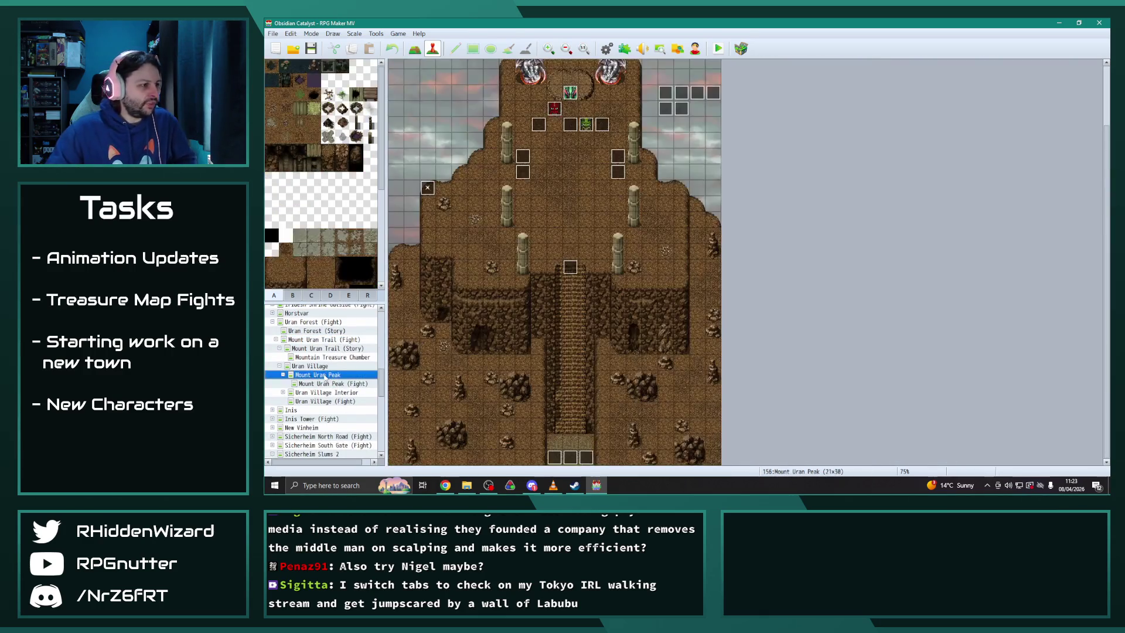
{"action": "left_click", "coordinate": [305, 366]}
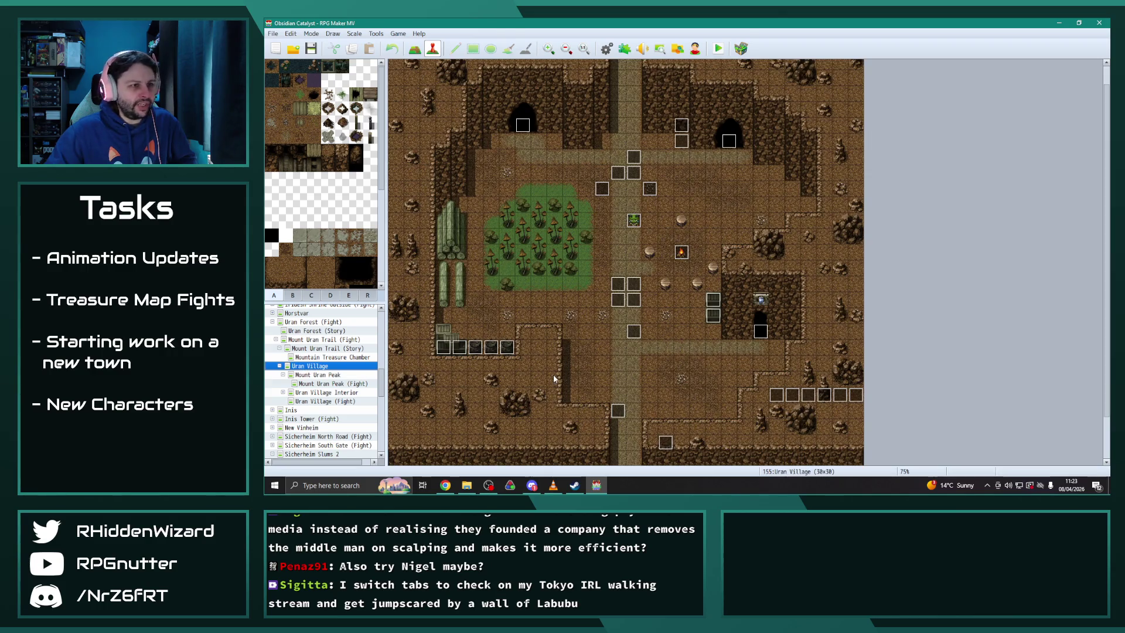
{"action": "double_click", "coordinate": [729, 140]}
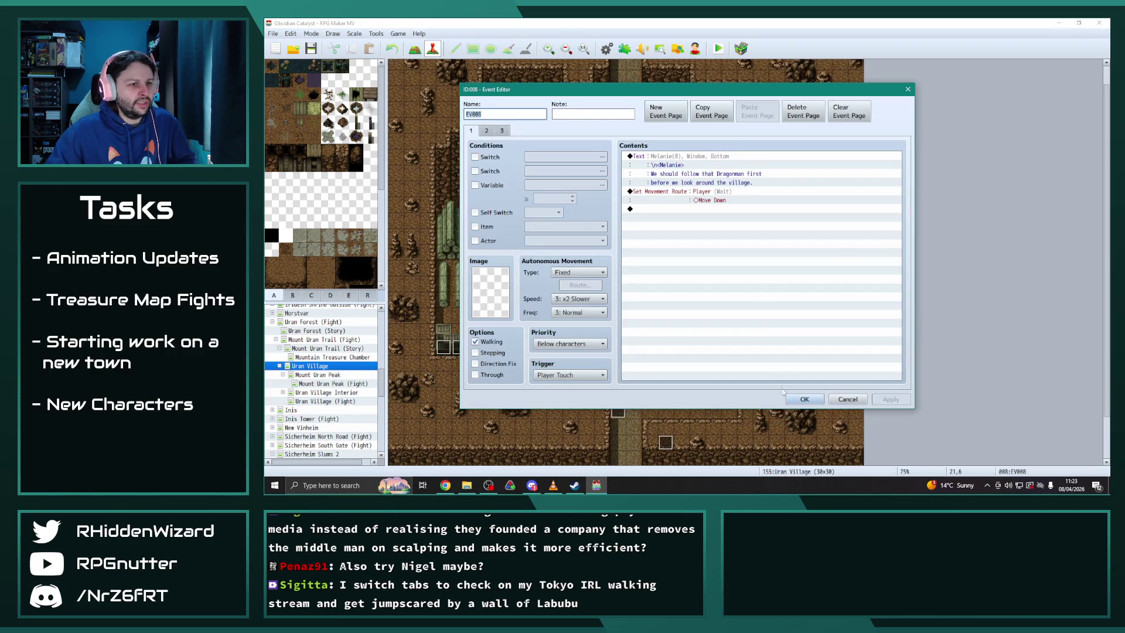
{"action": "left_click", "coordinate": [804, 399]}
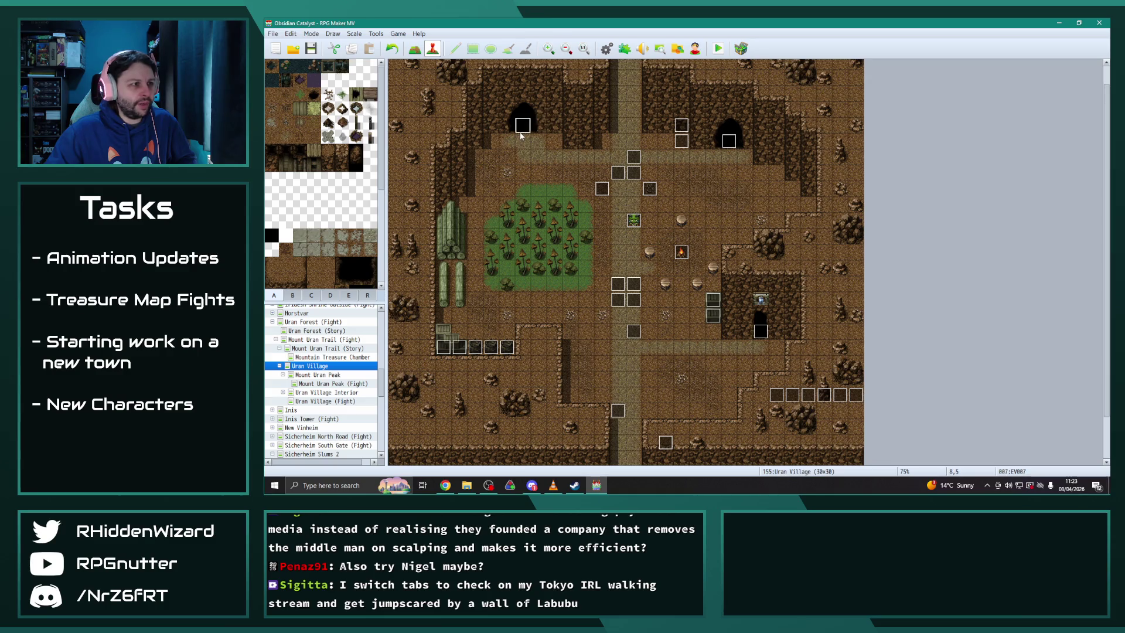
{"action": "double_click", "coordinate": [521, 134]}
{"action": "left_click", "coordinate": [803, 399]}
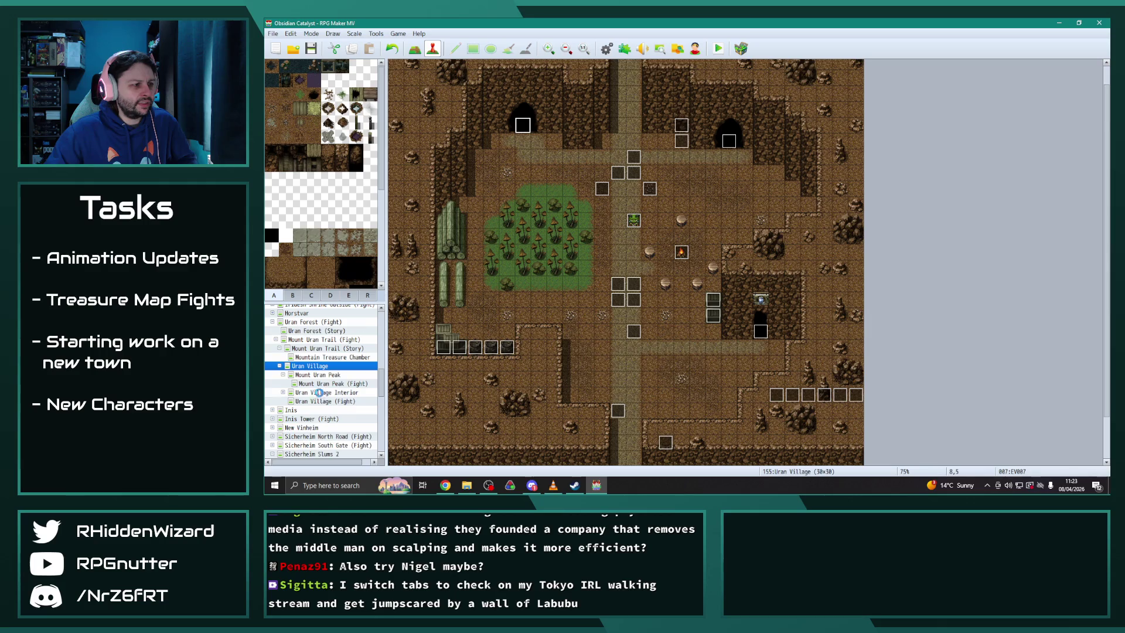
Open Uran Village Interior and expand the maps beneath it
{"action": "left_click", "coordinate": [319, 392]}
{"action": "left_click", "coordinate": [284, 393]}
{"action": "scroll", "coordinate": [348, 402], "scroll_direction": "down", "scroll_amount": 2}
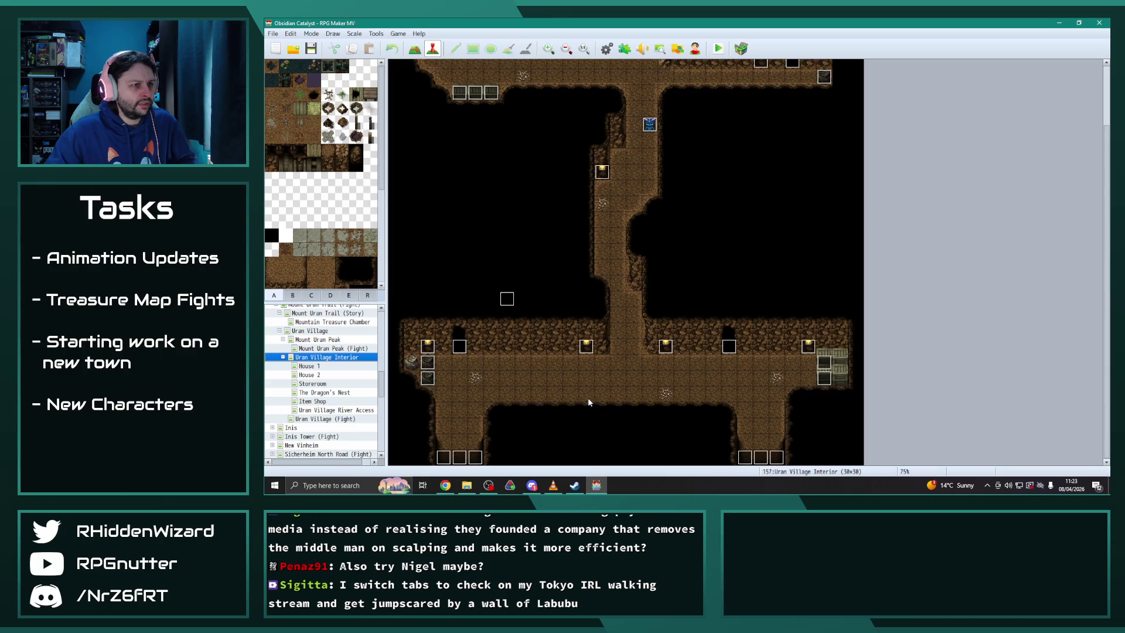
Inspect five events on the Uran Village Interior map, including EV022
{"action": "scroll", "coordinate": [589, 402], "scroll_direction": "up", "scroll_amount": 1}
{"action": "double_click", "coordinate": [428, 386]}
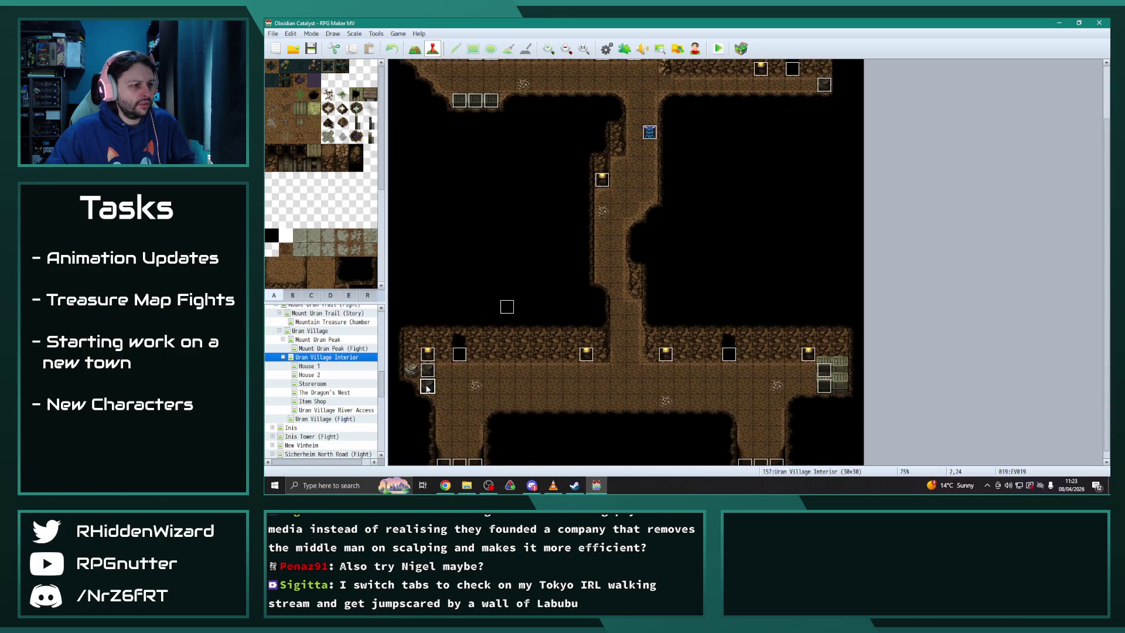
{"action": "key", "text": "Escape"}
{"action": "double_click", "coordinate": [425, 370]}
{"action": "key", "text": "Escape"}
{"action": "double_click", "coordinate": [824, 385]}
{"action": "key", "text": "Escape"}
{"action": "double_click", "coordinate": [792, 69]}
{"action": "key", "text": "Escape"}
{"action": "double_click", "coordinate": [789, 71]}
{"action": "key", "text": "Escape"}
Inspect The Dragon's Nest events, including EV010, the Dragonman and the Rakish Reneder hunter
{"action": "left_click", "coordinate": [321, 392]}
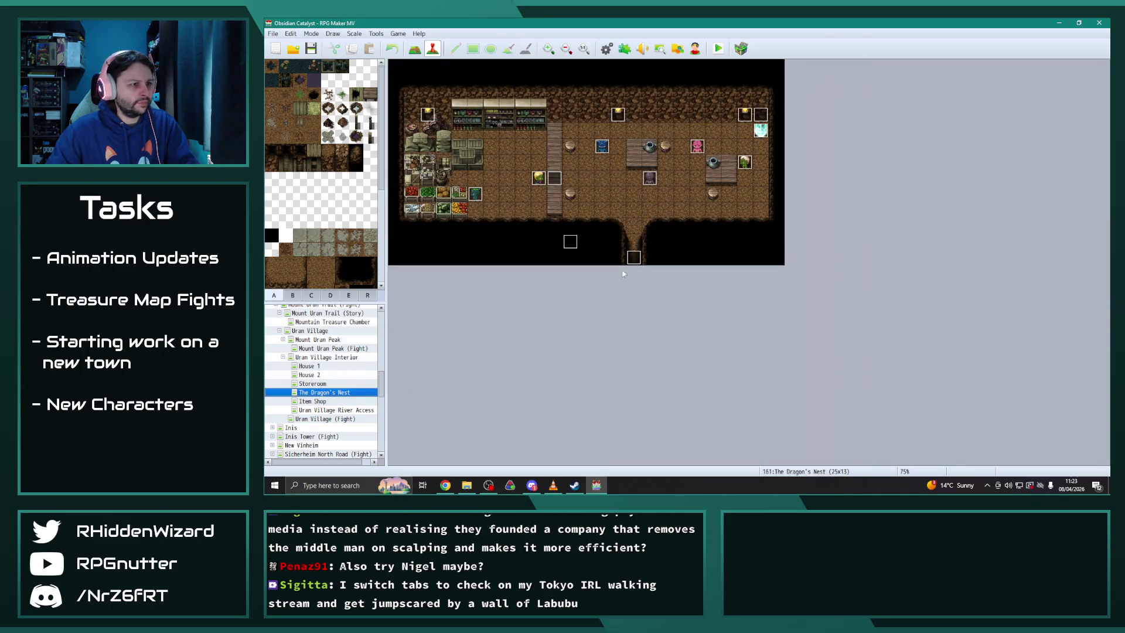
{"action": "double_click", "coordinate": [604, 150]}
{"action": "key", "text": "Escape"}
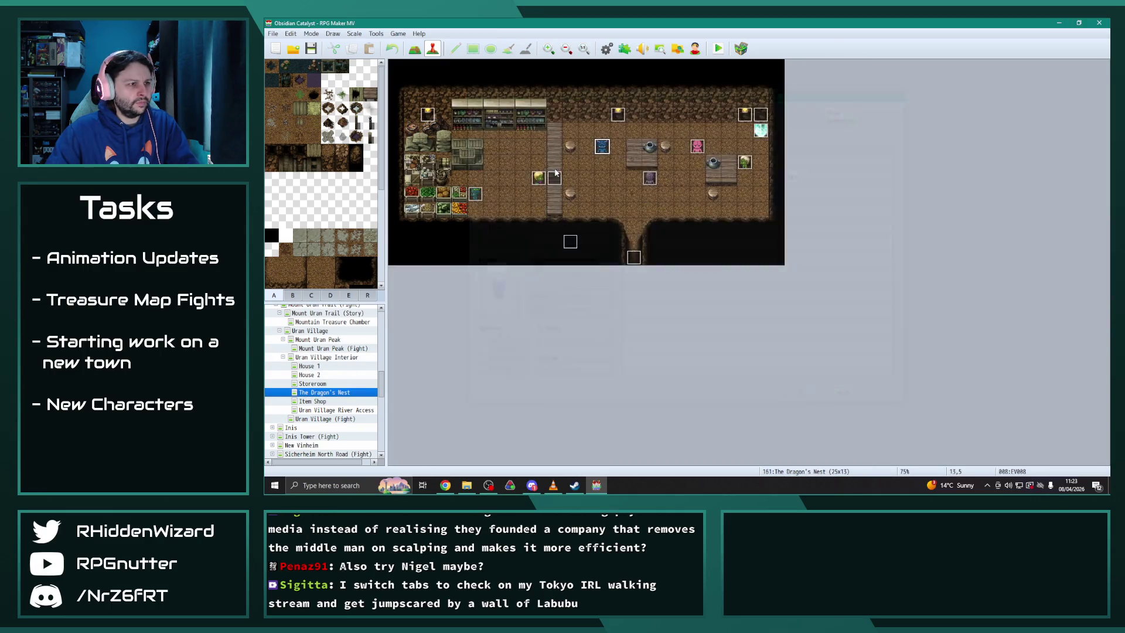
{"action": "double_click", "coordinate": [536, 180]}
{"action": "key", "text": "Escape"}
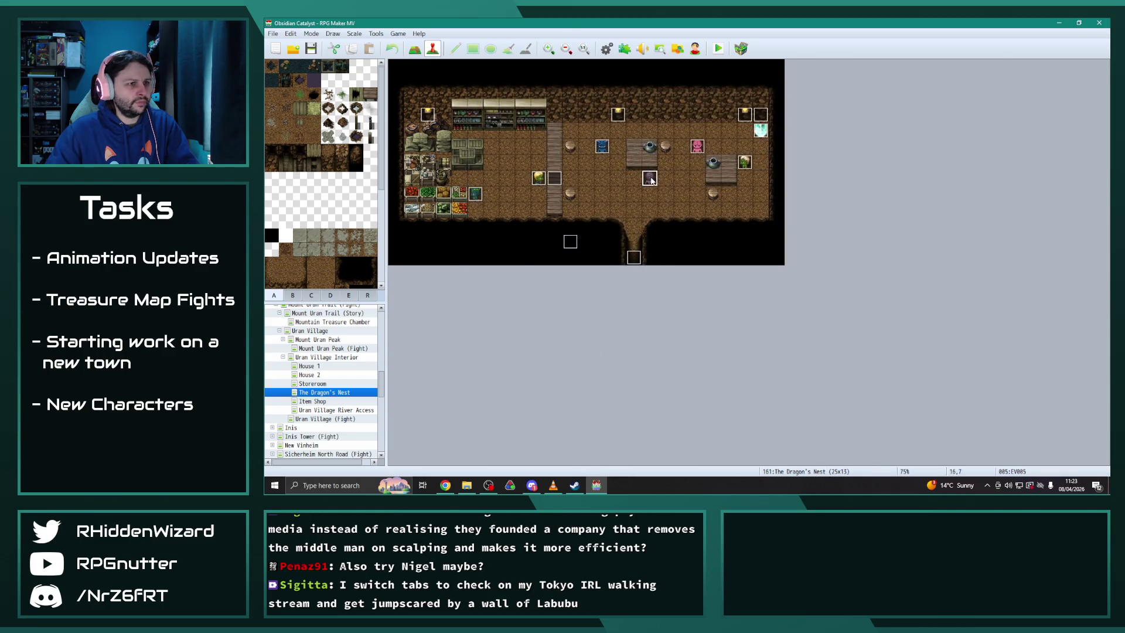
{"action": "double_click", "coordinate": [684, 180]}
{"action": "key", "text": "Escape"}
{"action": "double_click", "coordinate": [749, 168]}
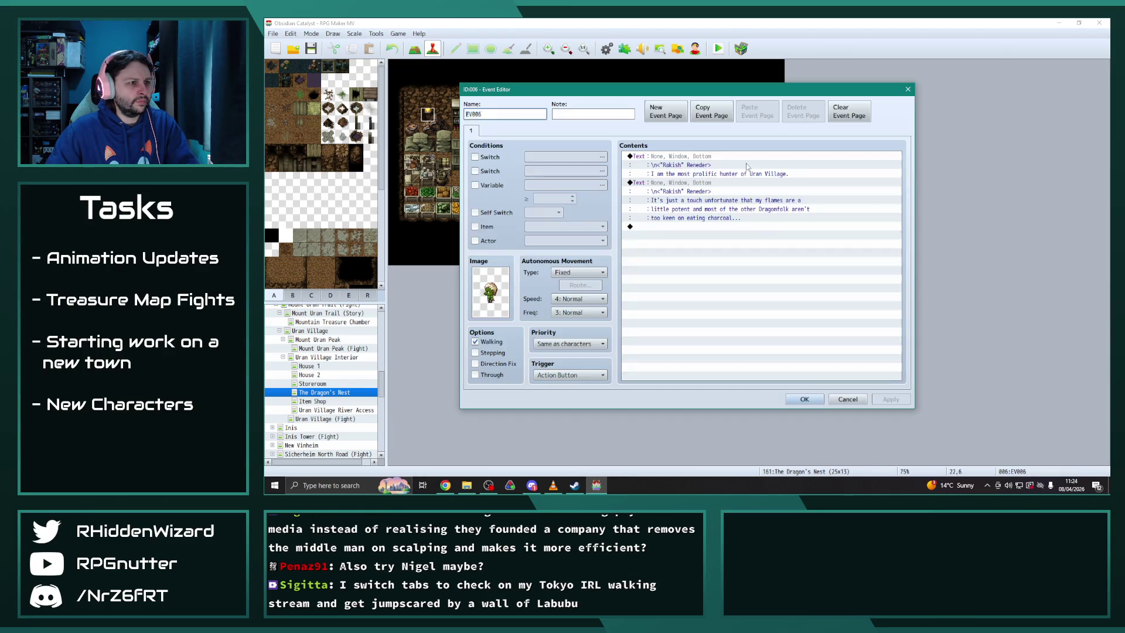
{"action": "key", "text": "Escape"}
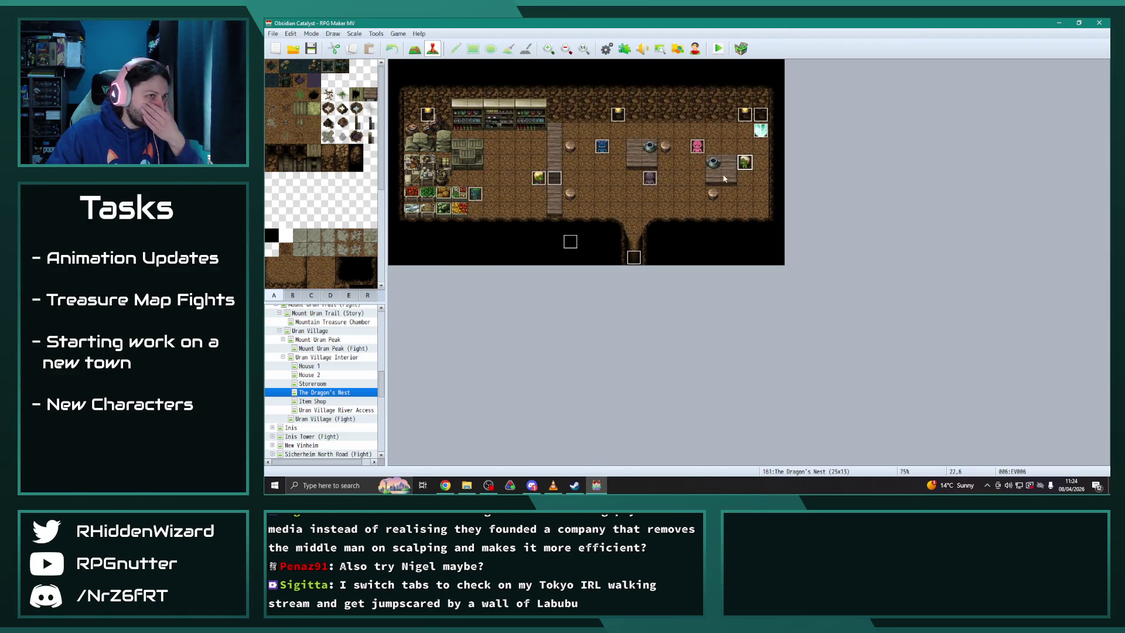
Inspect the Item Shop shopkeeper event and an event in House 1
{"action": "left_click", "coordinate": [327, 401]}
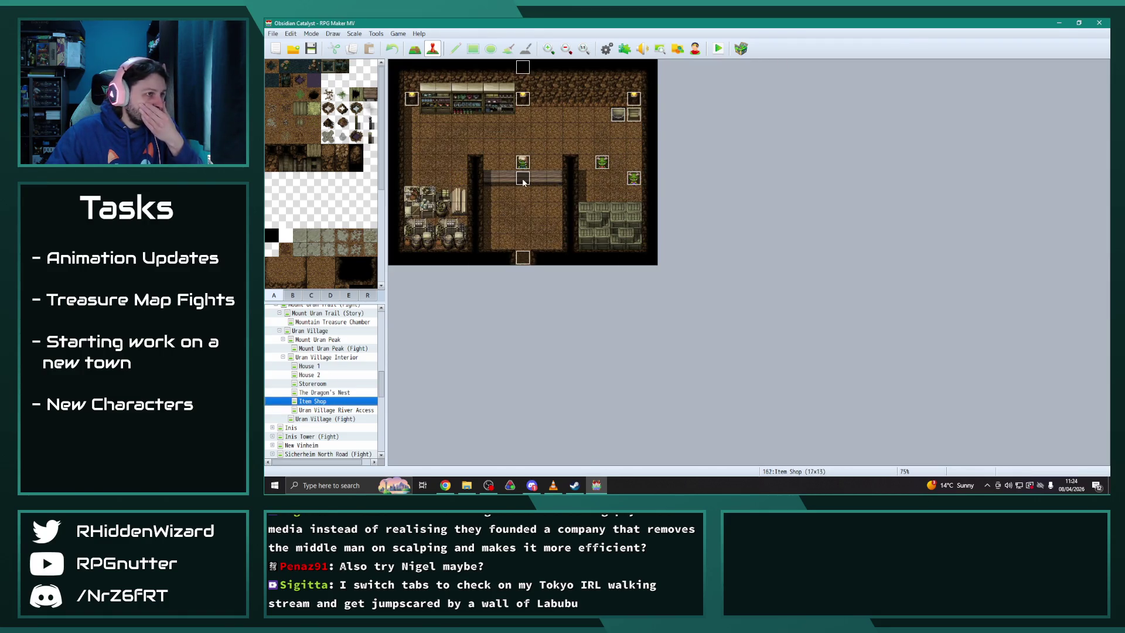
{"action": "double_click", "coordinate": [525, 182]}
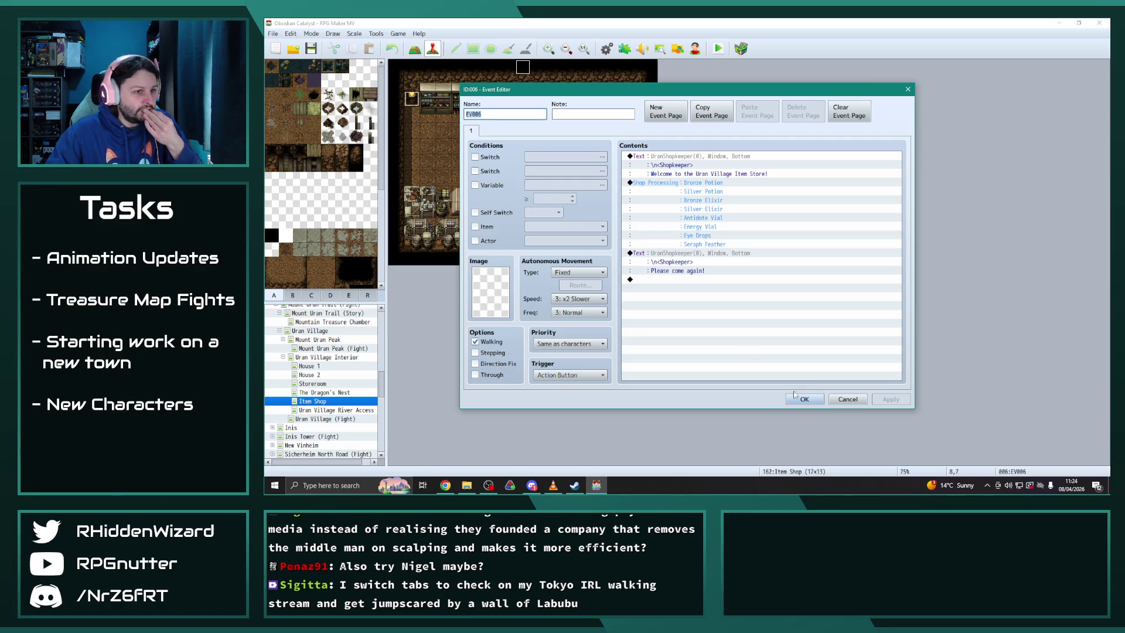
{"action": "key", "text": "Escape"}
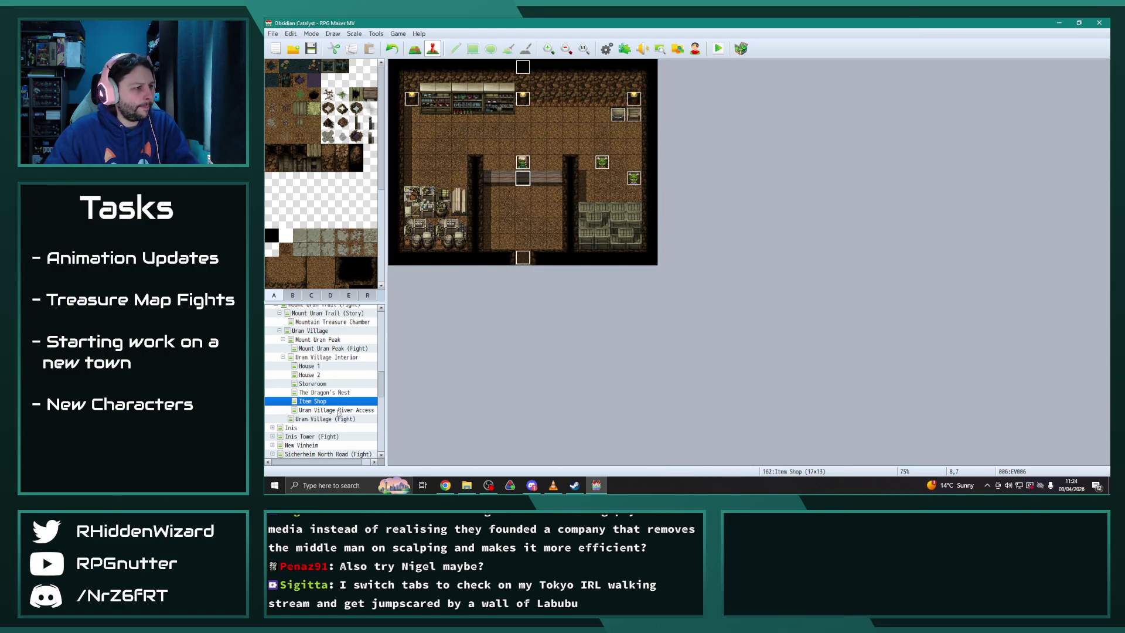
{"action": "left_click", "coordinate": [336, 410]}
{"action": "scroll", "coordinate": [447, 354], "scroll_direction": "up", "scroll_amount": 5}
{"action": "scroll", "coordinate": [447, 353], "scroll_direction": "up", "scroll_amount": 1}
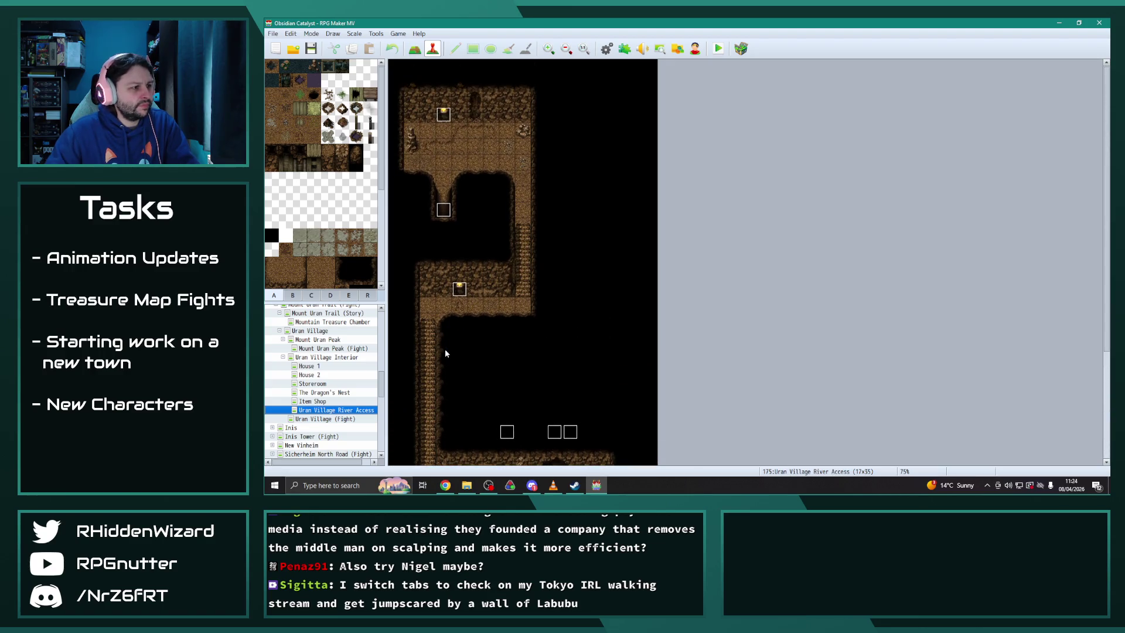
{"action": "left_click", "coordinate": [309, 366]}
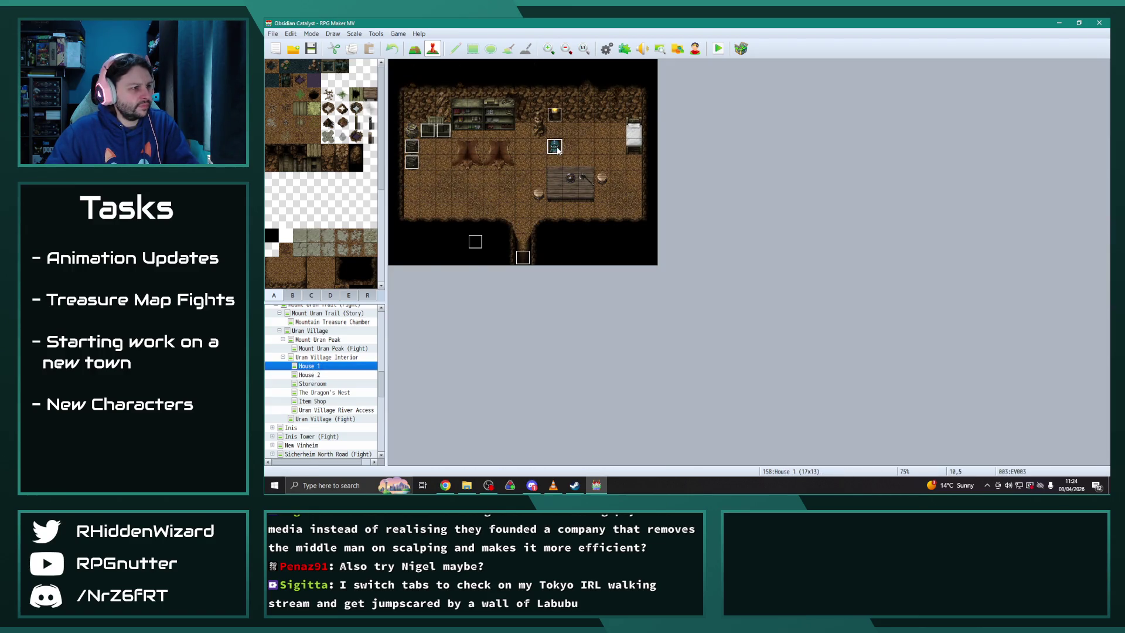
{"action": "double_click", "coordinate": [554, 147]}
{"action": "key", "text": "Escape"}
Inspect the three House 2 events, including those at tiles 10,6 and 14,3
{"action": "left_click", "coordinate": [309, 374]}
{"action": "double_click", "coordinate": [554, 162]}
{"action": "key", "text": "Escape"}
{"action": "double_click", "coordinate": [611, 169]}
{"action": "key", "text": "Escape"}
{"action": "double_click", "coordinate": [621, 124]}
{"action": "key", "text": "Escape"}
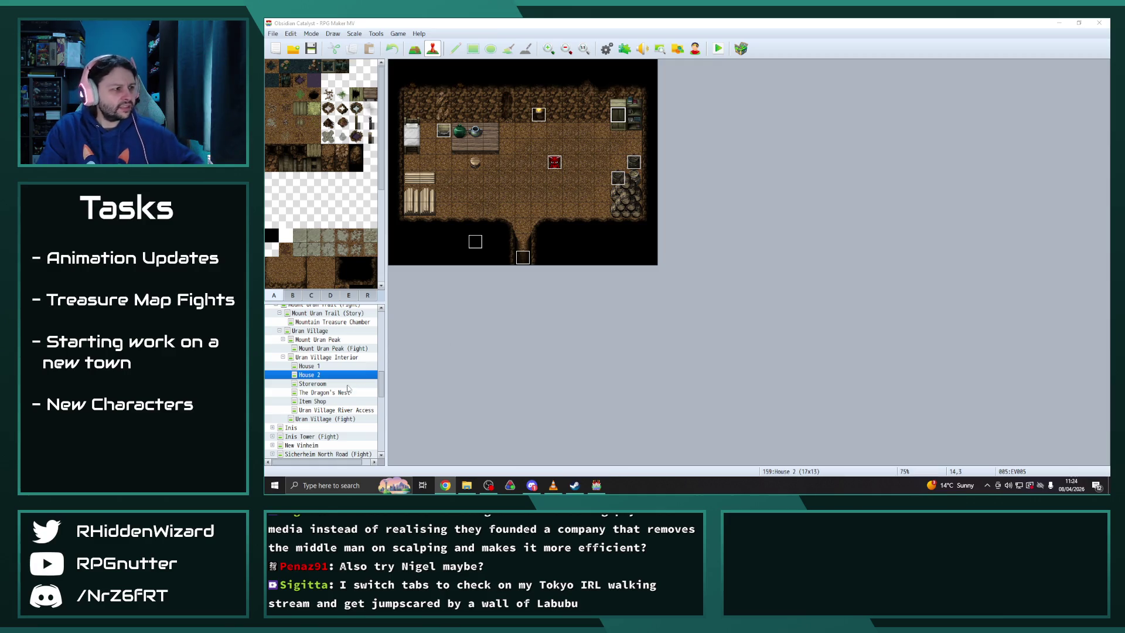
{"action": "scroll", "coordinate": [300, 380], "scroll_direction": "up", "scroll_amount": 3}
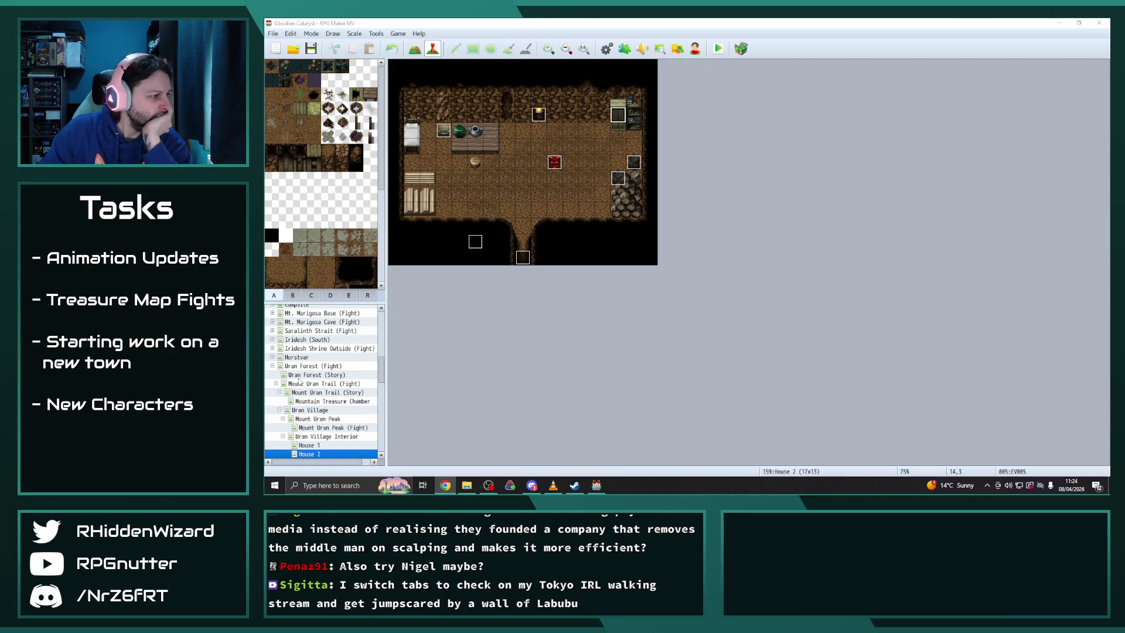
{"action": "scroll", "coordinate": [300, 381], "scroll_direction": "up", "scroll_amount": 1}
Browse the Iridesh (South) map and inspect the Armour Shop's shopkeeper event
{"action": "left_click", "coordinate": [298, 365]}
{"action": "left_click", "coordinate": [273, 365]}
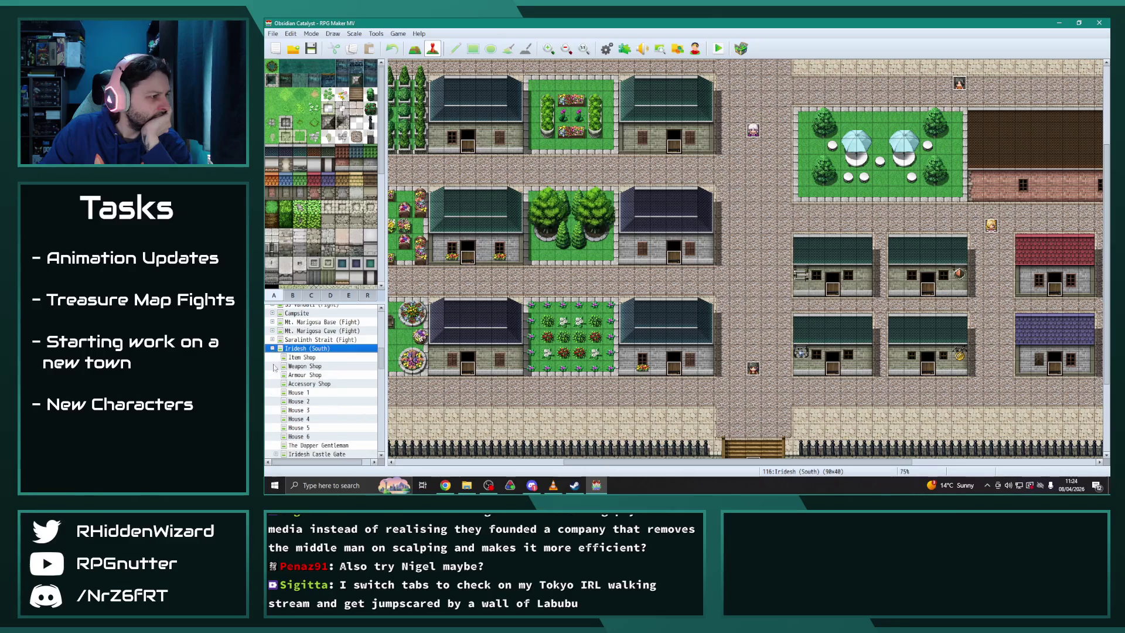
{"action": "left_click", "coordinate": [303, 374]}
{"action": "double_click", "coordinate": [524, 183]}
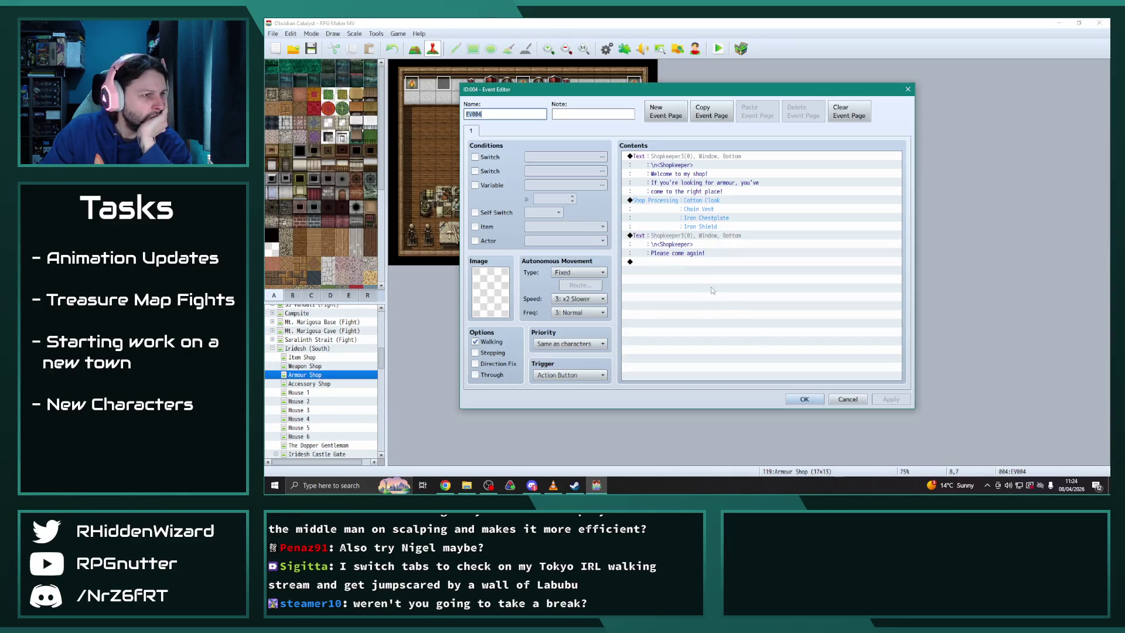
{"action": "left_click", "coordinate": [803, 403]}
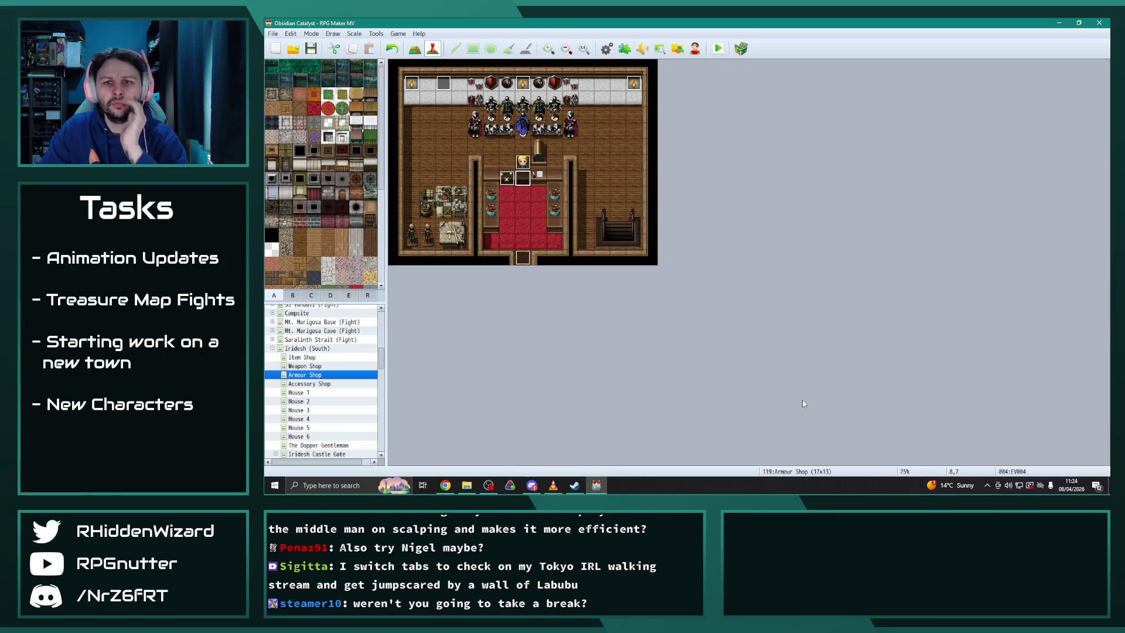
{"action": "left_click", "coordinate": [272, 348]}
Look over the Horstvar town map and its child maps
{"action": "left_click", "coordinate": [306, 366]}
{"action": "left_click", "coordinate": [272, 365]}
{"action": "left_click", "coordinate": [272, 365]}
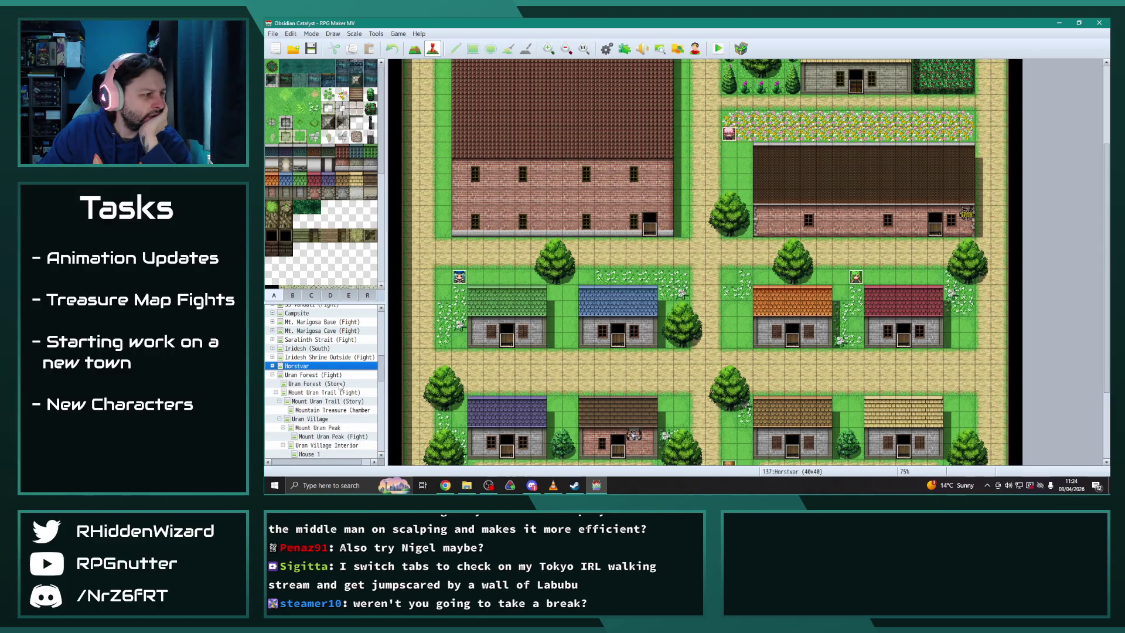
{"action": "scroll", "coordinate": [316, 410], "scroll_direction": "down", "scroll_amount": 1}
{"action": "scroll", "coordinate": [320, 402], "scroll_direction": "down", "scroll_amount": 3}
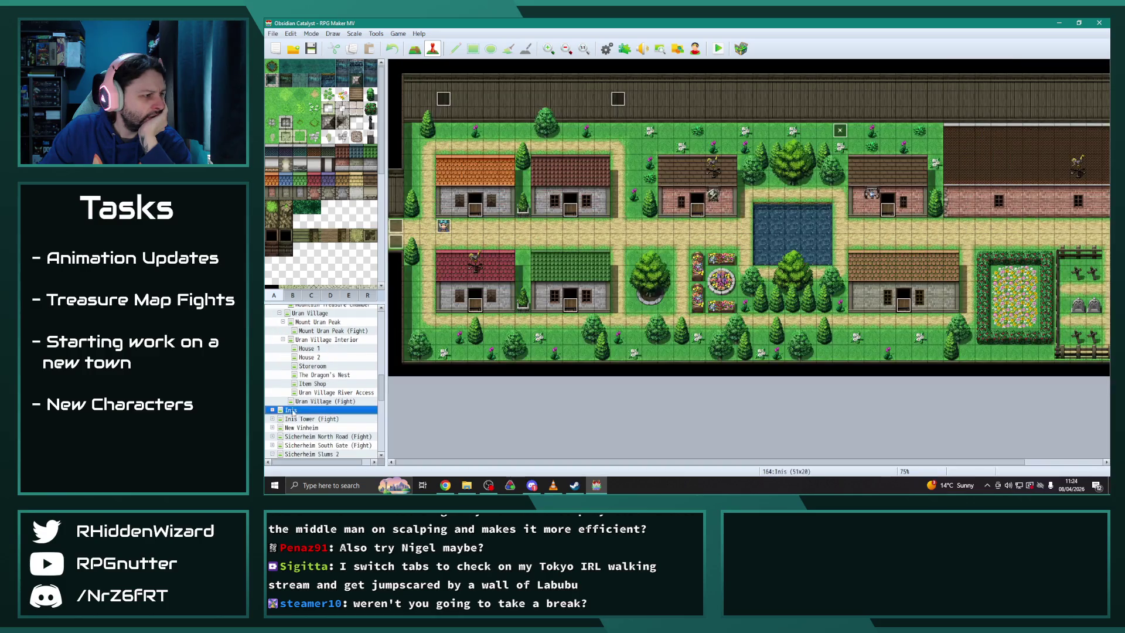
Check the Inis town map and its interior maps, then go to the Storeroom map
{"action": "left_click", "coordinate": [274, 410]}
{"action": "left_click", "coordinate": [272, 410]}
{"action": "scroll", "coordinate": [320, 420], "scroll_direction": "down", "scroll_amount": 1}
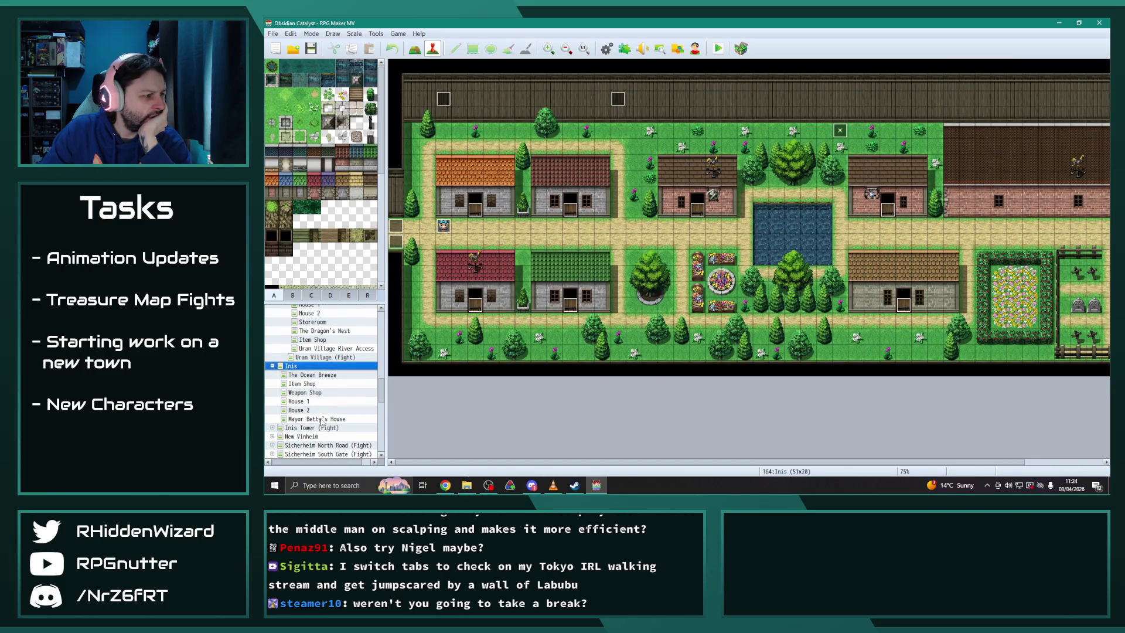
{"action": "left_click", "coordinate": [272, 366]}
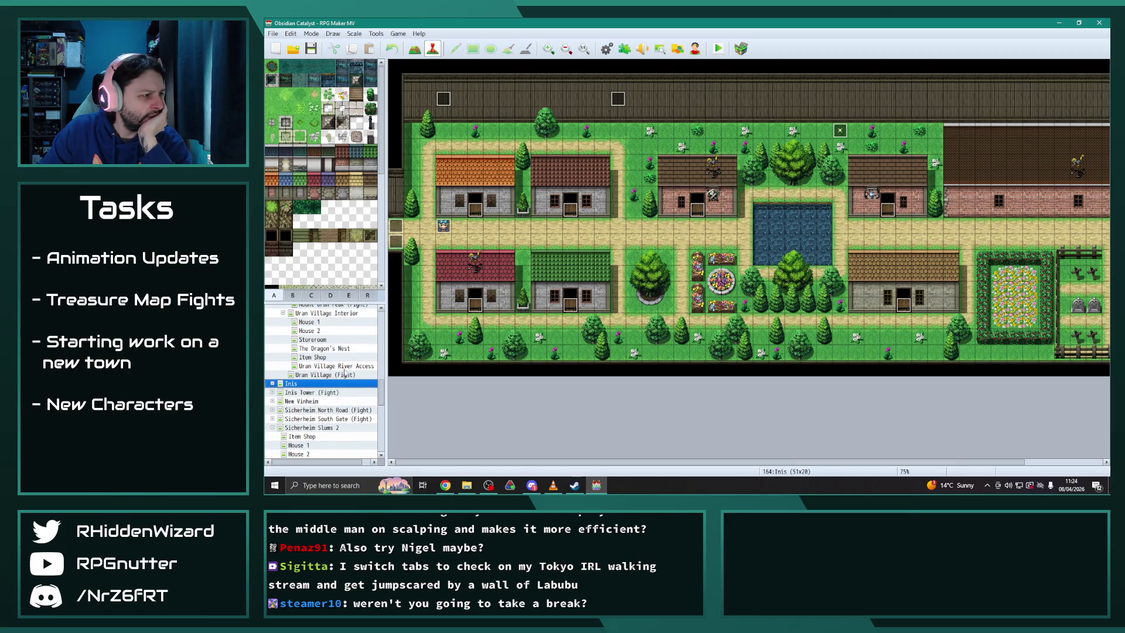
{"action": "left_click", "coordinate": [322, 356]}
{"action": "left_click", "coordinate": [322, 348]}
{"action": "left_click", "coordinate": [321, 339]}
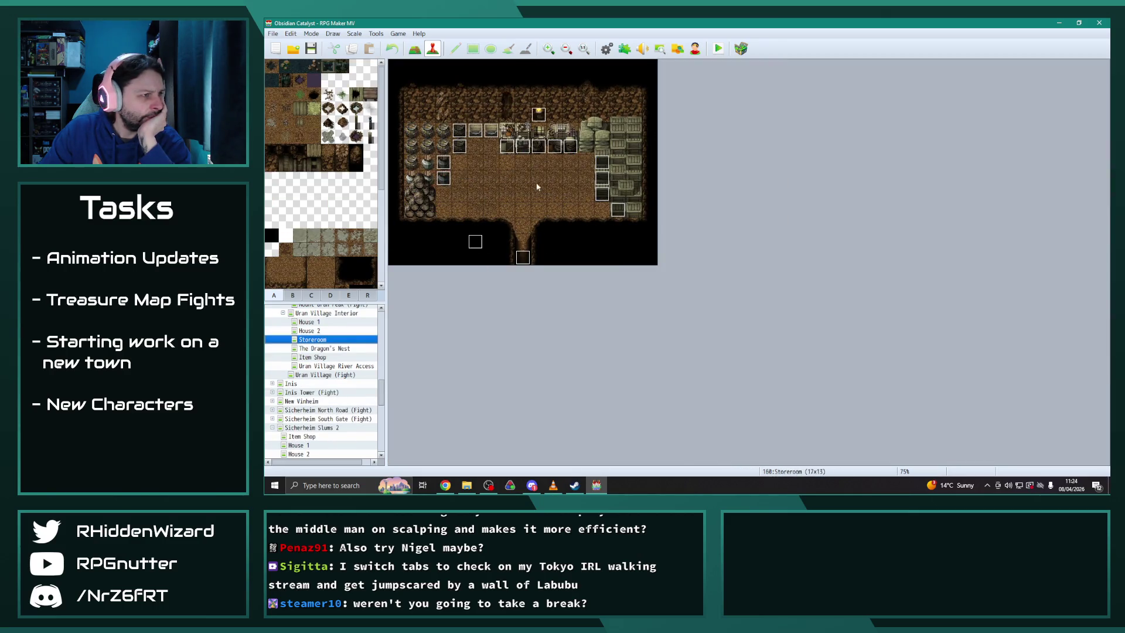
{"action": "double_click", "coordinate": [445, 178]}
{"action": "key", "text": "Escape"}
{"action": "double_click", "coordinate": [443, 162]}
{"action": "key", "text": "Escape"}
{"action": "double_click", "coordinate": [464, 141]}
{"action": "key", "text": "Escape"}
{"action": "double_click", "coordinate": [476, 138]}
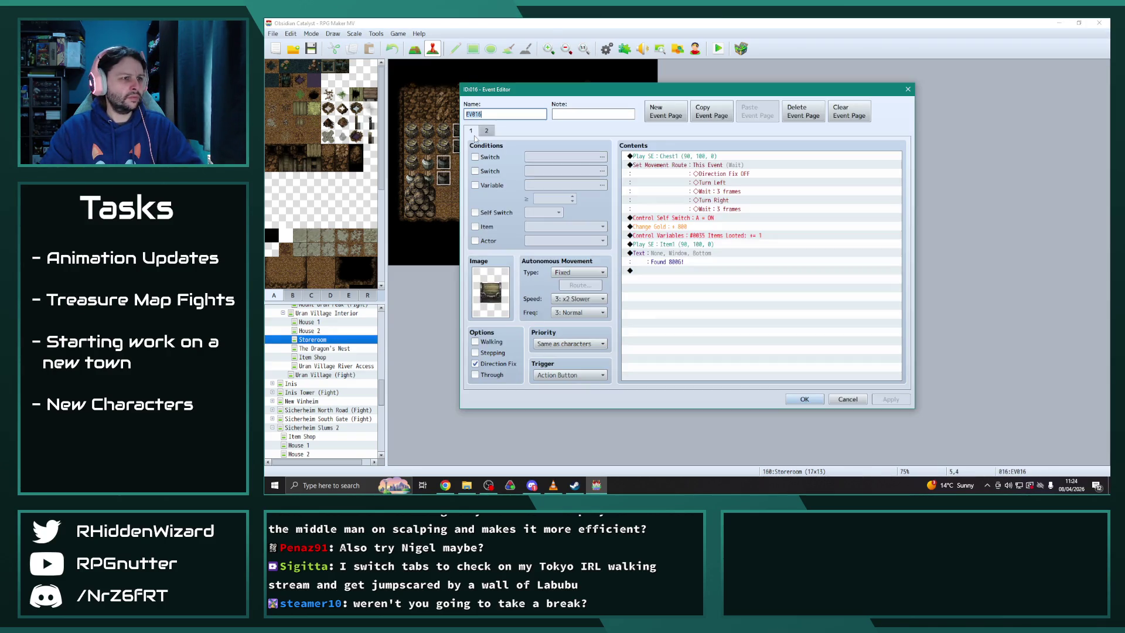
{"action": "key", "text": "Escape"}
{"action": "double_click", "coordinate": [491, 136]}
{"action": "key", "text": "Escape"}
{"action": "double_click", "coordinate": [519, 146]}
{"action": "key", "text": "Escape"}
{"action": "double_click", "coordinate": [540, 149]}
{"action": "key", "text": "Escape"}
{"action": "double_click", "coordinate": [555, 148]}
{"action": "key", "text": "Escape"}
{"action": "double_click", "coordinate": [570, 150]}
{"action": "key", "text": "Escape"}
{"action": "double_click", "coordinate": [570, 149]}
{"action": "key", "text": "Escape"}
{"action": "left_click", "coordinate": [607, 49]}
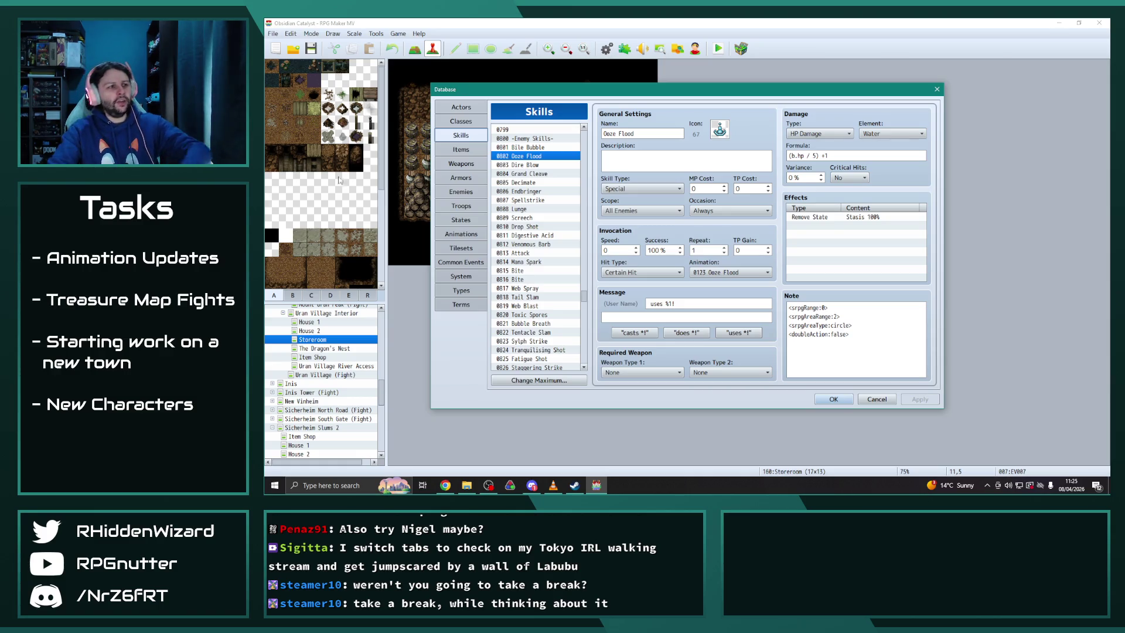
{"action": "key", "text": "Escape"}
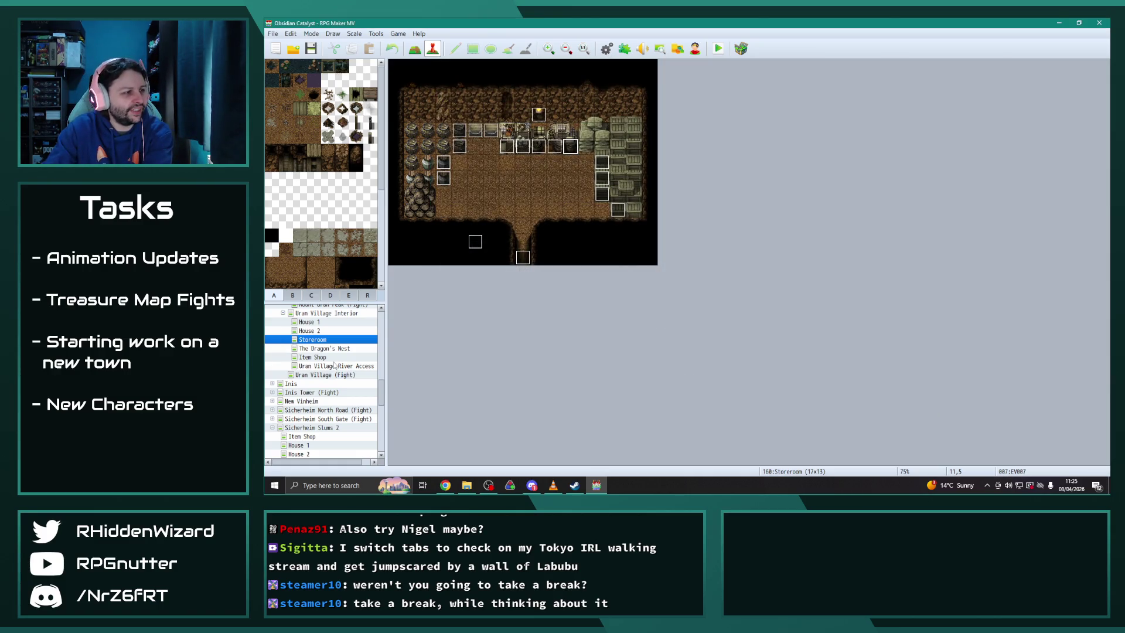
{"action": "scroll", "coordinate": [340, 375], "scroll_direction": "up", "scroll_amount": 1}
{"action": "scroll", "coordinate": [334, 357], "scroll_direction": "up", "scroll_amount": 1}
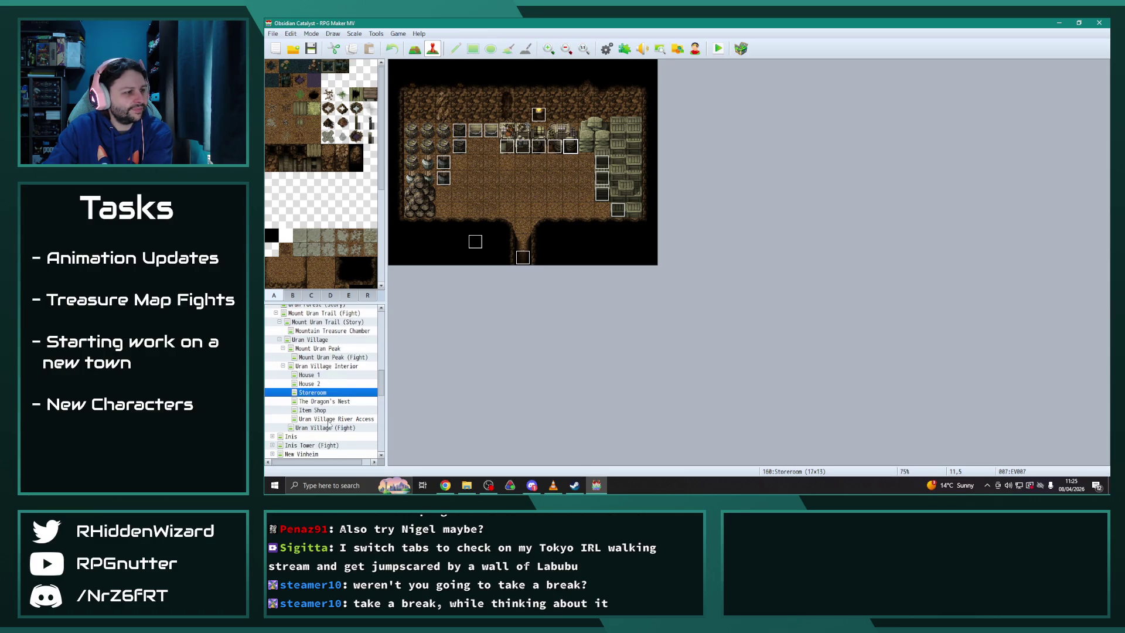
{"action": "left_click", "coordinate": [325, 349]}
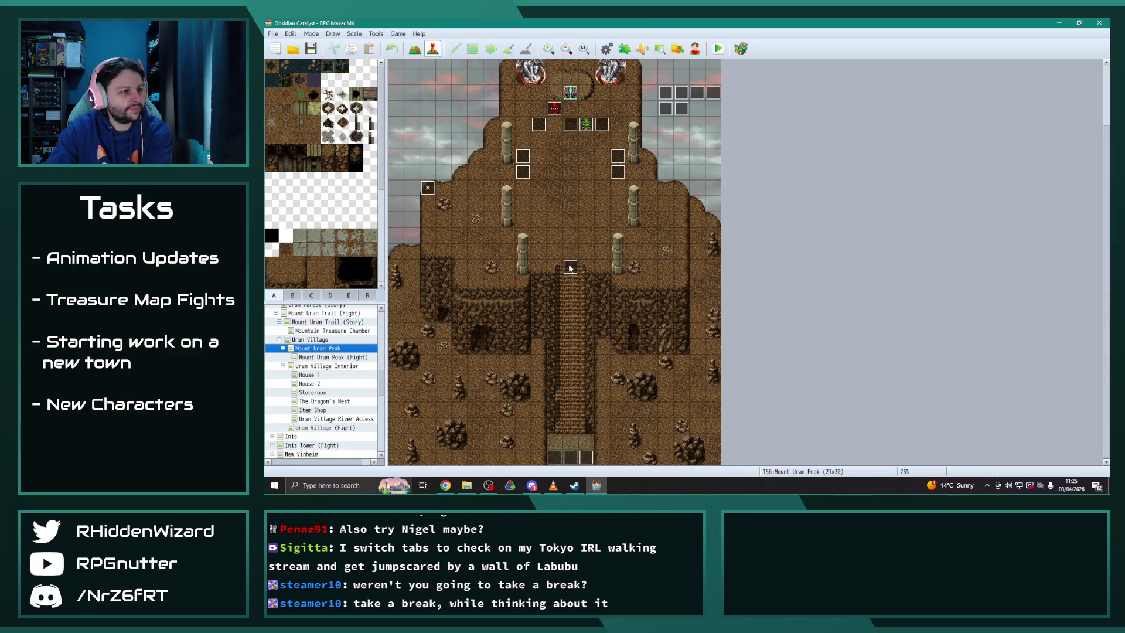
Review both pages of event EV002 at 11,17, where Nirilin the Scholar joins with equipment
{"action": "double_click", "coordinate": [569, 267]}
{"action": "left_click_drag", "start_coordinate": [898, 173], "coordinate": [901, 377]}
{"action": "left_click", "coordinate": [487, 131]}
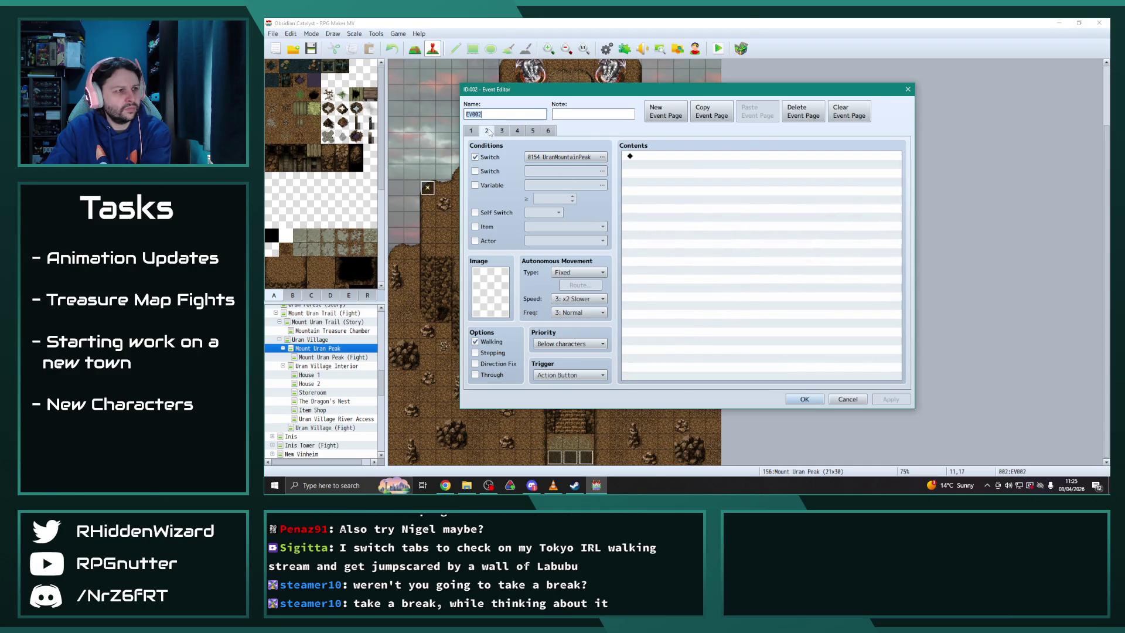
{"action": "left_click", "coordinate": [475, 130]}
{"action": "left_click_drag", "start_coordinate": [899, 174], "coordinate": [912, 343]}
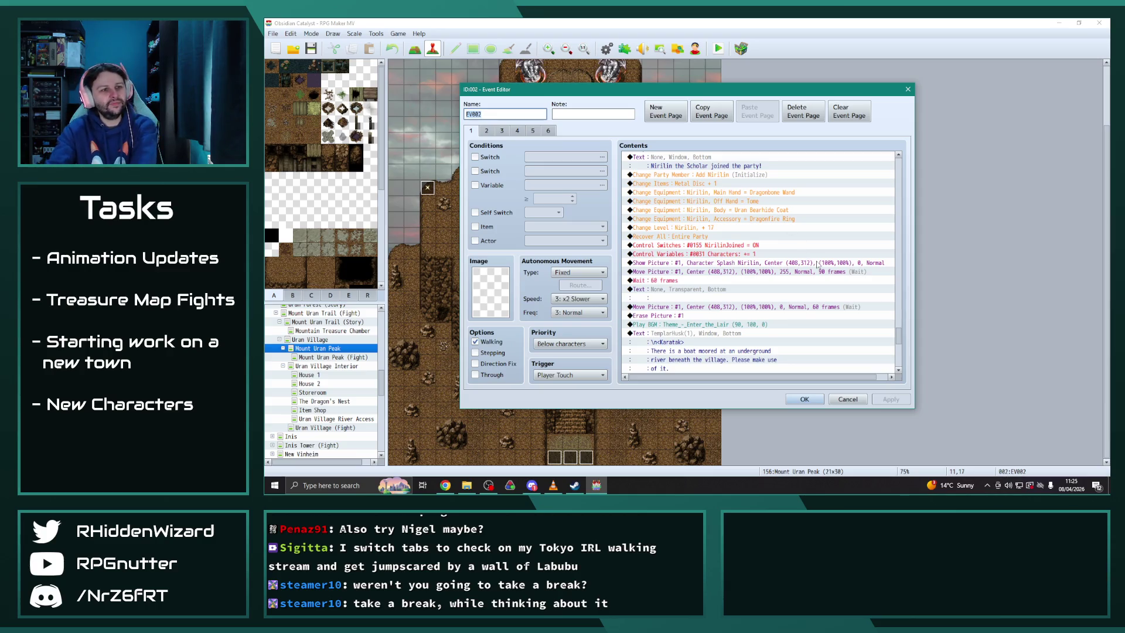
{"action": "left_click", "coordinate": [816, 401]}
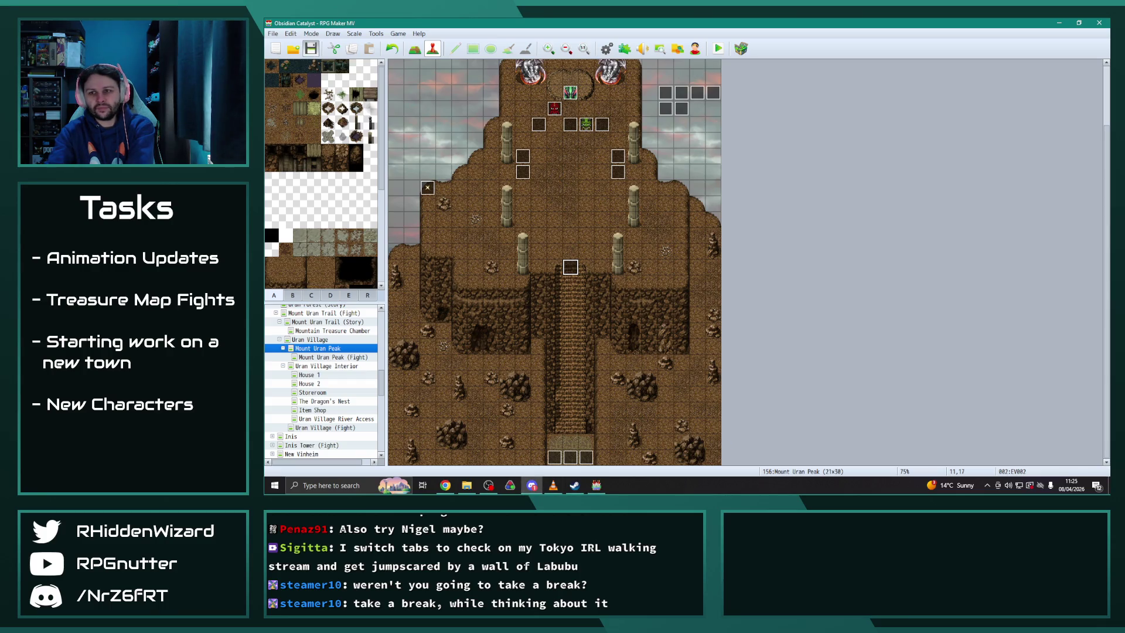
{"action": "left_click", "coordinate": [531, 485]}
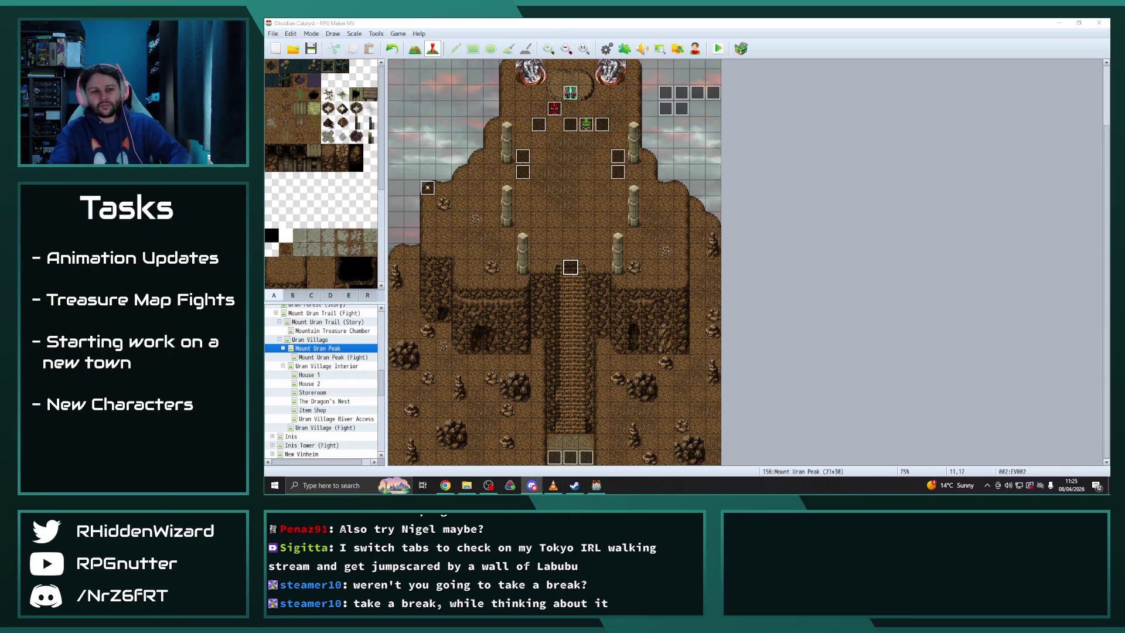
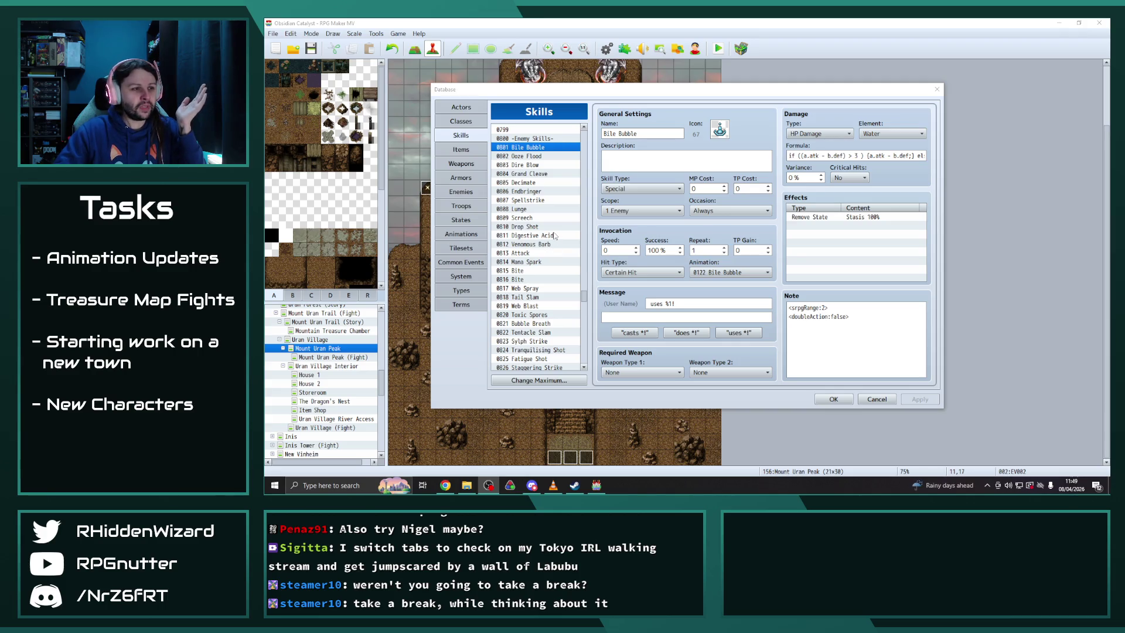
Scroll down the skills list and review the settings of skill 0913 Corrosive Acid
{"action": "scroll", "coordinate": [556, 235], "scroll_direction": "down", "scroll_amount": 4}
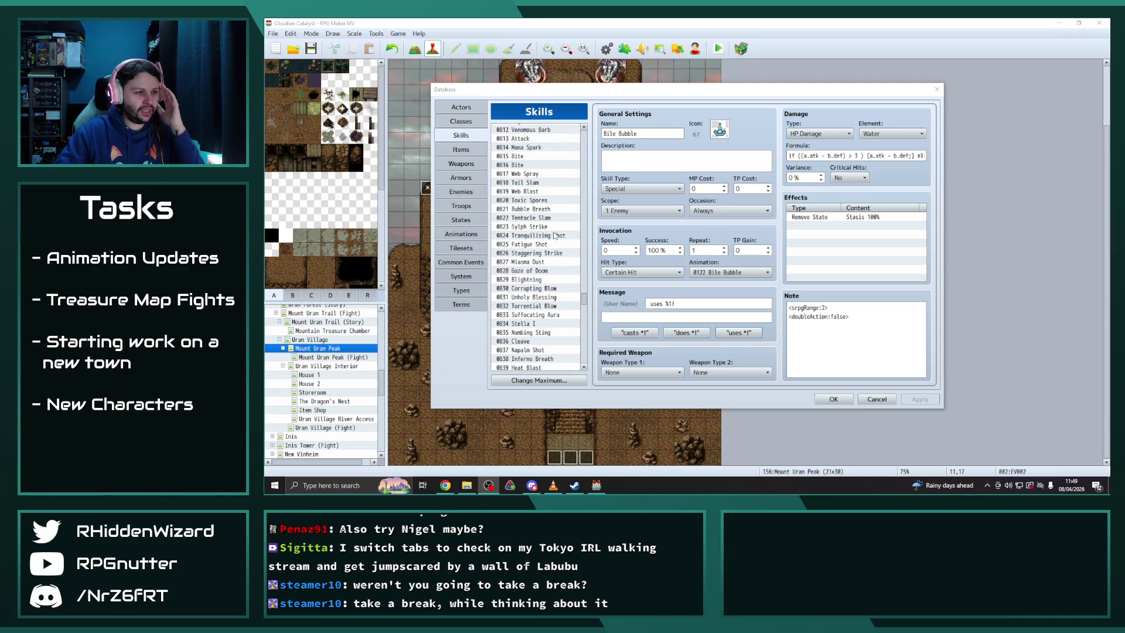
{"action": "scroll", "coordinate": [553, 240], "scroll_direction": "down", "scroll_amount": 5}
{"action": "scroll", "coordinate": [546, 262], "scroll_direction": "down", "scroll_amount": 11}
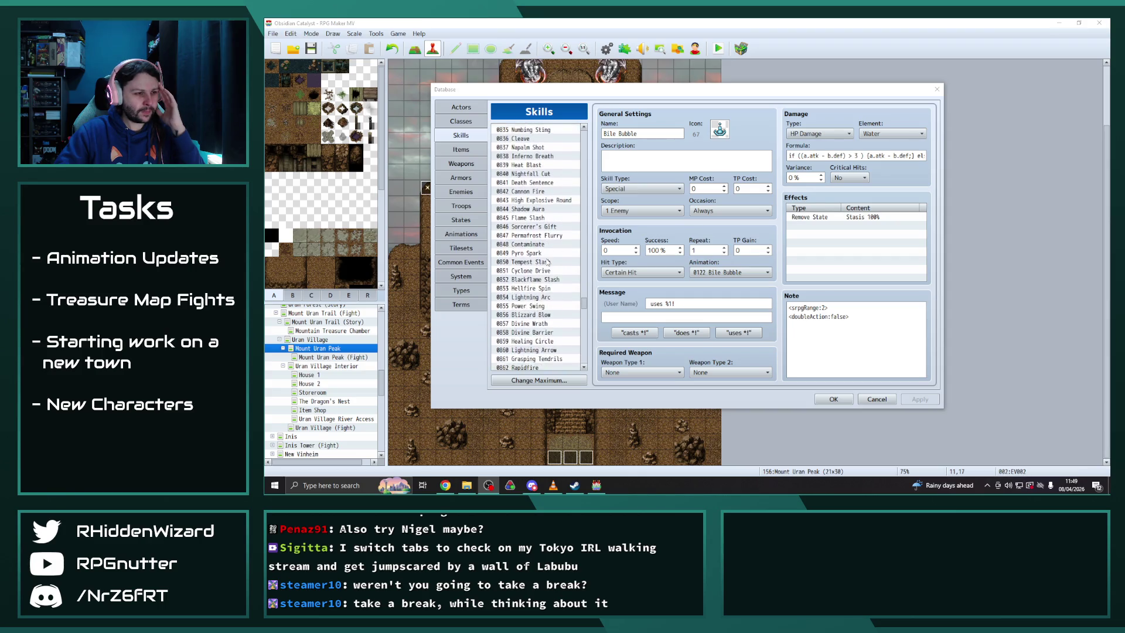
{"action": "scroll", "coordinate": [547, 262], "scroll_direction": "down", "scroll_amount": 1}
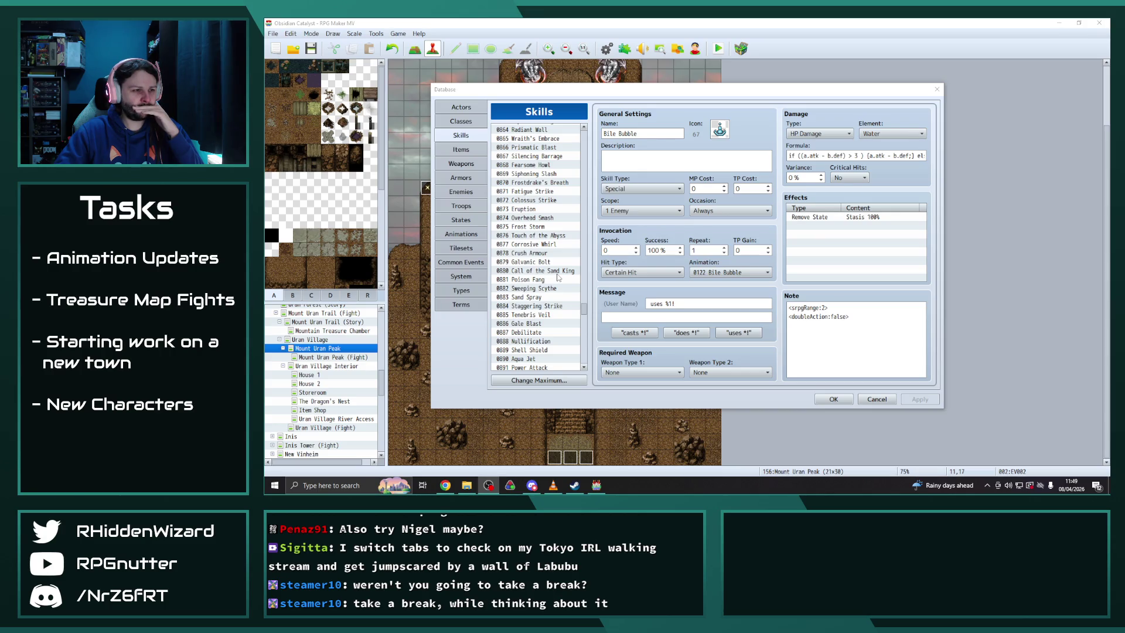
{"action": "scroll", "coordinate": [558, 278], "scroll_direction": "down", "scroll_amount": 8}
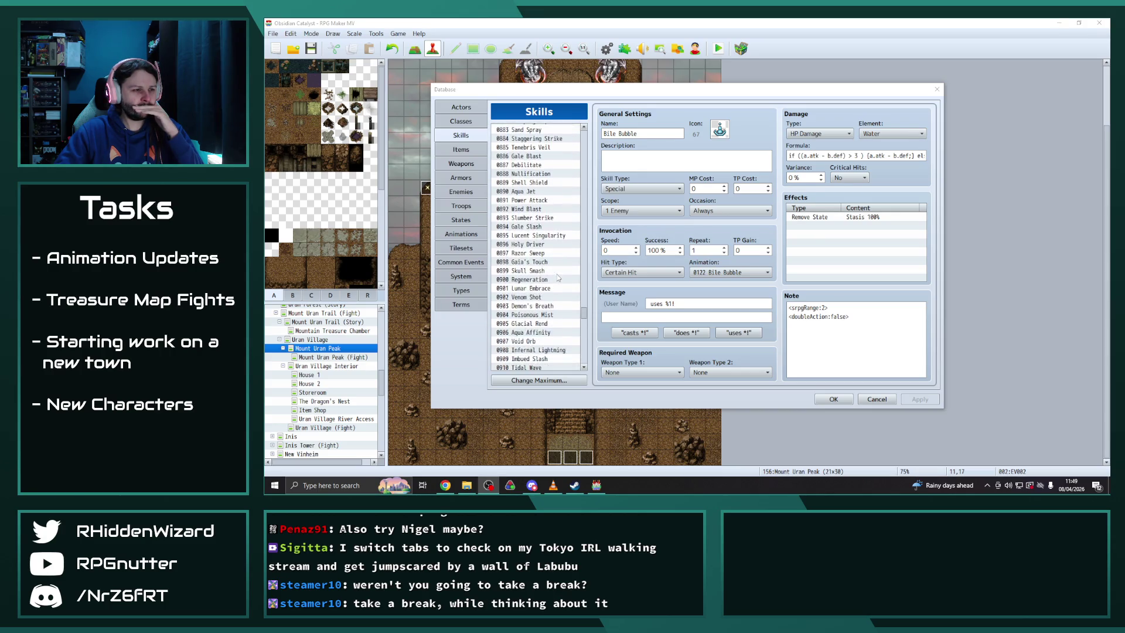
{"action": "scroll", "coordinate": [558, 278], "scroll_direction": "down", "scroll_amount": 2}
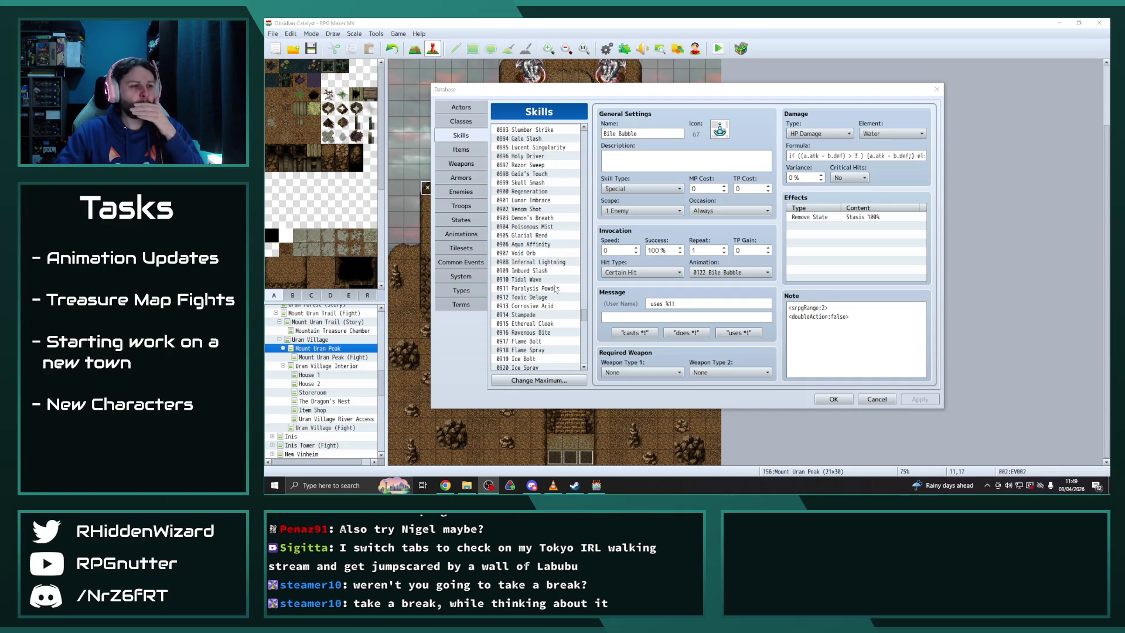
{"action": "left_click", "coordinate": [550, 306]}
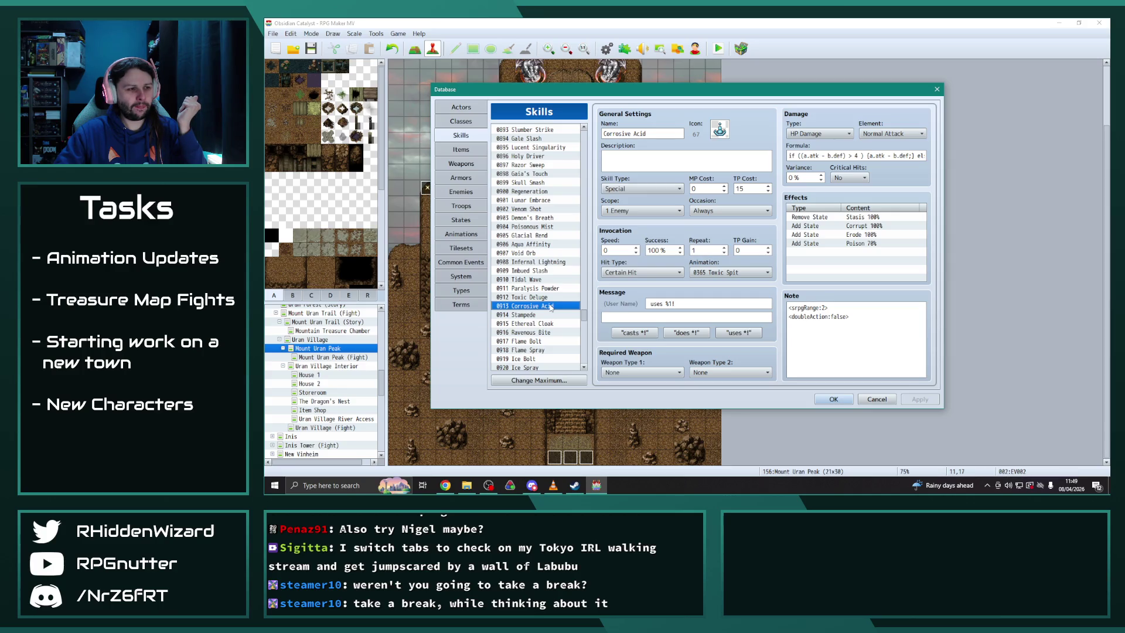
Switch to the Enemies page and scroll up to the Globule enemy
{"action": "left_click", "coordinate": [461, 192]}
{"action": "scroll", "coordinate": [539, 310], "scroll_direction": "up", "scroll_amount": 13}
{"action": "scroll", "coordinate": [535, 304], "scroll_direction": "up", "scroll_amount": 9}
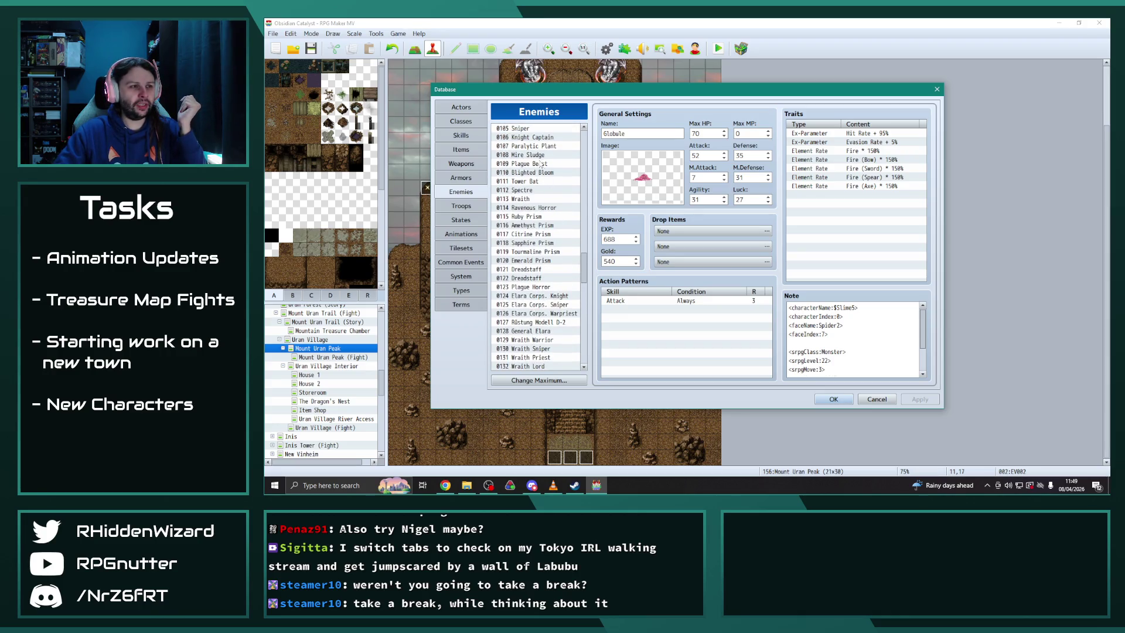
Review the 0108 Mire Sludge enemy, then the 0912 Toxic Deluge skill
{"action": "left_click", "coordinate": [536, 155]}
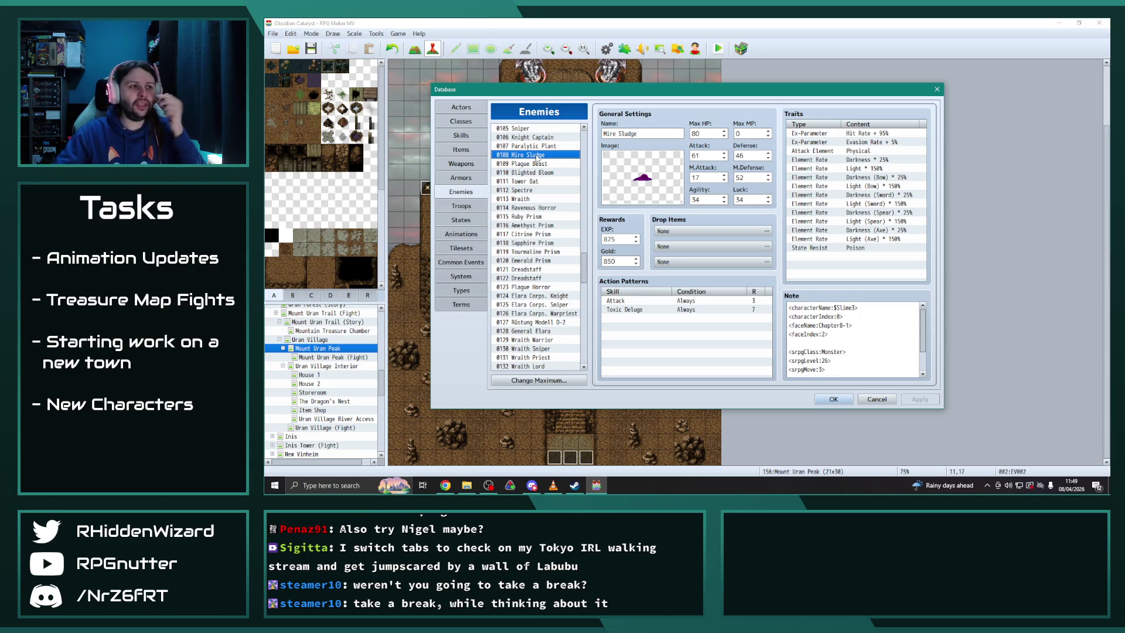
{"action": "left_click", "coordinate": [461, 135]}
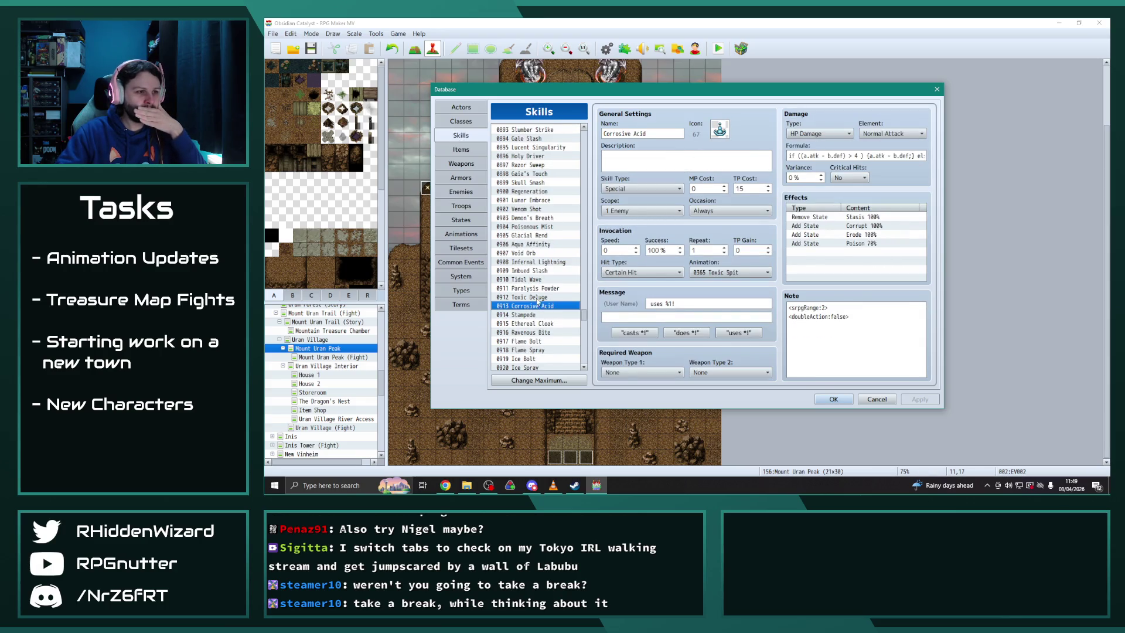
{"action": "left_click", "coordinate": [538, 298]}
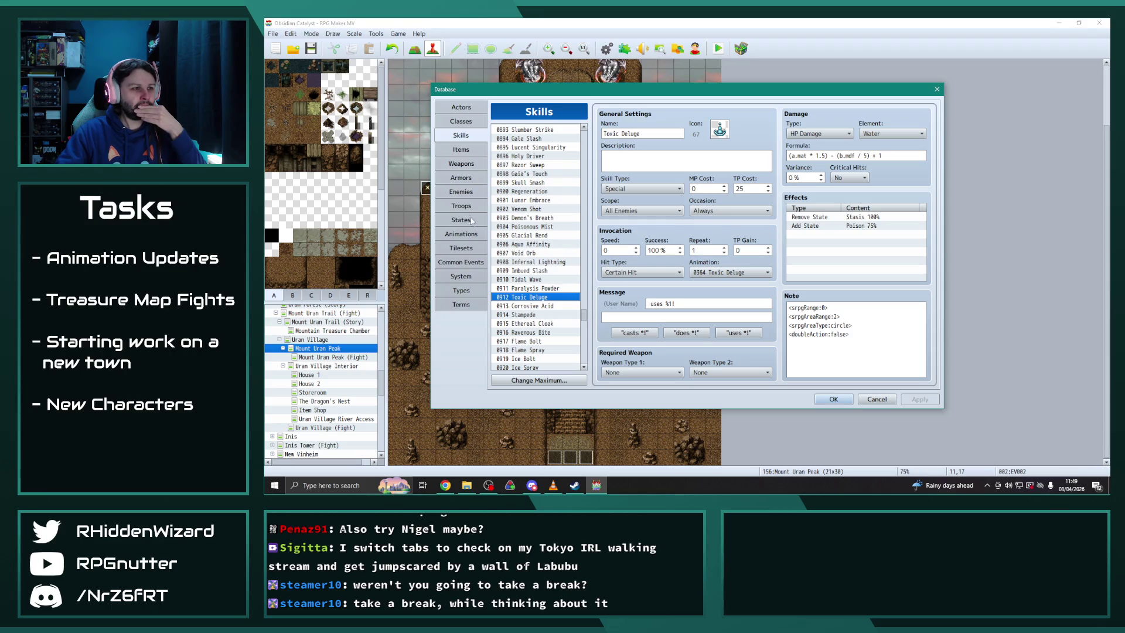
Bring up the 0364 Toxic Deluge animation in the Animations list
{"action": "left_click", "coordinate": [461, 234]}
{"action": "left_click_drag", "start_coordinate": [583, 155], "coordinate": [588, 285]}
{"action": "left_click", "coordinate": [523, 282]}
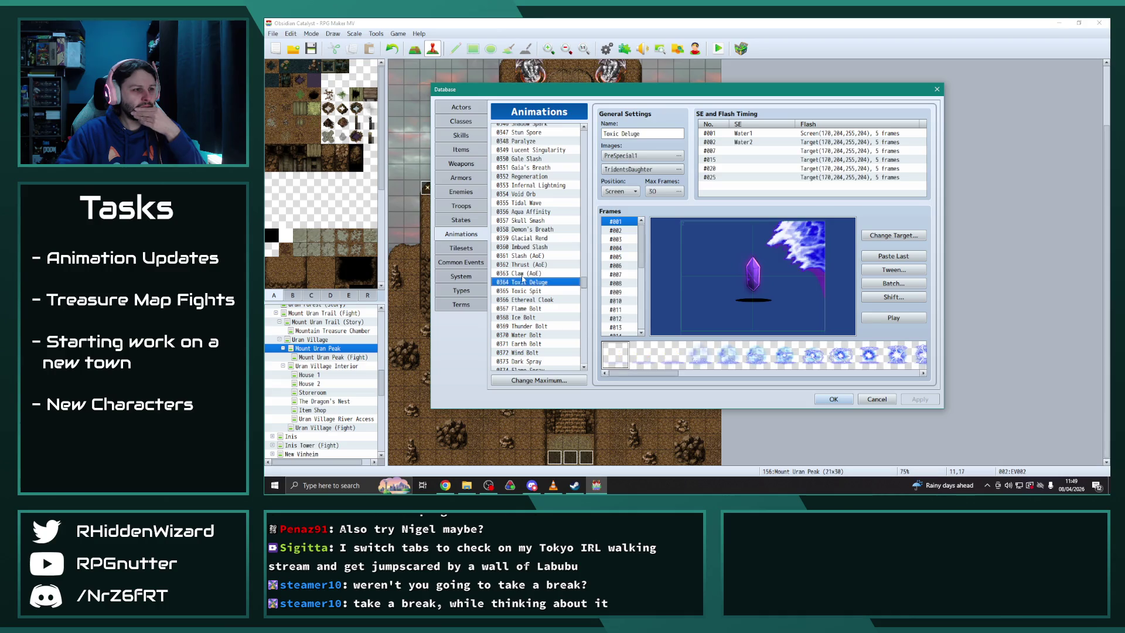
Preview animation 0364, then in copy 0547 shift the TridentsDaughter image hue to about 165
{"action": "left_click", "coordinate": [893, 318]}
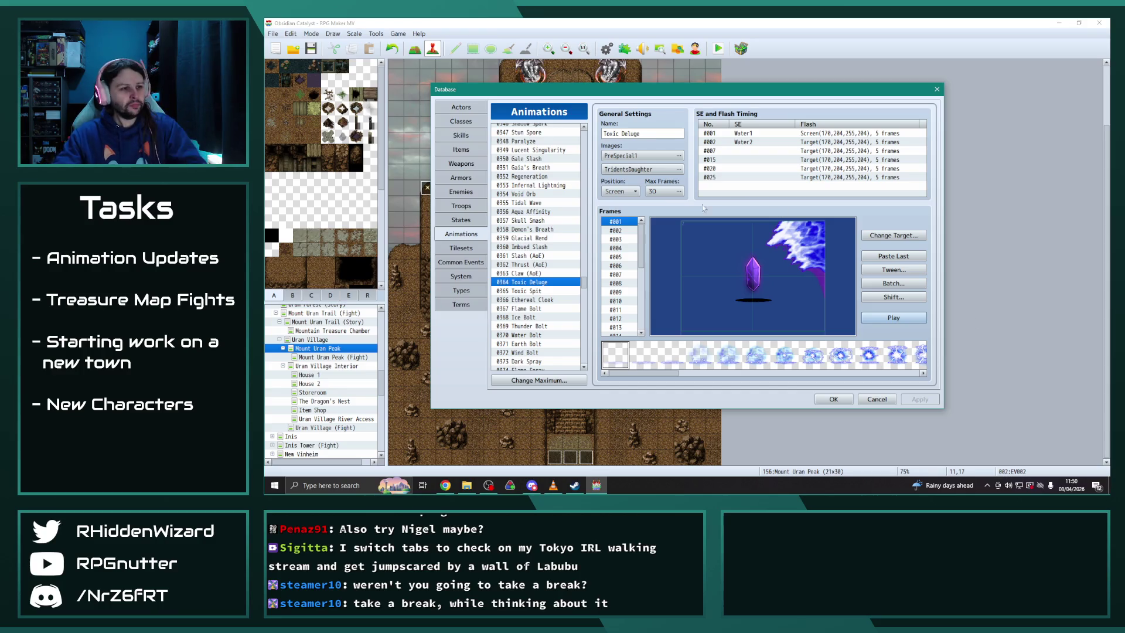
{"action": "left_click_drag", "start_coordinate": [584, 287], "coordinate": [586, 356]}
{"action": "left_click", "coordinate": [522, 339]}
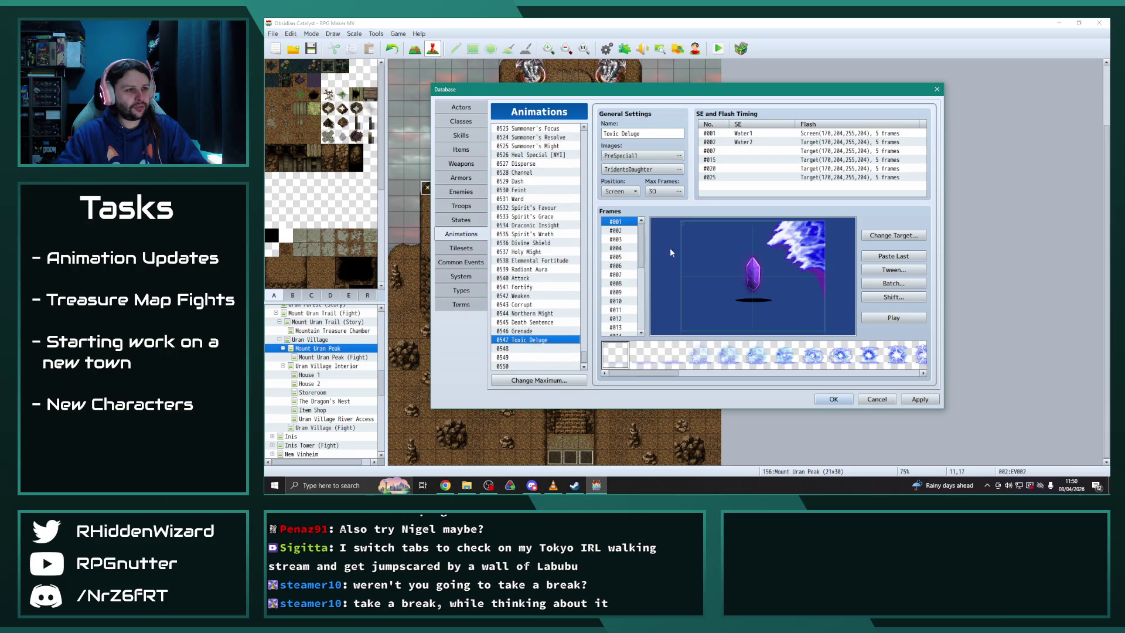
{"action": "left_click", "coordinate": [681, 170]}
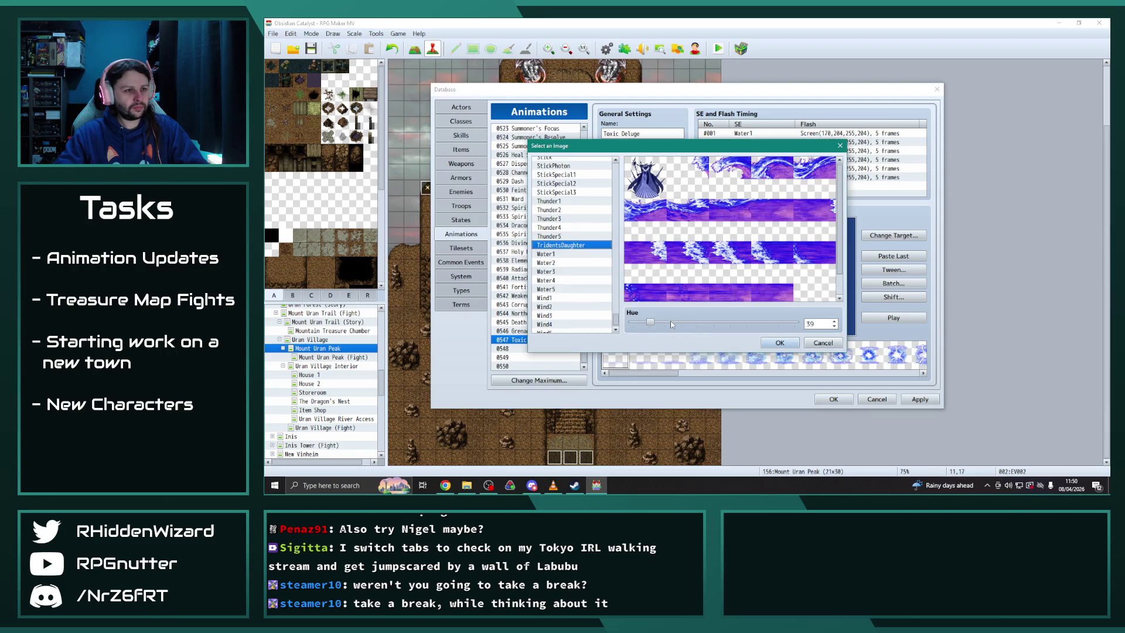
{"action": "left_click_drag", "start_coordinate": [652, 323], "coordinate": [708, 326]}
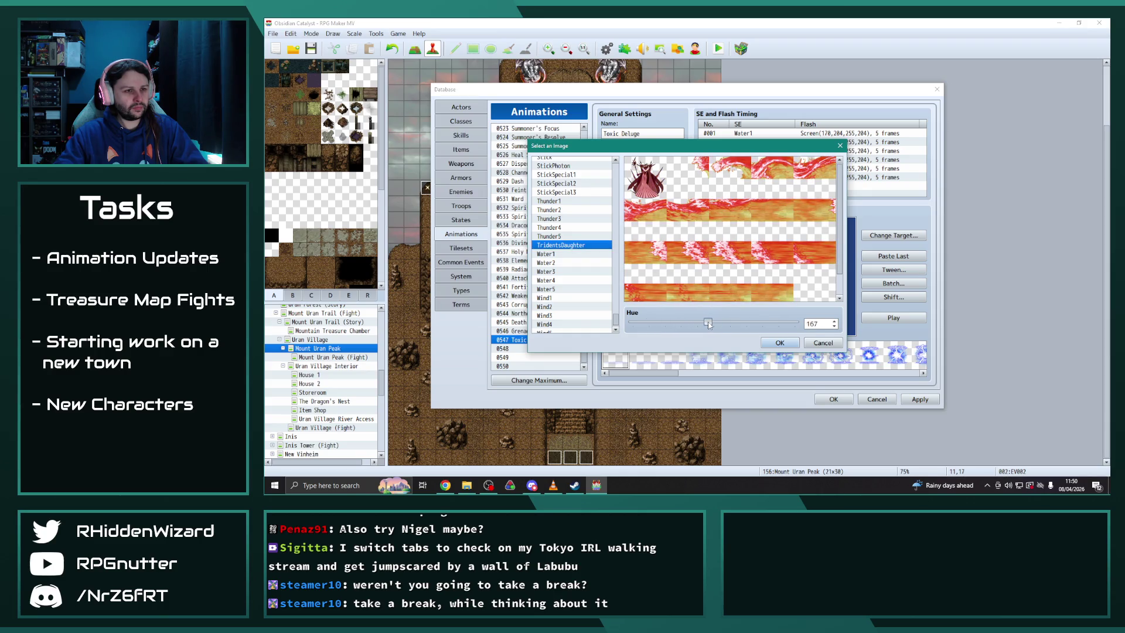
{"action": "left_click", "coordinate": [779, 343]}
Shift the PreSpecial1 image hue to about 336 so it turns red
{"action": "left_click", "coordinate": [671, 156]}
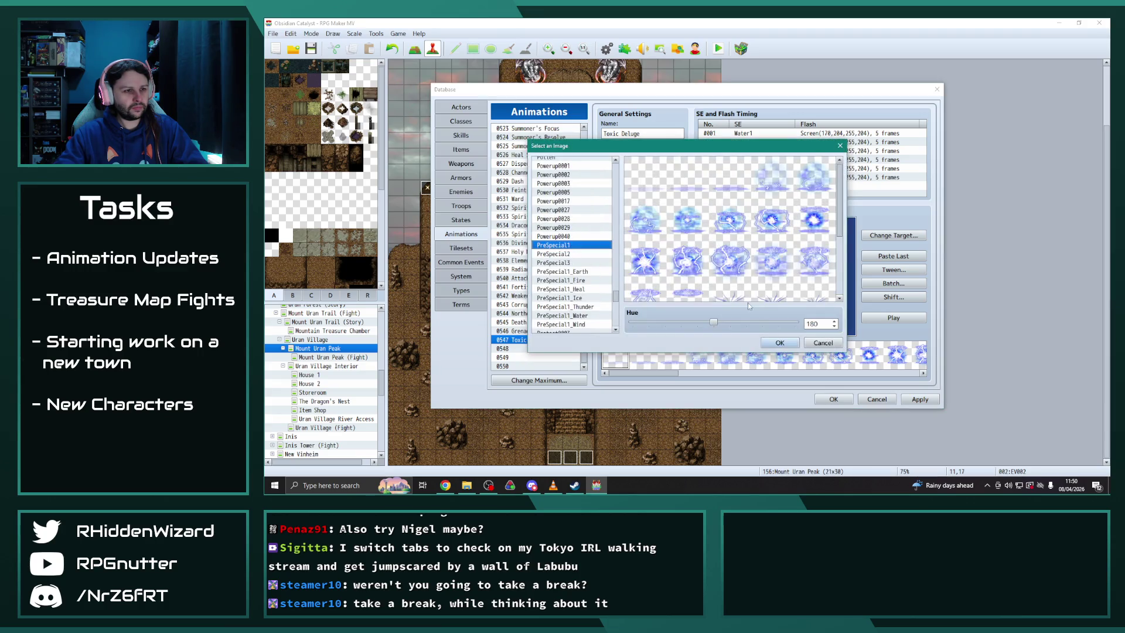
{"action": "left_click_drag", "start_coordinate": [840, 230], "coordinate": [840, 291]}
{"action": "left_click_drag", "start_coordinate": [713, 323], "coordinate": [786, 329]}
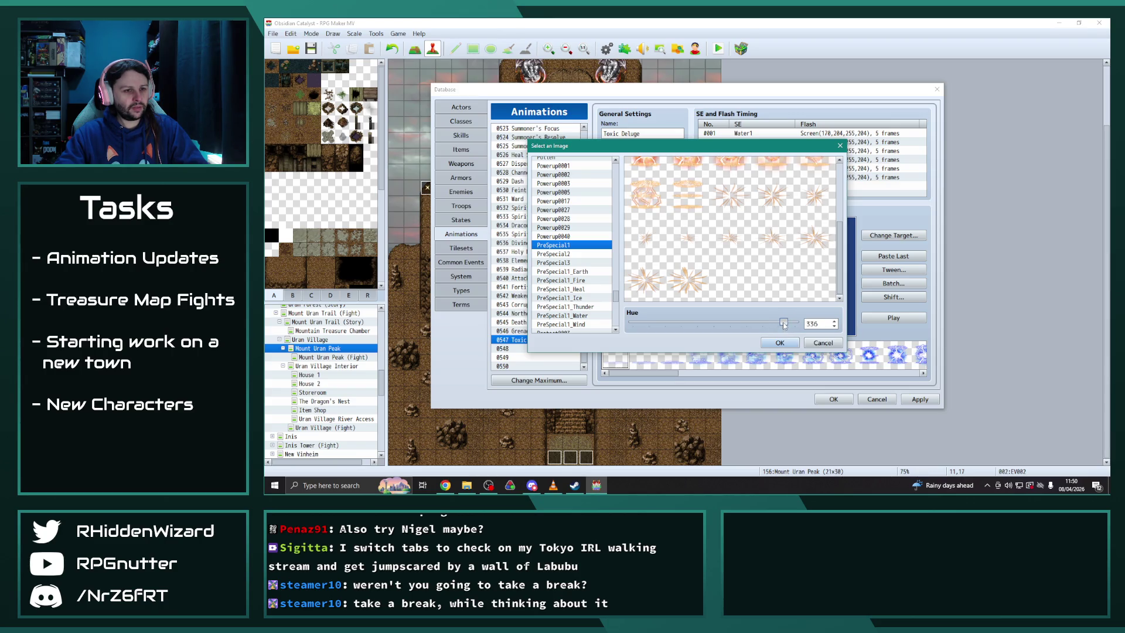
{"action": "left_click", "coordinate": [780, 343]}
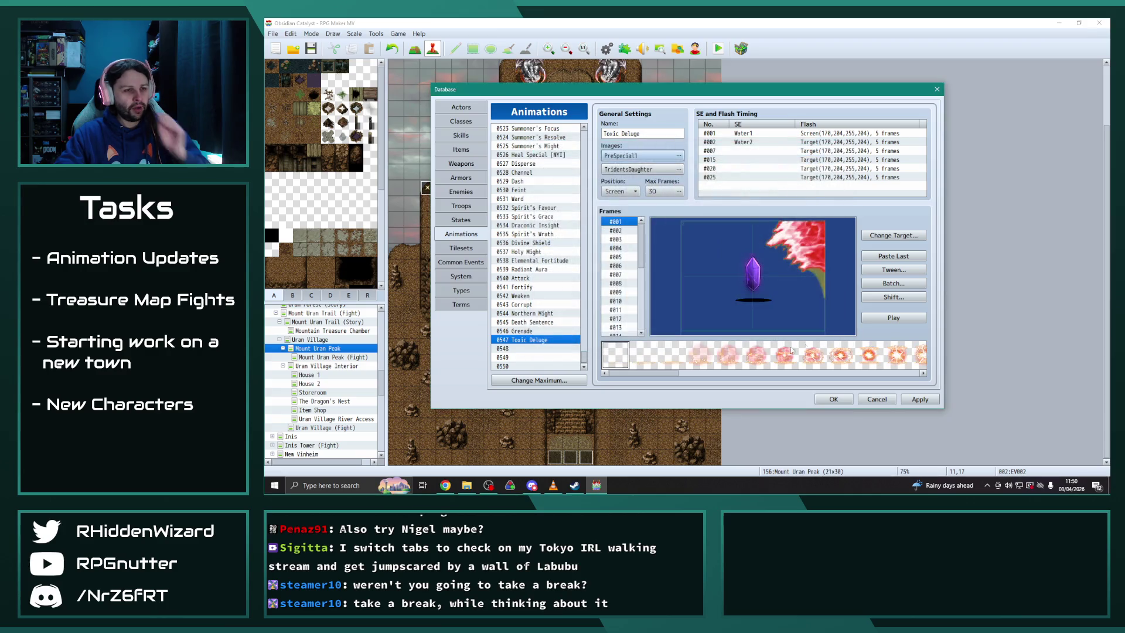
Preview the recoloured animation 0547, rename it 'Sludge Wave', and apply the change
{"action": "left_click", "coordinate": [896, 319]}
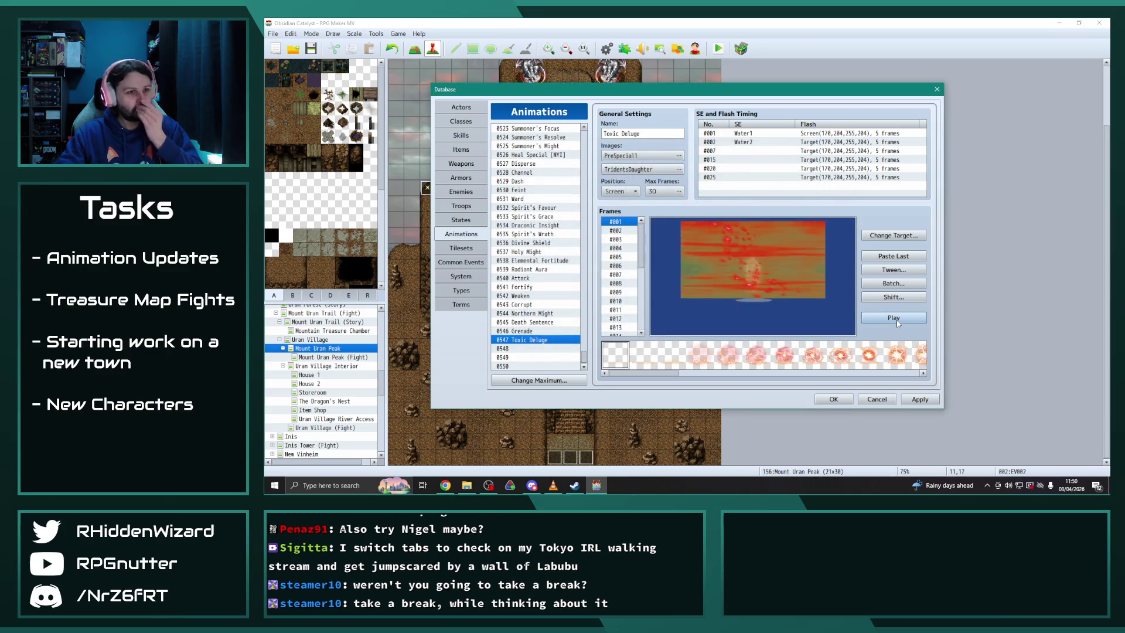
{"action": "left_click", "coordinate": [896, 321]}
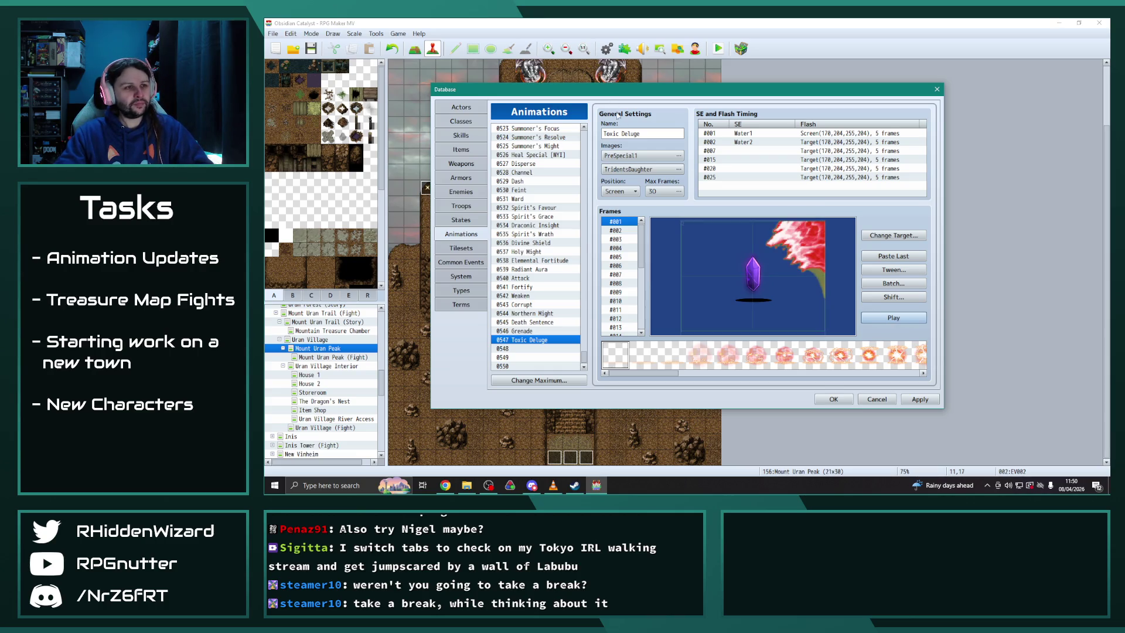
{"action": "triple_click", "coordinate": [657, 133]}
{"action": "type", "text": "Sludge Wave"}
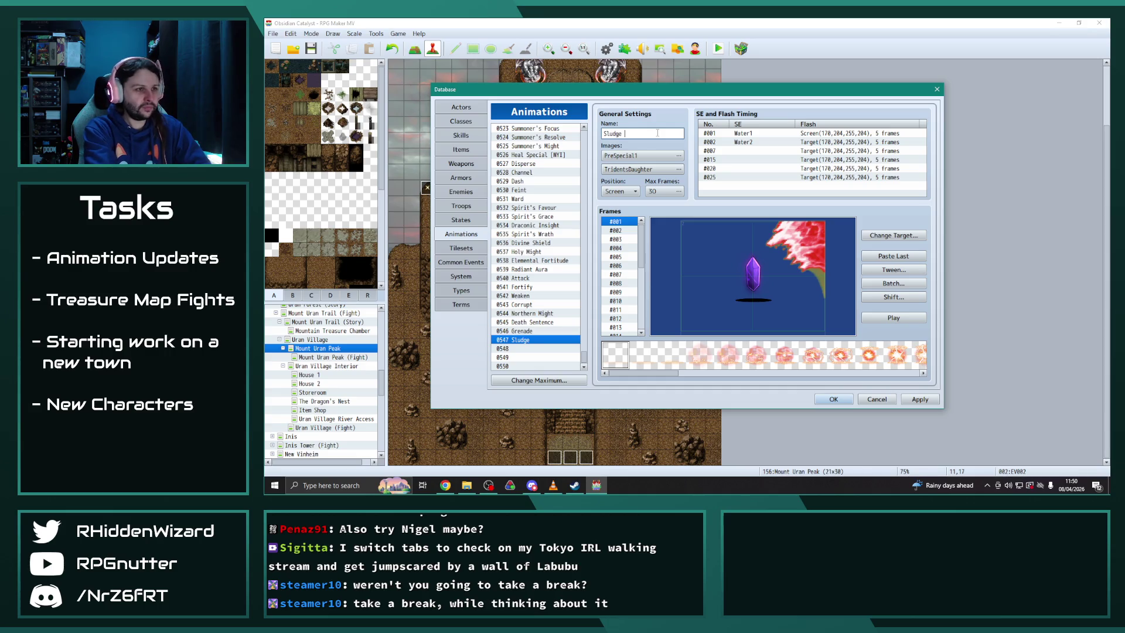
{"action": "left_click", "coordinate": [763, 282]}
{"action": "key", "text": "Return"}
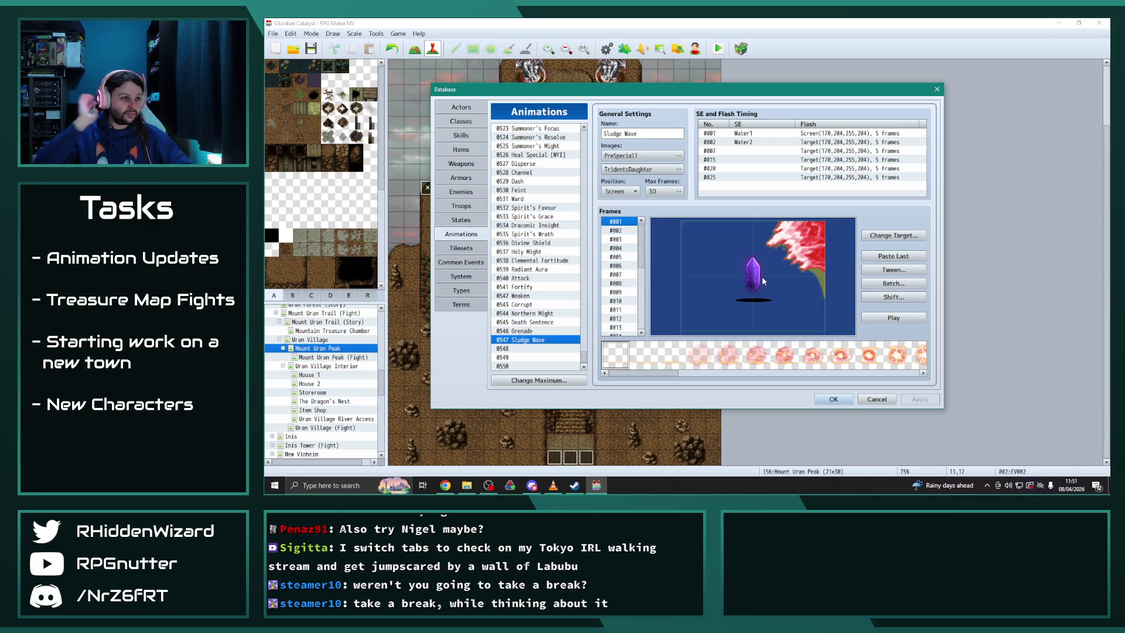
{"action": "left_click", "coordinate": [460, 140]}
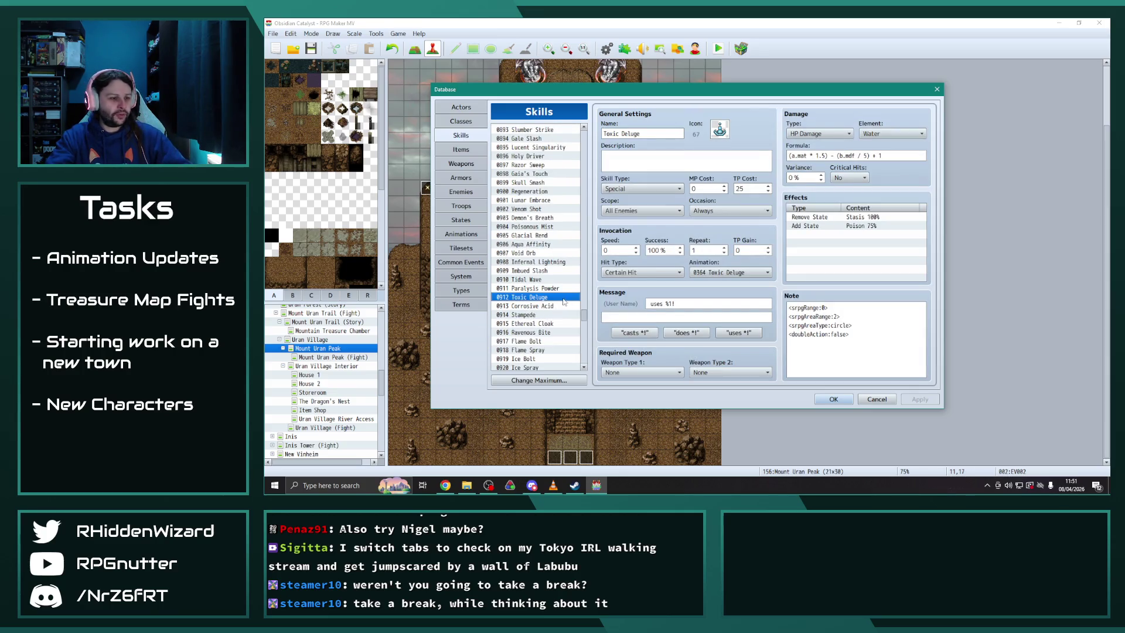
Paste the Toxic Deluge skill into empty slot 1126 and name it Sludge Wave
{"action": "left_click_drag", "start_coordinate": [583, 315], "coordinate": [585, 367]}
{"action": "left_click", "coordinate": [534, 332]}
{"action": "key", "text": "ctrl+v"}
{"action": "triple_click", "coordinate": [654, 132]}
{"action": "type", "text": "S"}
{"action": "type", "text": "Wa"}
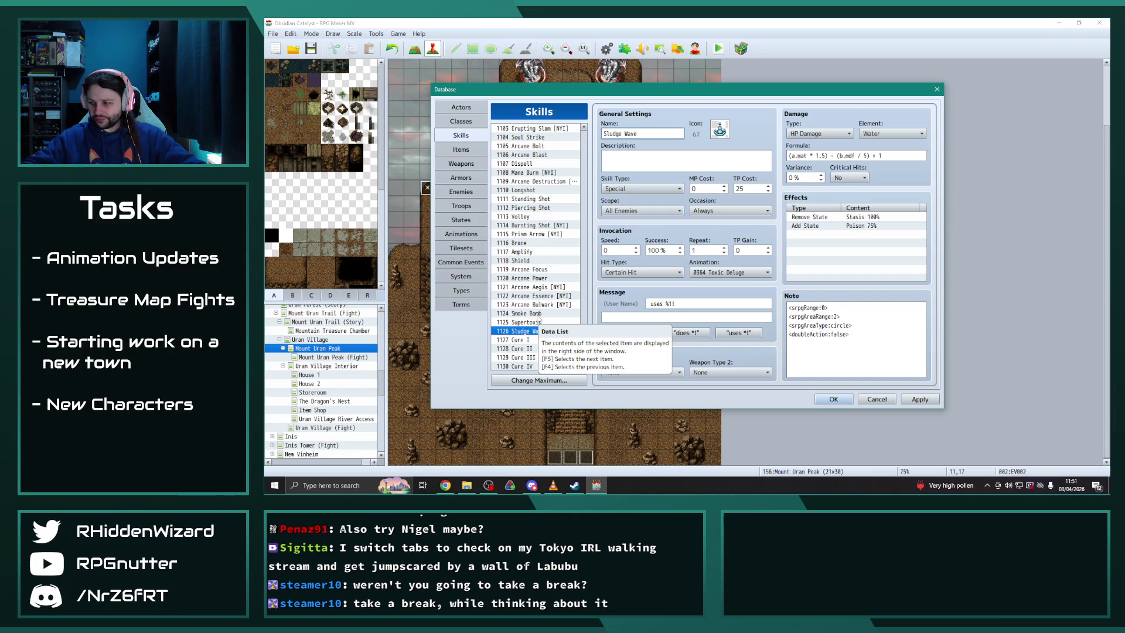
Copy Bile Bubble's damage formula into the Sludge Wave skill's formula
{"action": "left_click_drag", "start_coordinate": [585, 359], "coordinate": [593, 296]}
{"action": "left_click", "coordinate": [527, 205]}
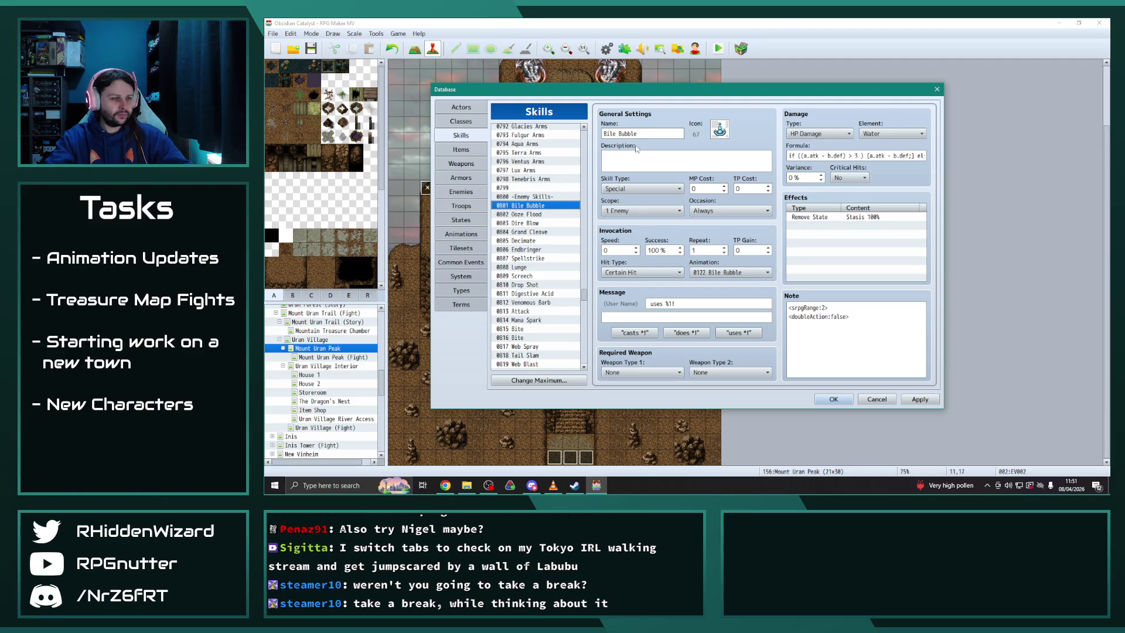
{"action": "triple_click", "coordinate": [840, 155]}
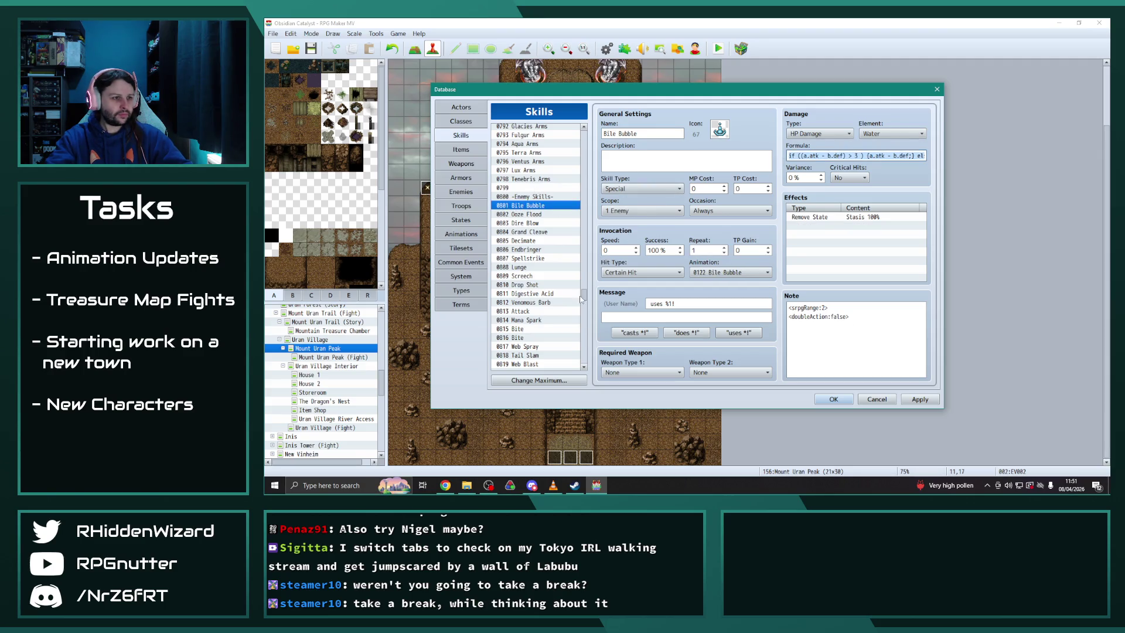
{"action": "left_click_drag", "start_coordinate": [582, 298], "coordinate": [588, 369]}
{"action": "left_click", "coordinate": [539, 330]}
{"action": "triple_click", "coordinate": [902, 156]}
{"action": "key", "text": "ctrl+v"}
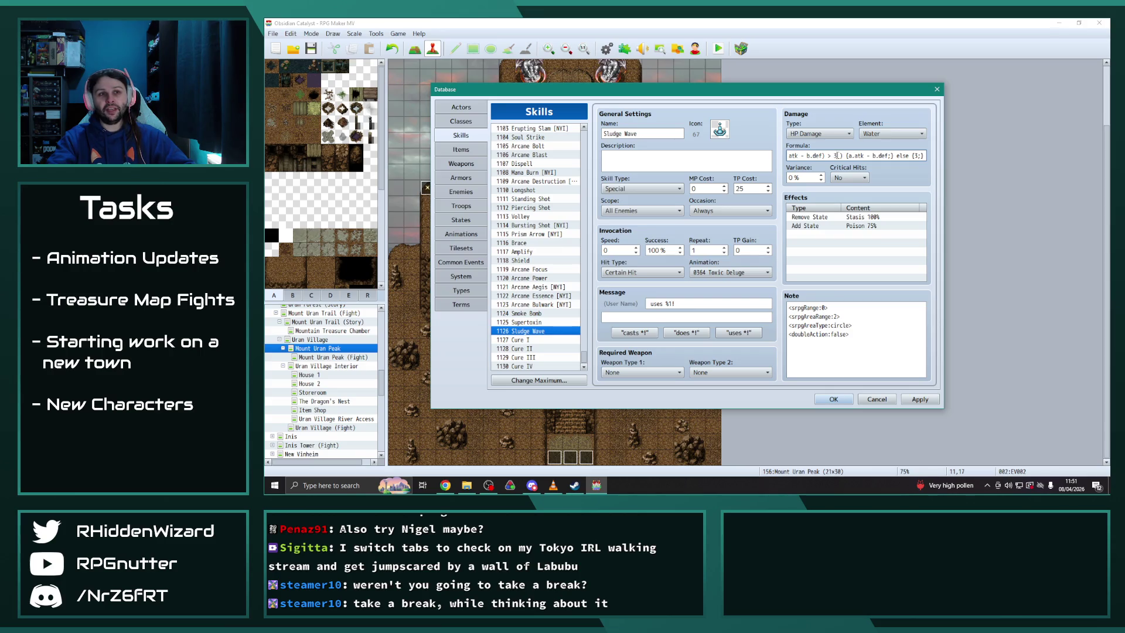
Raise the formula's threshold value from 3 to 6 and final value from 3 to 7
{"action": "key", "text": "BackSpace"}
{"action": "type", "text": "6"}
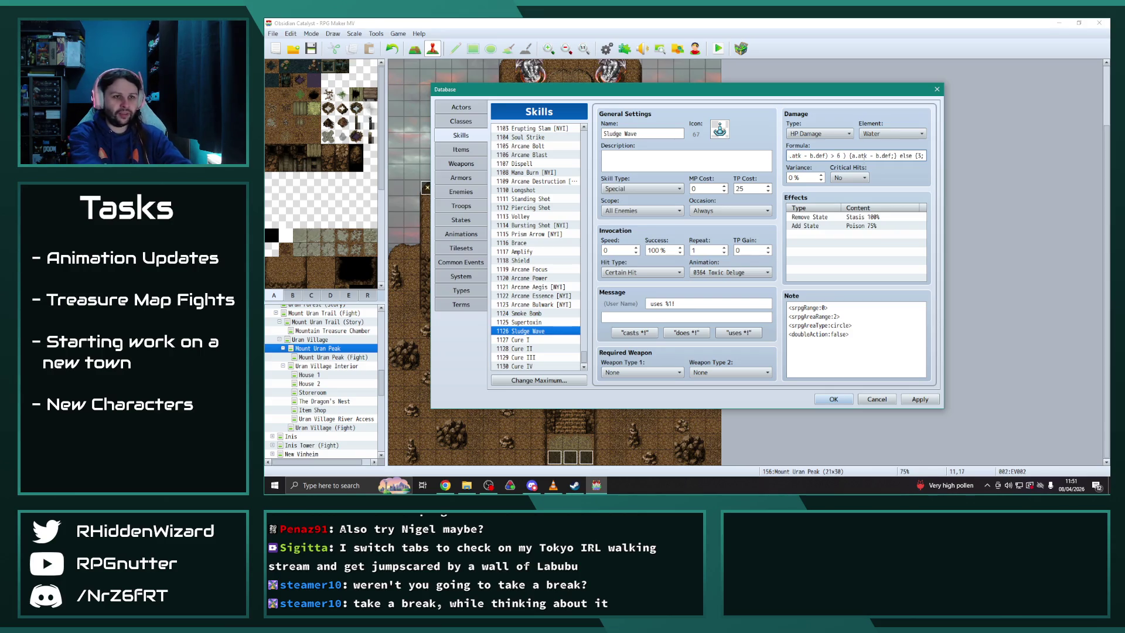
{"action": "key", "text": "End"}
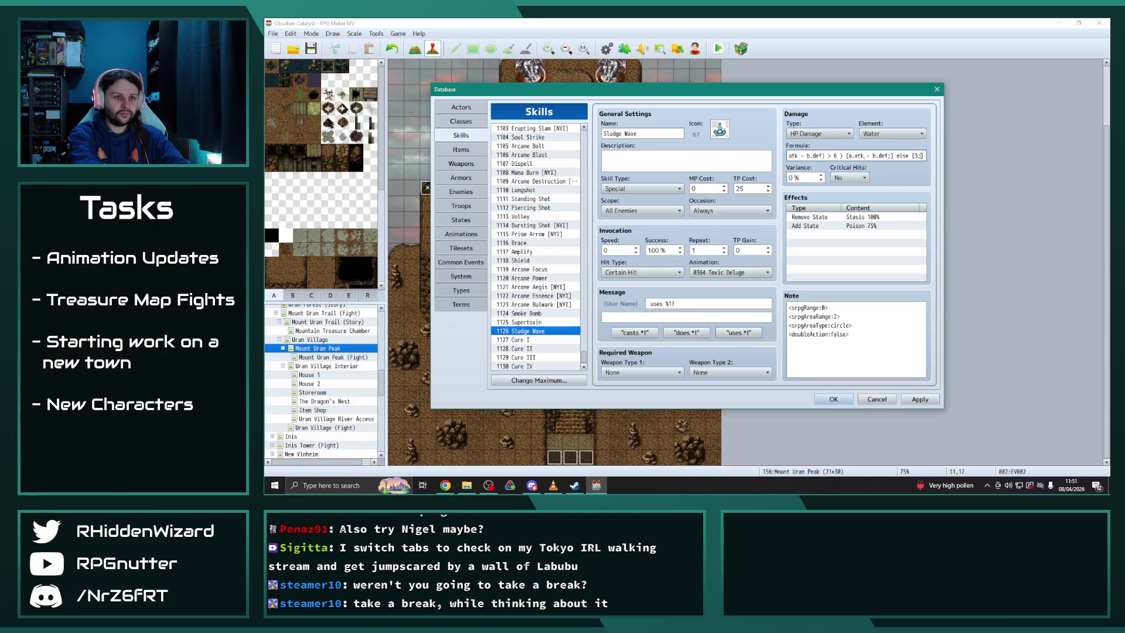
{"action": "key", "text": "Left"}
{"action": "key", "text": "Left"}
{"action": "key", "text": "BackSpace"}
{"action": "type", "text": "7"}
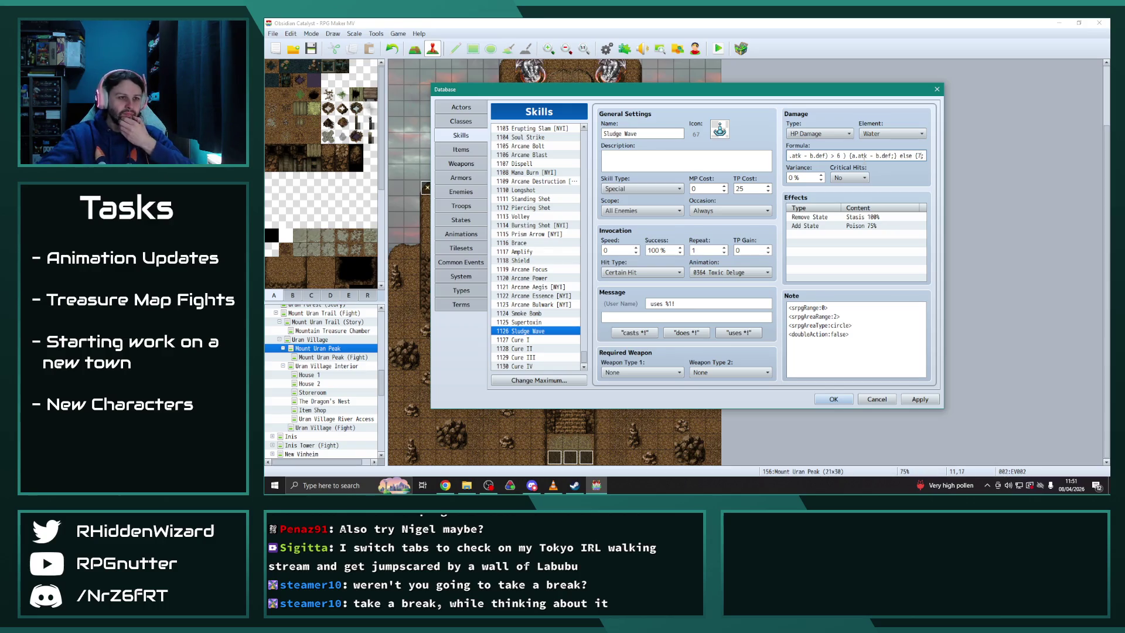
Add a Remove State effect for 0065 Restrained at 100% to Sludge Wave, then view the Restrained state
{"action": "double_click", "coordinate": [872, 228]}
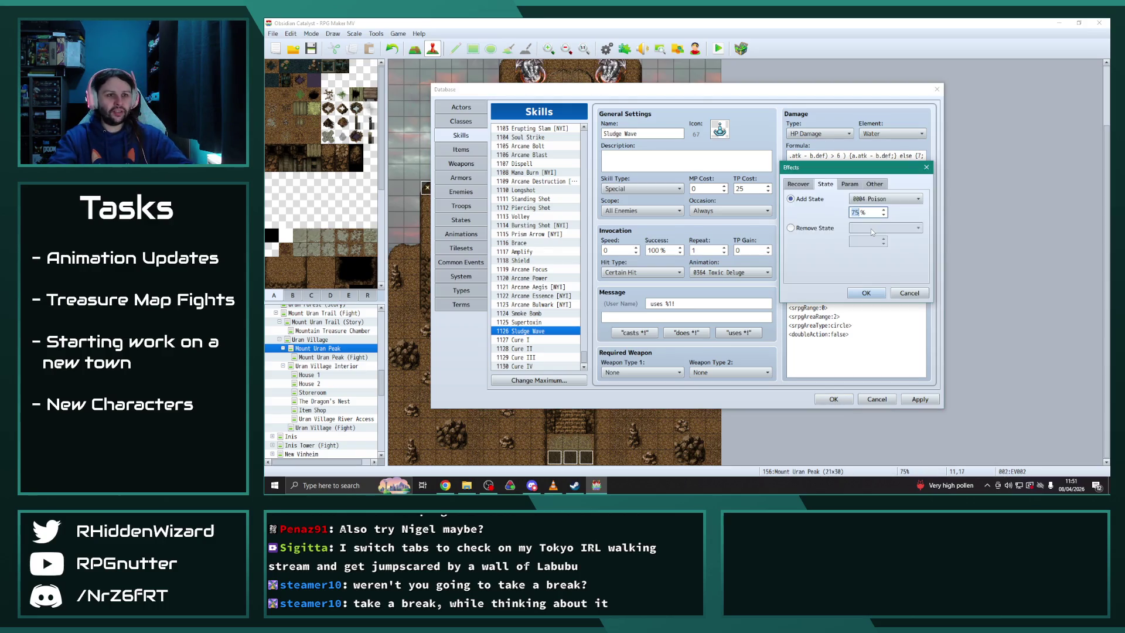
{"action": "left_click", "coordinate": [877, 200]}
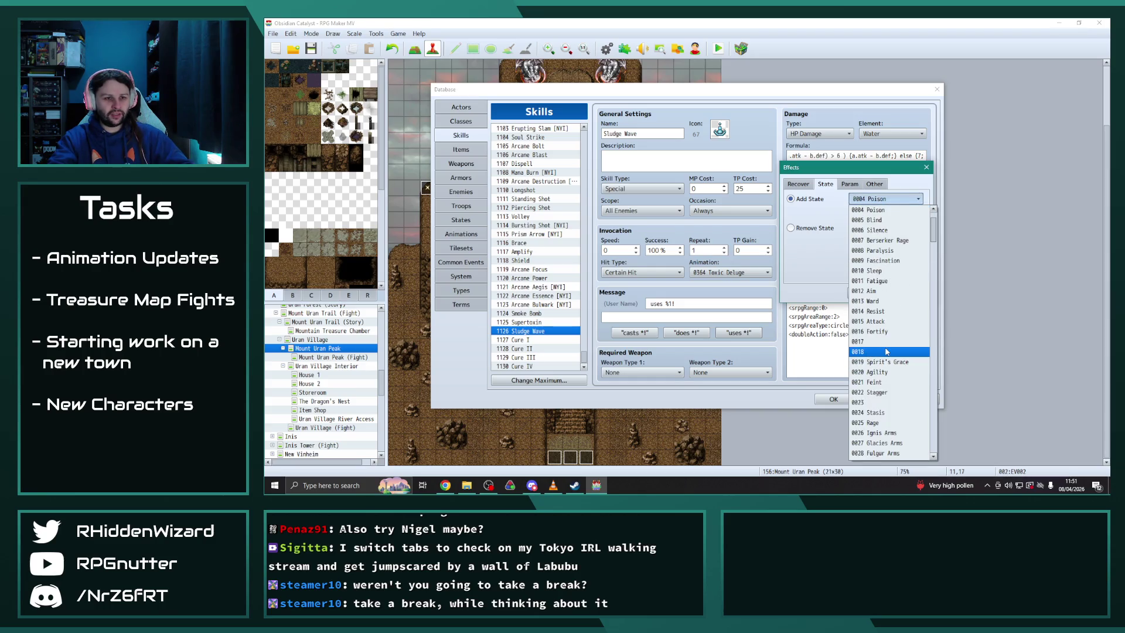
{"action": "left_click", "coordinate": [791, 228]}
{"action": "left_click", "coordinate": [791, 228]}
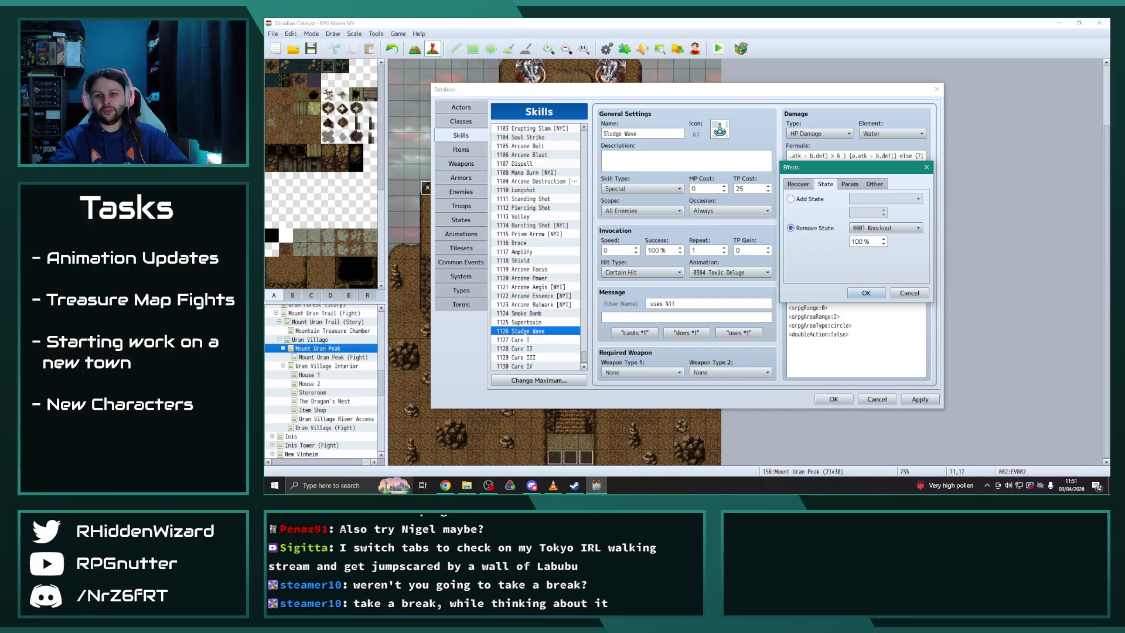
{"action": "key", "text": "alt+Tab"}
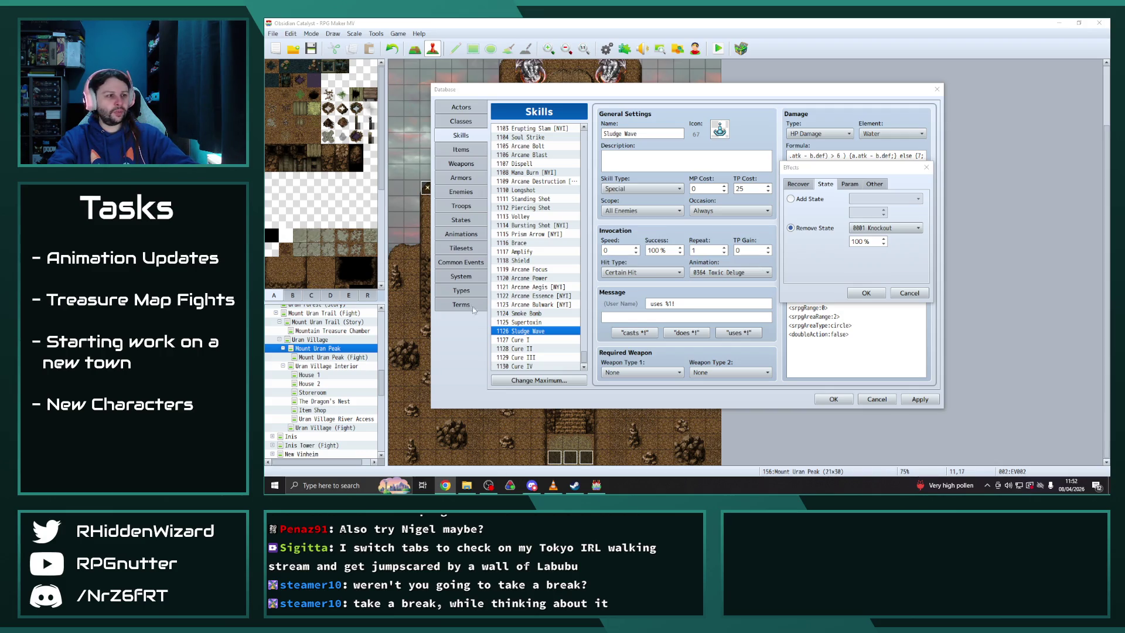
{"action": "left_click", "coordinate": [884, 228]}
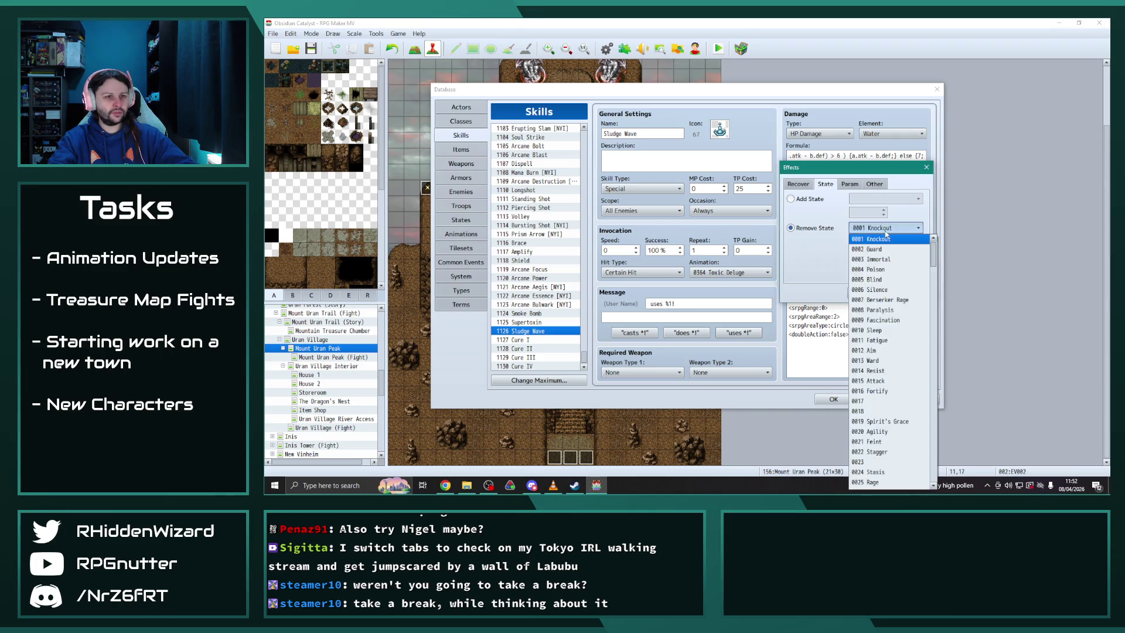
{"action": "scroll", "coordinate": [876, 343], "scroll_direction": "down", "scroll_amount": 13}
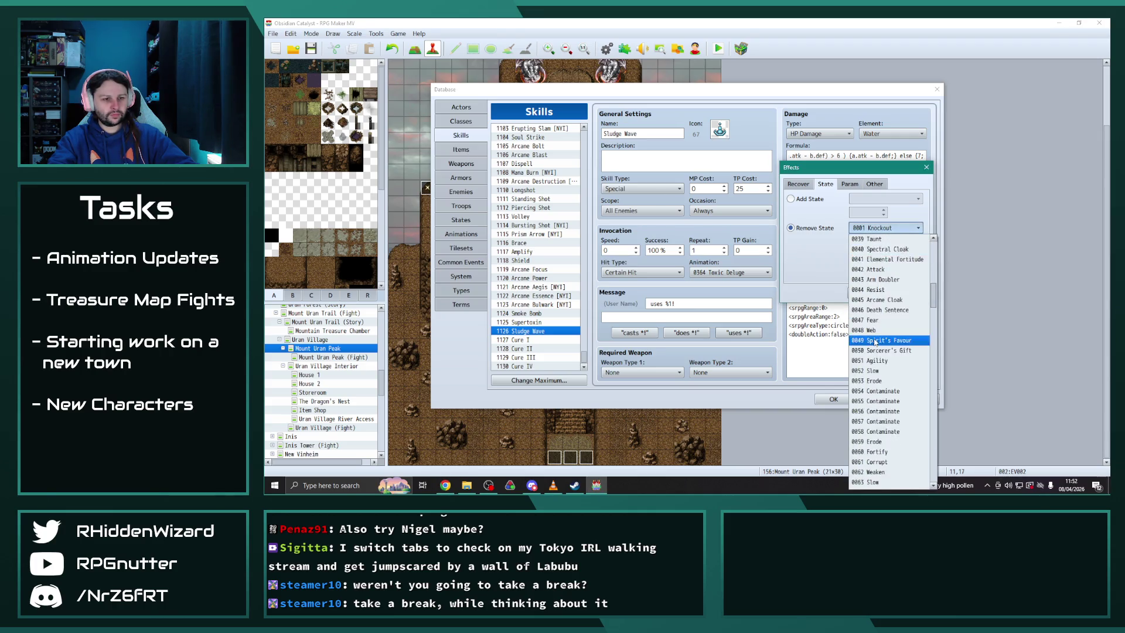
{"action": "left_click", "coordinate": [875, 452]}
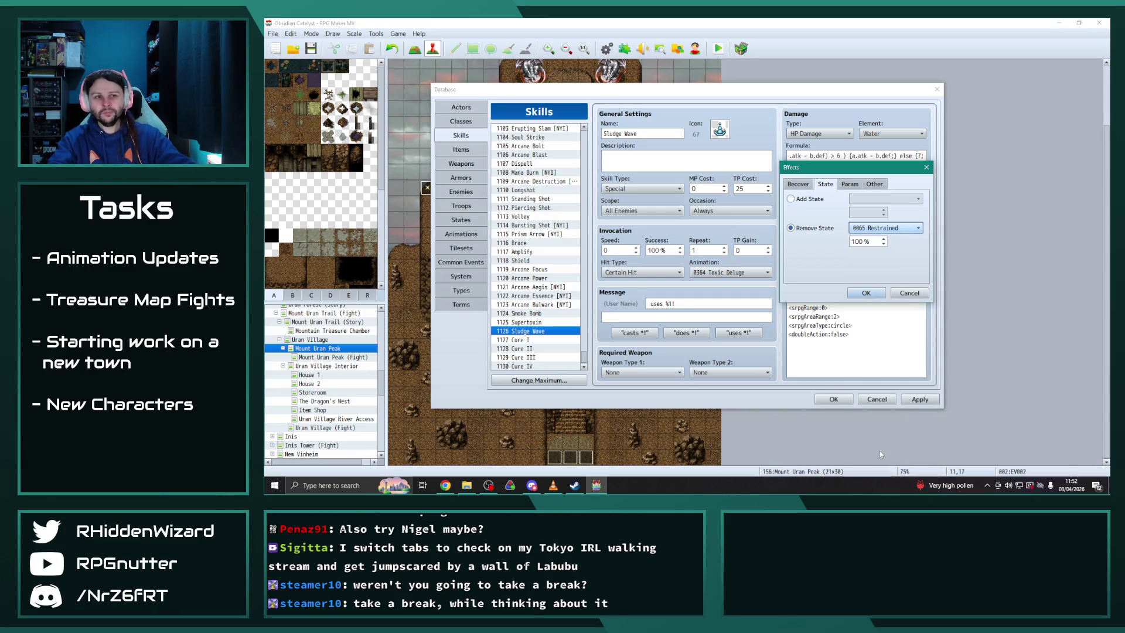
{"action": "left_click", "coordinate": [878, 300]}
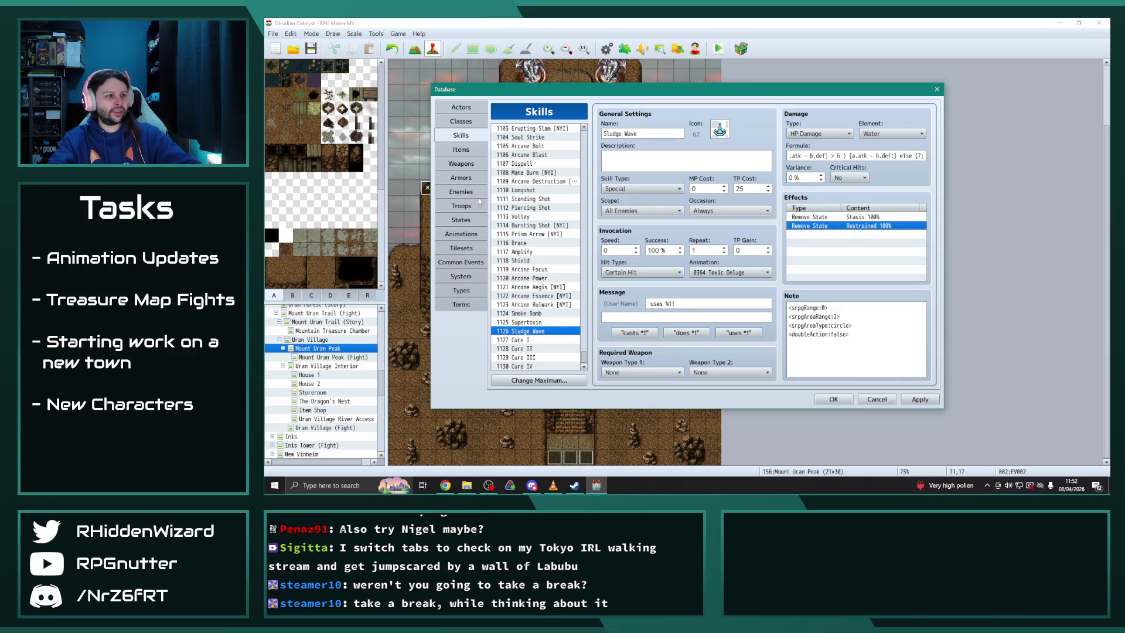
{"action": "left_click", "coordinate": [461, 220]}
{"action": "left_click_drag", "start_coordinate": [584, 343], "coordinate": [598, 209]}
{"action": "scroll", "coordinate": [538, 234], "scroll_direction": "up", "scroll_amount": 2}
{"action": "left_click", "coordinate": [550, 192]}
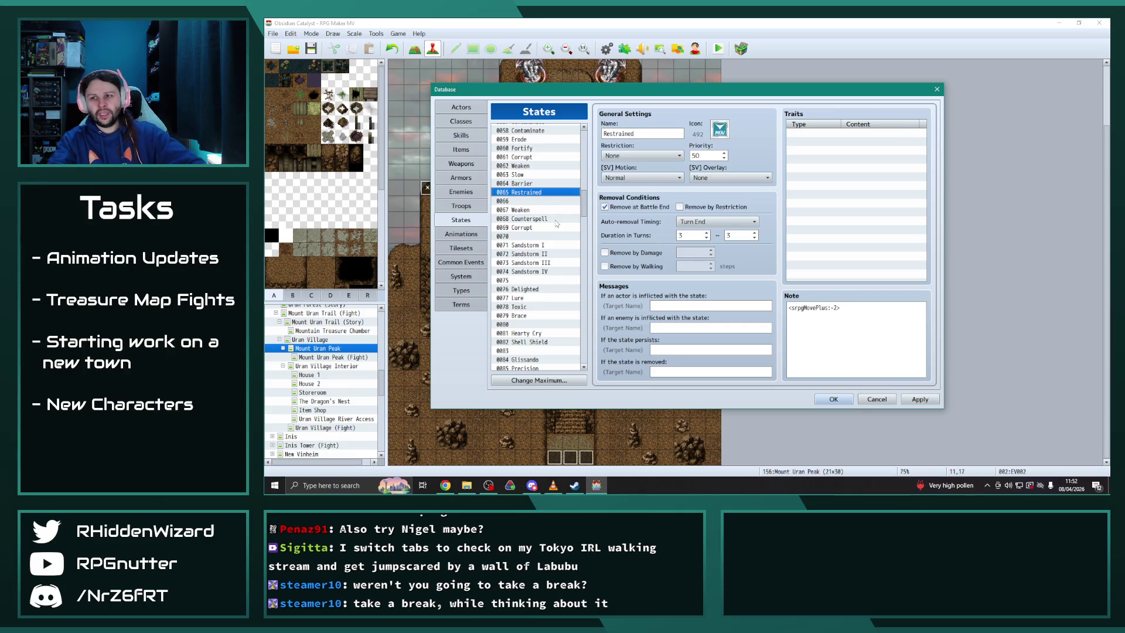
{"action": "scroll", "coordinate": [536, 246], "scroll_direction": "down", "scroll_amount": 8}
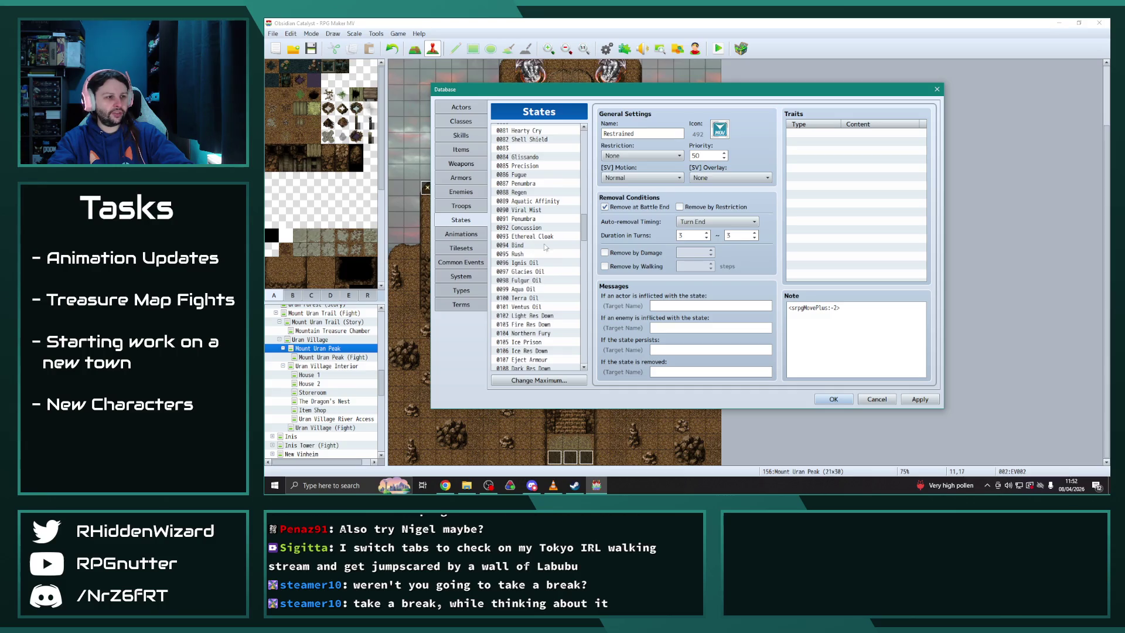
{"action": "left_click", "coordinate": [521, 343]}
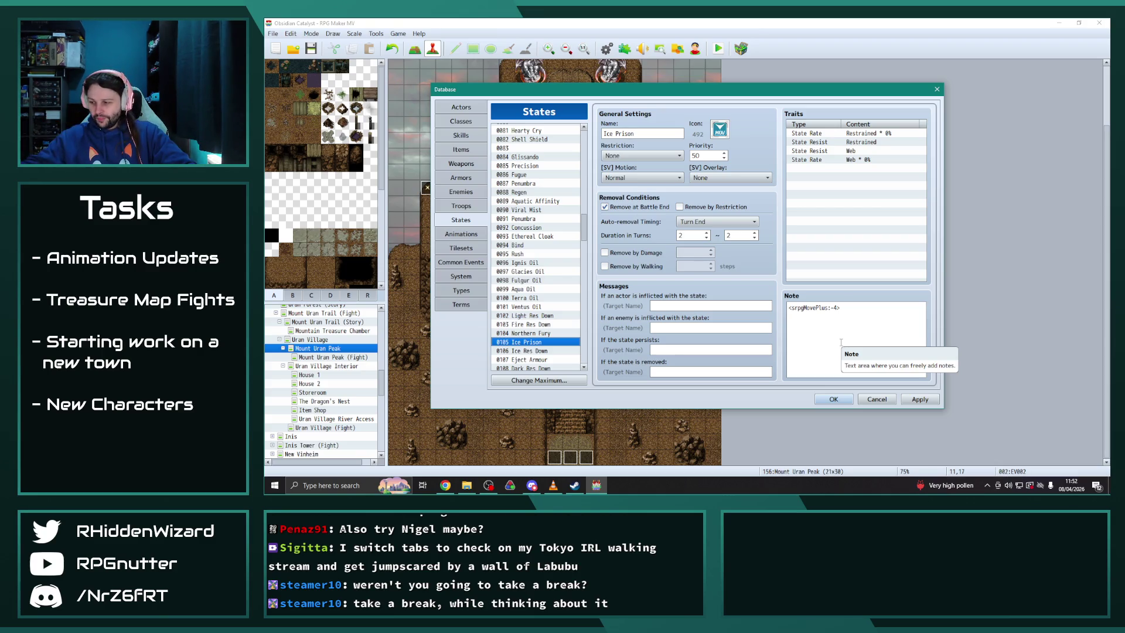
{"action": "scroll", "coordinate": [542, 241], "scroll_direction": "up", "scroll_amount": 8}
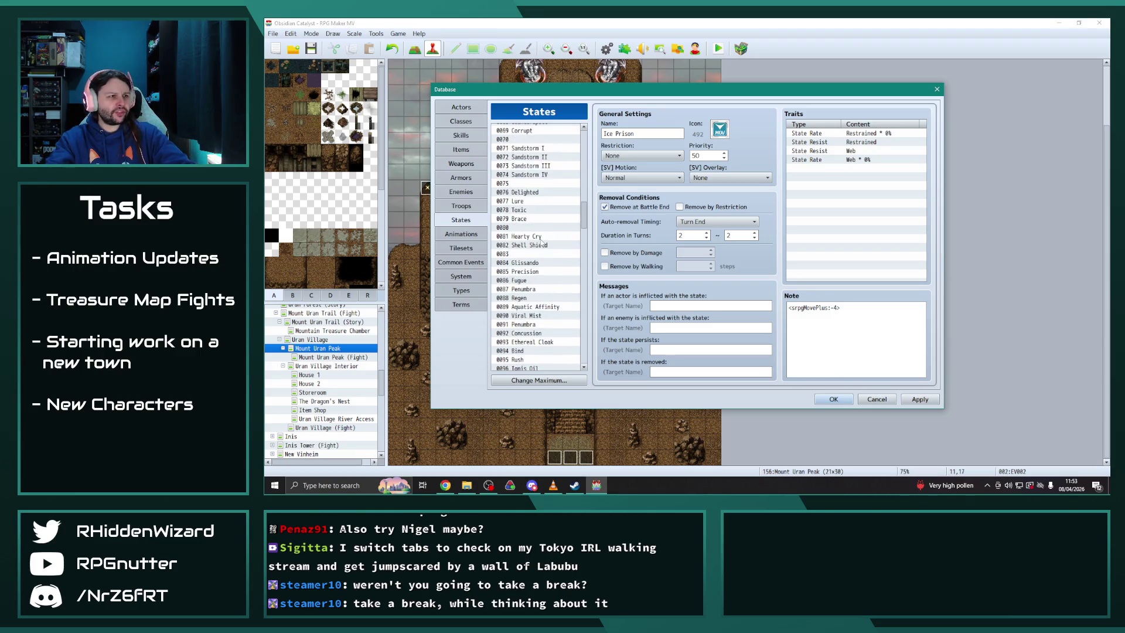
{"action": "scroll", "coordinate": [542, 258], "scroll_direction": "up", "scroll_amount": 5}
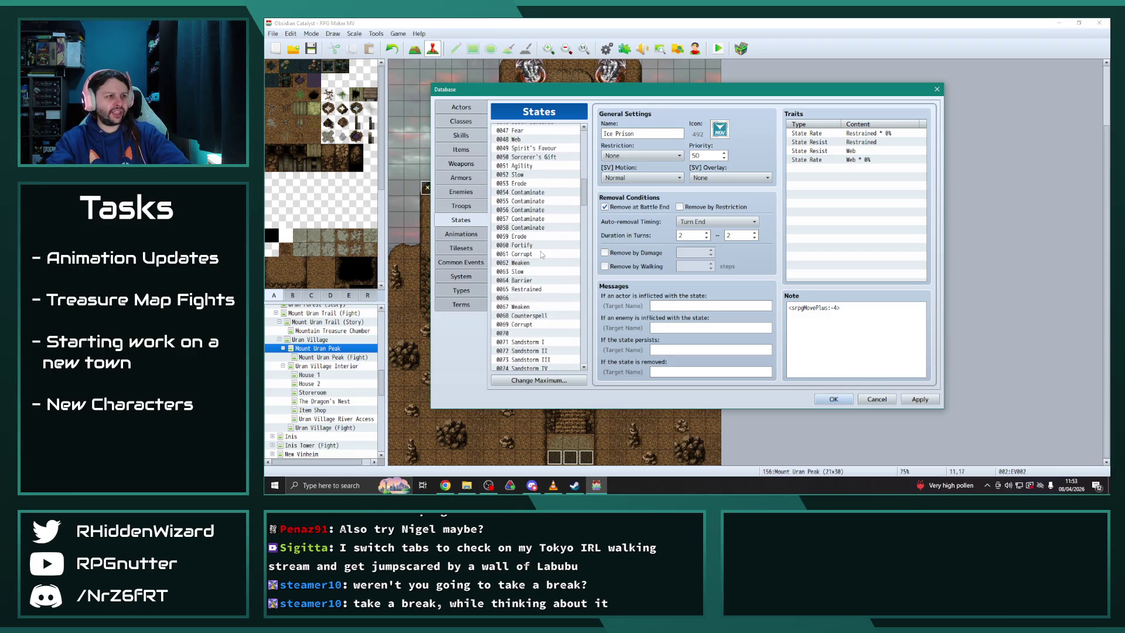
{"action": "left_click", "coordinate": [527, 194]}
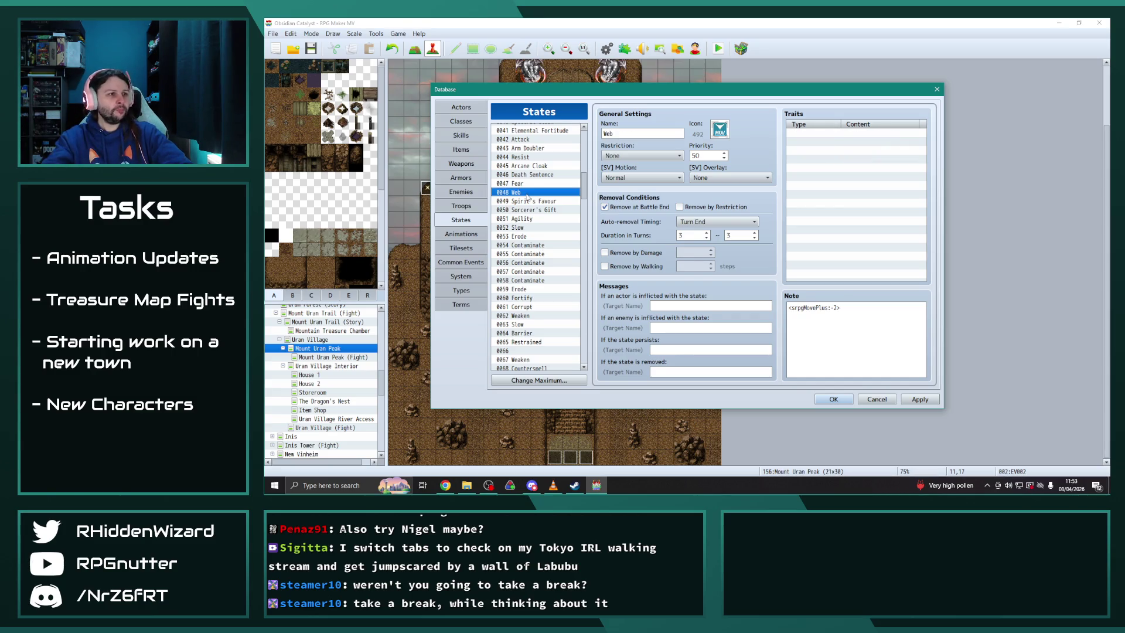
{"action": "scroll", "coordinate": [527, 194], "scroll_direction": "up", "scroll_amount": 7}
{"action": "scroll", "coordinate": [527, 193], "scroll_direction": "up", "scroll_amount": 4}
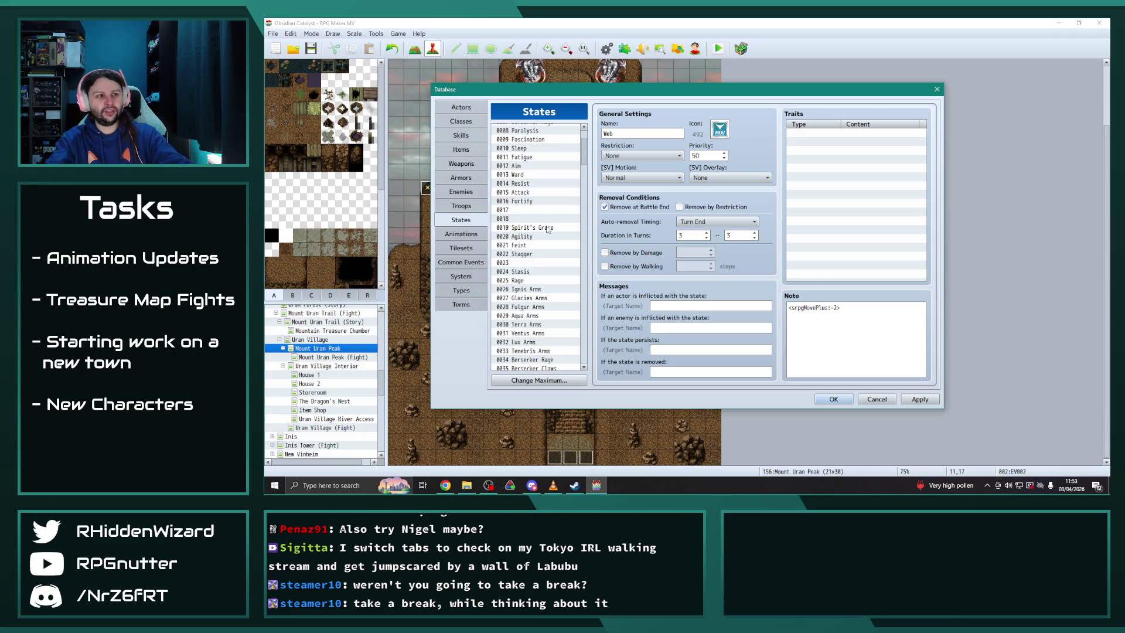
Lower Sludge Wave's Remove Restrained chance to 75% and apply
{"action": "left_click", "coordinate": [466, 139]}
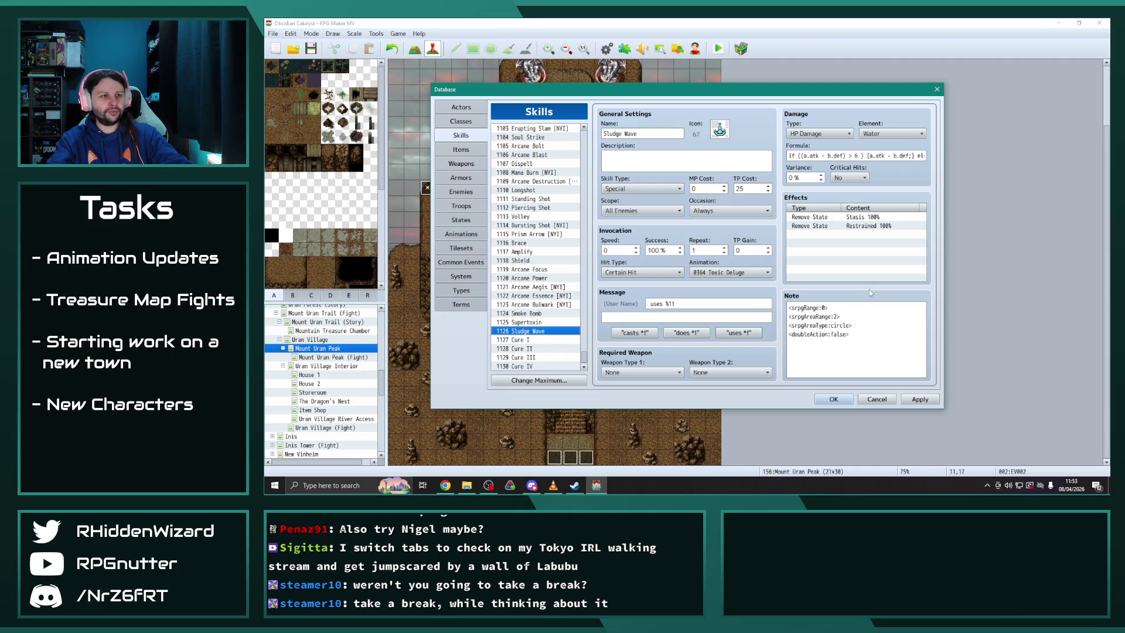
{"action": "double_click", "coordinate": [871, 226]}
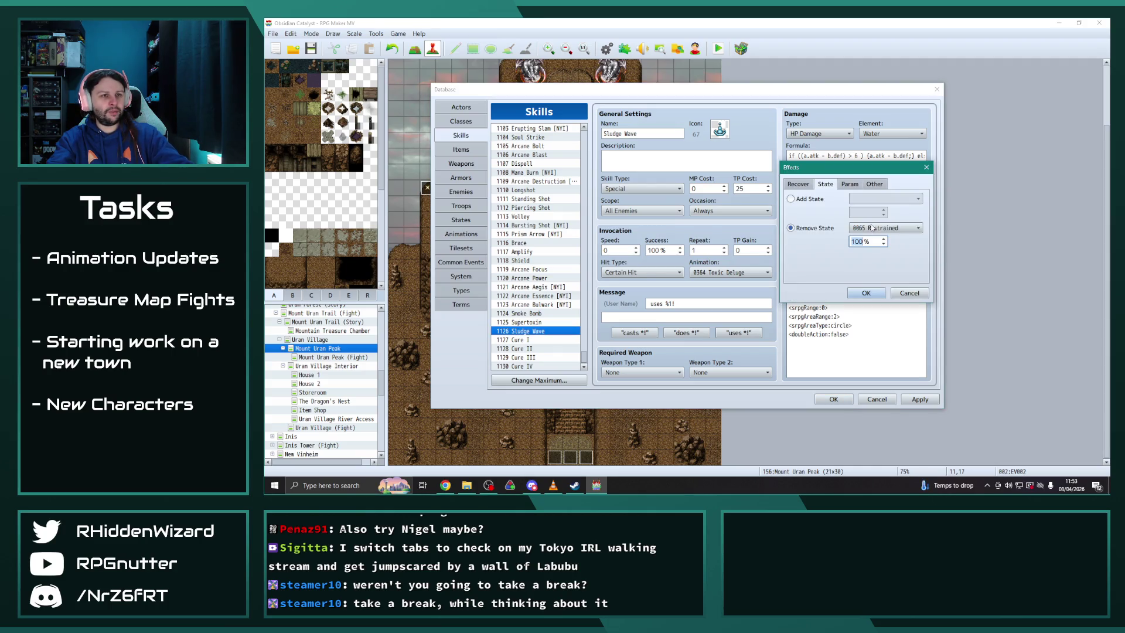
{"action": "type", "text": "75"}
{"action": "left_click", "coordinate": [865, 293]}
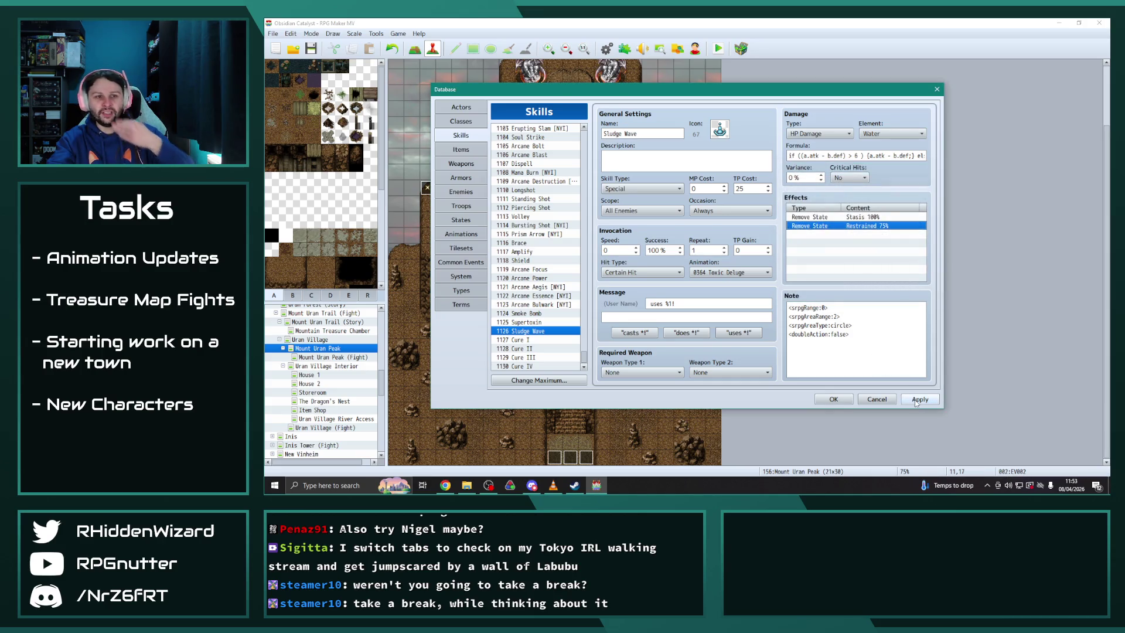
{"action": "key", "text": "Return"}
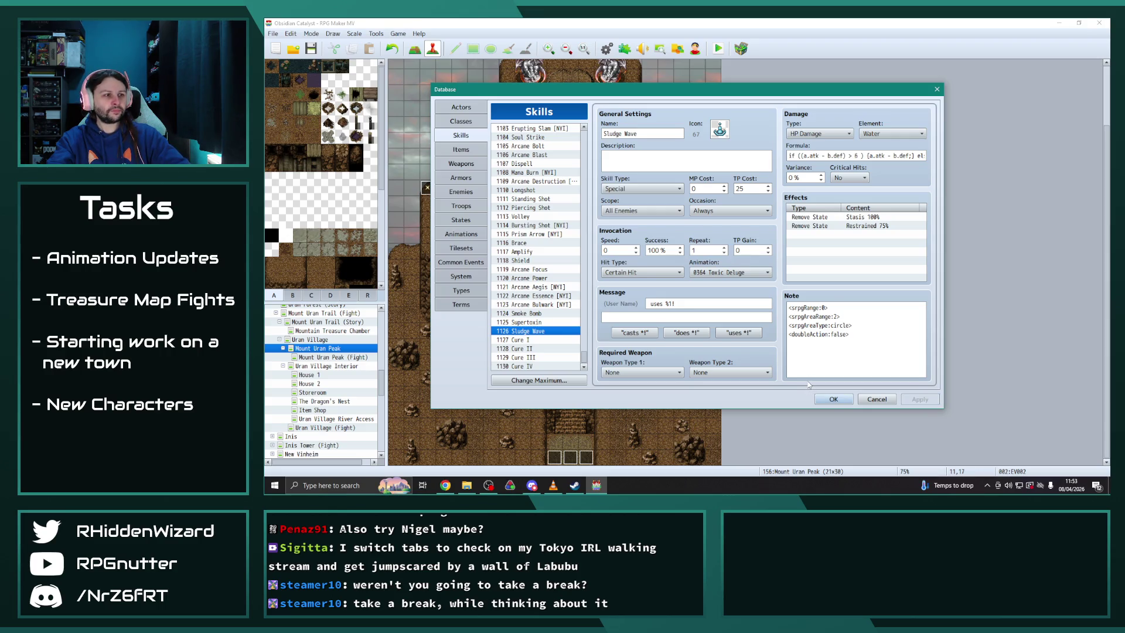
Delete the Cure I through Cure IV skill entries
{"action": "left_click", "coordinate": [541, 341]}
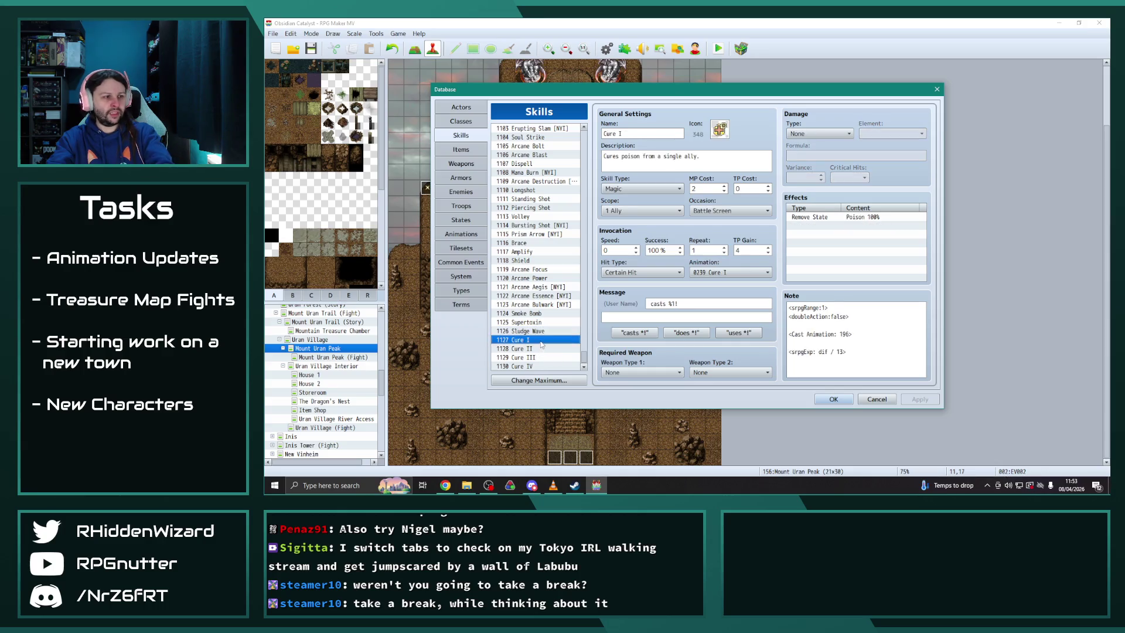
{"action": "key", "text": "Delete"}
{"action": "key", "text": "Down"}
{"action": "key", "text": "Delete"}
{"action": "key", "text": "Down"}
{"action": "key", "text": "Delete"}
{"action": "key", "text": "Down"}
{"action": "key", "text": "Delete"}
{"action": "left_click", "coordinate": [535, 332]}
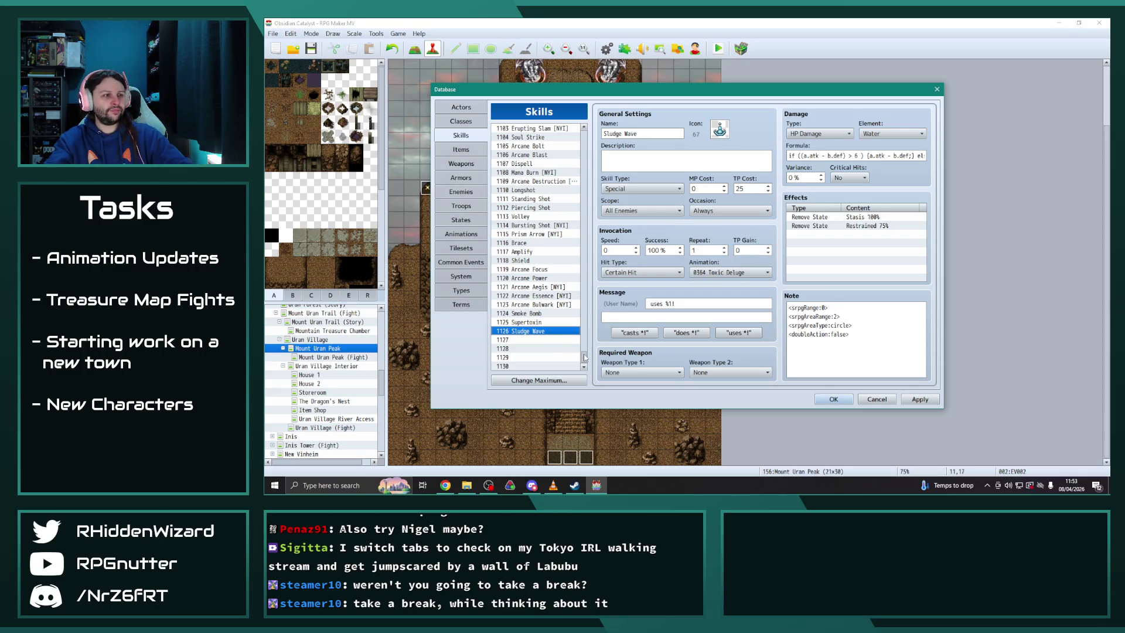
{"action": "mouse_move", "coordinate": [584, 358]}
{"action": "left_mouse_down"}
{"action": "mouse_move", "coordinate": [591, 298]}
{"action": "mouse_move", "coordinate": [592, 372]}
{"action": "left_mouse_up"}
Paste a copy of skill 0801 Bile Bubble into empty skill slot 1127
{"action": "left_click", "coordinate": [544, 284]}
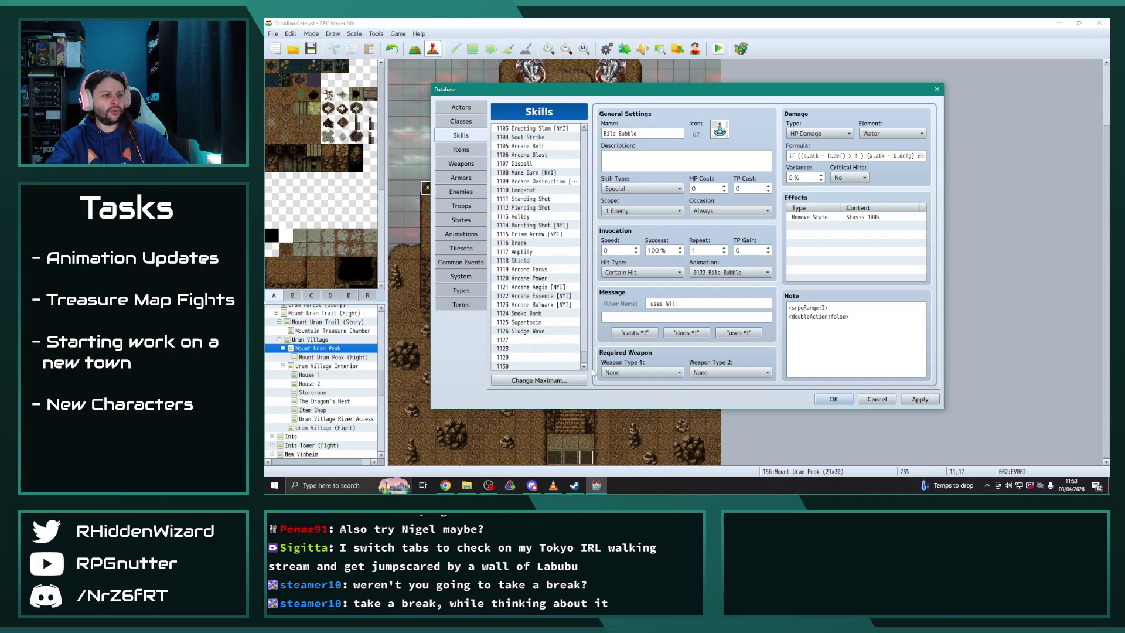
{"action": "left_click", "coordinate": [537, 340]}
{"action": "key", "text": "ctrl+v"}
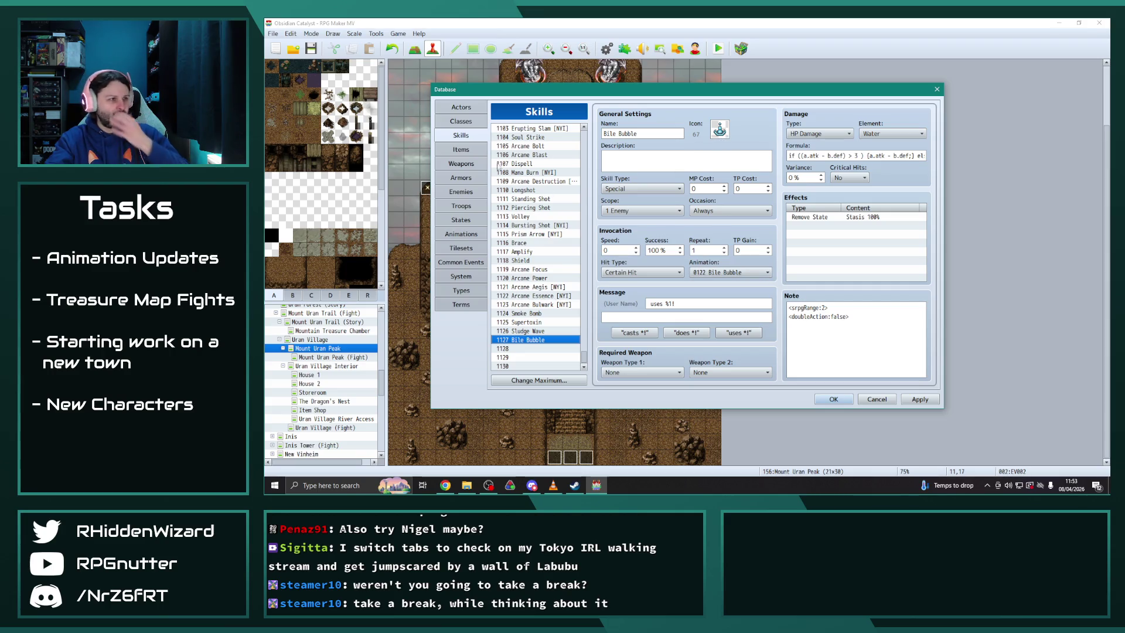
{"action": "left_click", "coordinate": [461, 233]}
Preview the Bile Bubble animation and look at Ooze Flood
{"action": "mouse_move", "coordinate": [584, 152]}
{"action": "left_mouse_down"}
{"action": "mouse_move", "coordinate": [589, 347]}
{"action": "mouse_move", "coordinate": [607, 187]}
{"action": "left_mouse_up"}
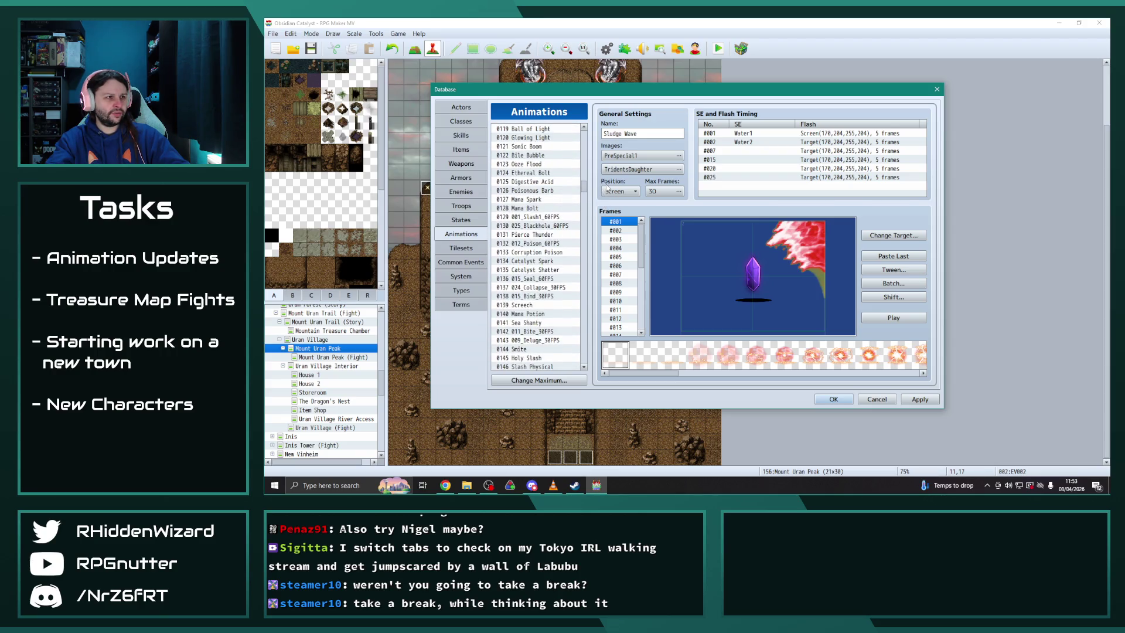
{"action": "left_click", "coordinate": [537, 155]}
{"action": "left_click", "coordinate": [893, 317]}
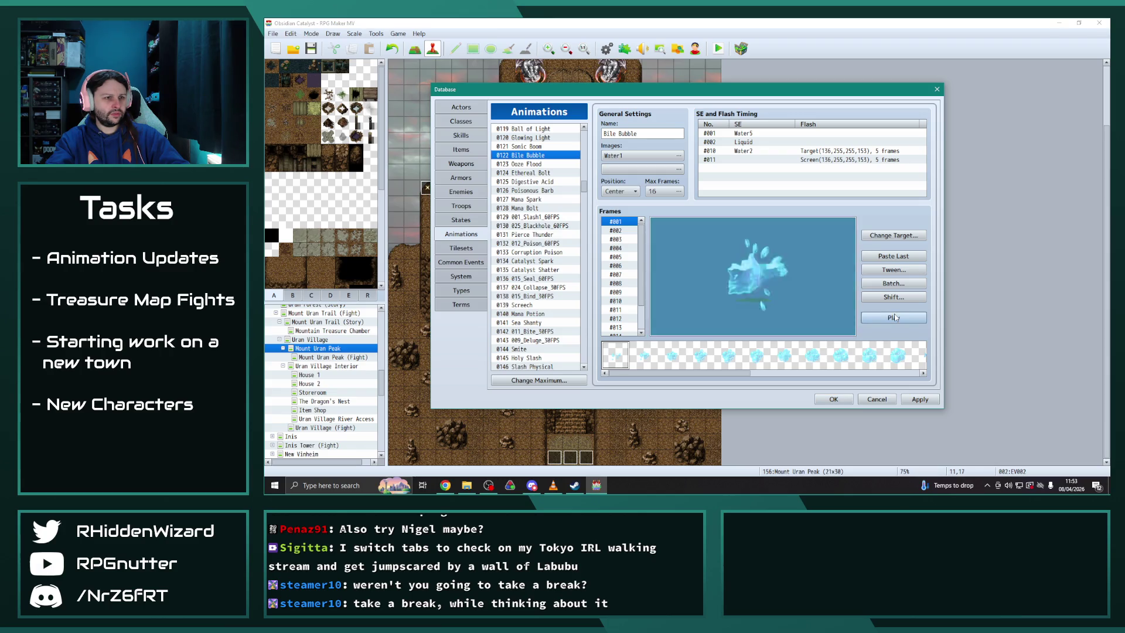
{"action": "left_click", "coordinate": [534, 165]}
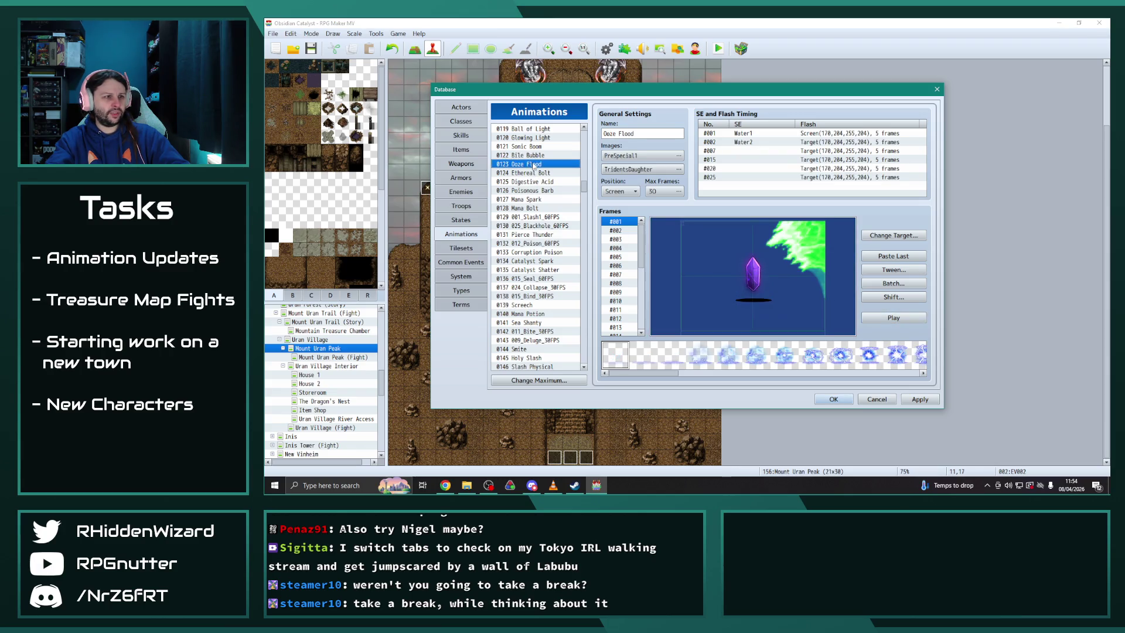
{"action": "left_click", "coordinate": [527, 155]}
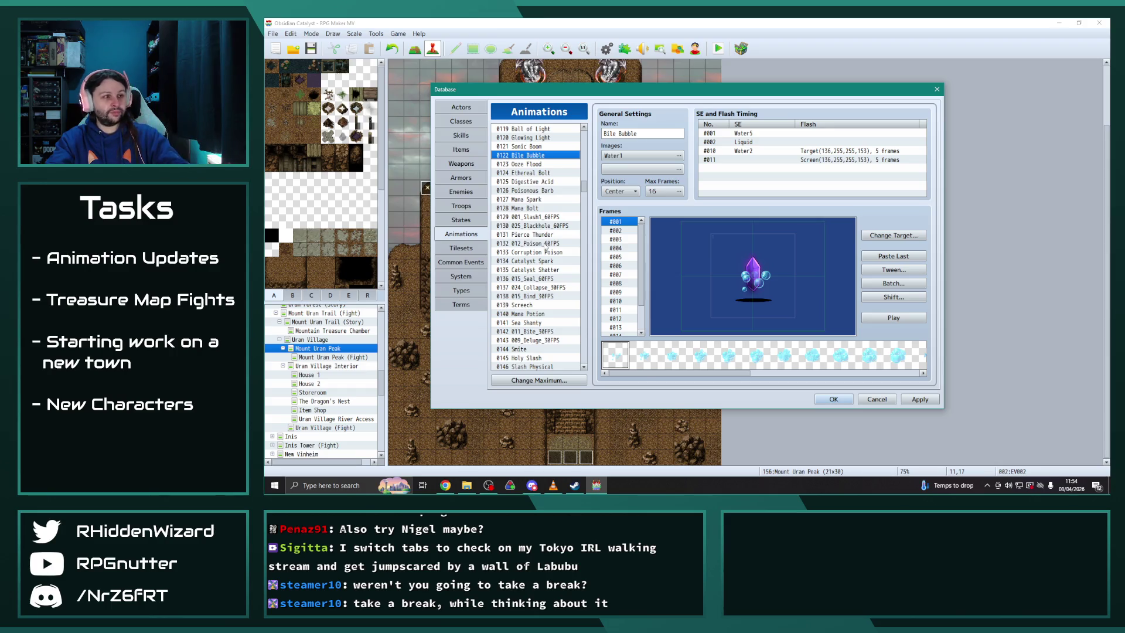
Preview the 012_Poison_60FPS and 0125 Digestive Acid animations
{"action": "left_click", "coordinate": [545, 243]}
{"action": "left_click", "coordinate": [905, 317]}
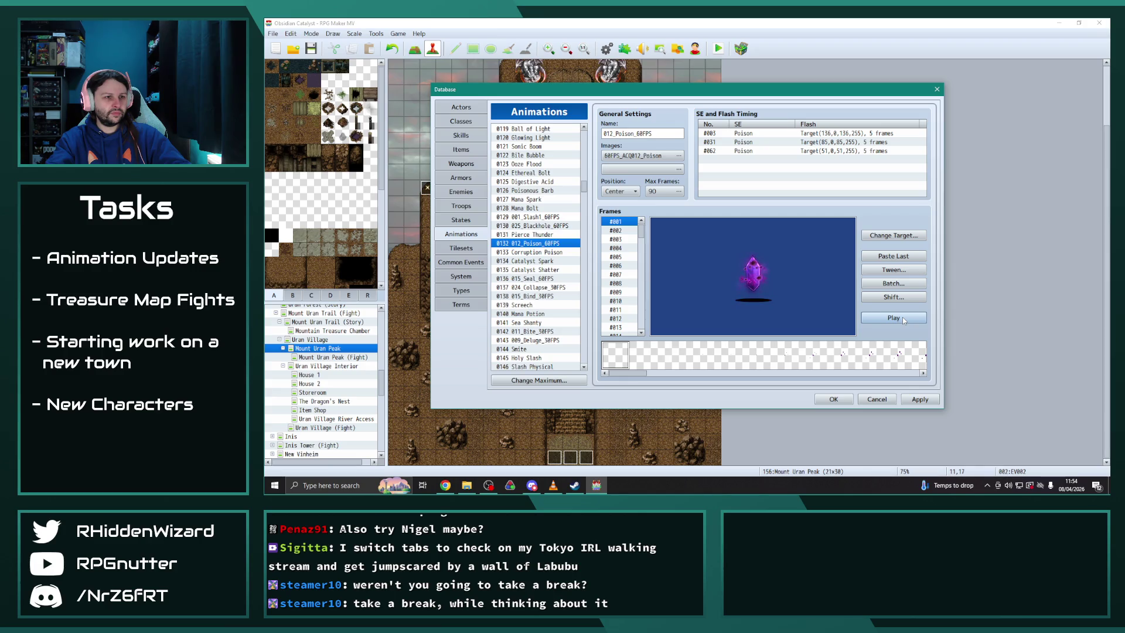
{"action": "left_click", "coordinate": [547, 183]}
{"action": "left_click_drag", "start_coordinate": [584, 186], "coordinate": [588, 359]}
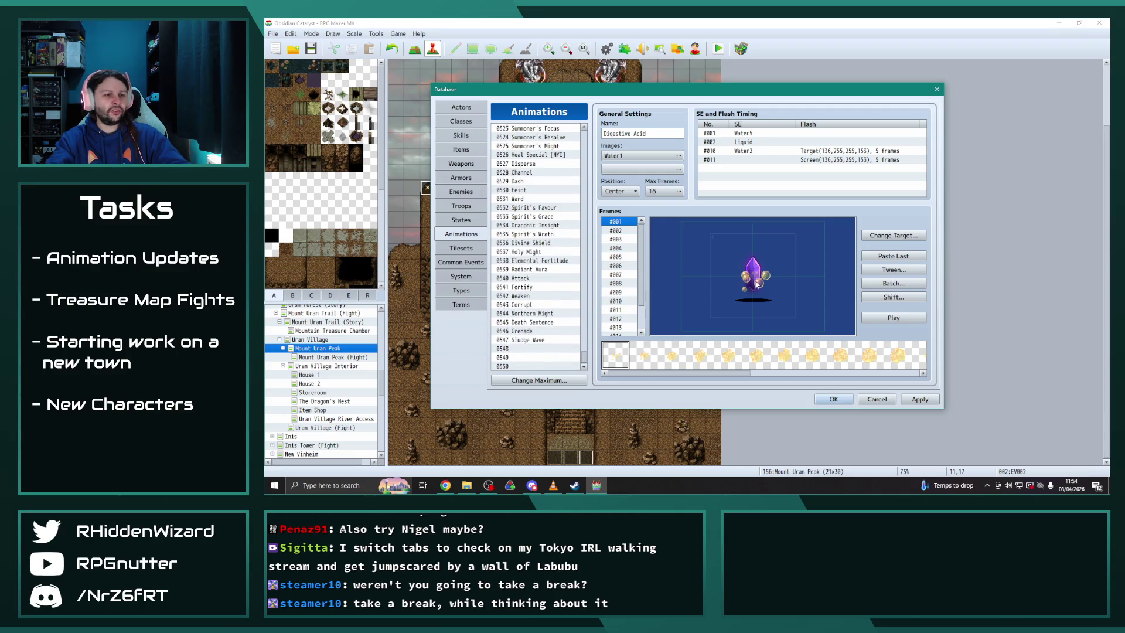
{"action": "left_click", "coordinate": [902, 319]}
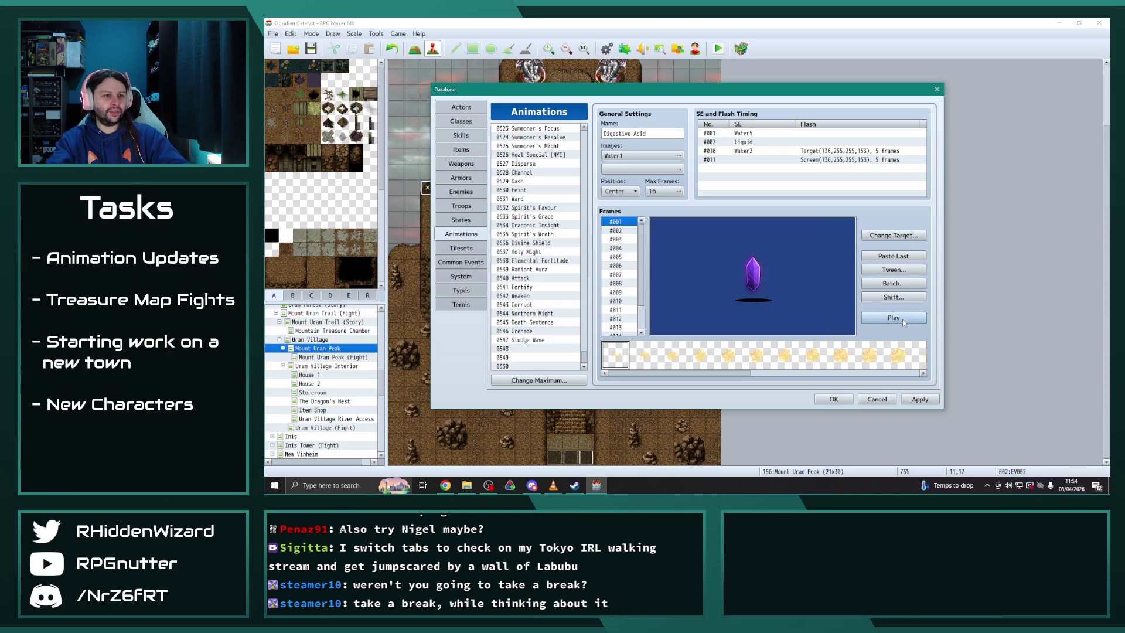
{"action": "left_click", "coordinate": [902, 319]}
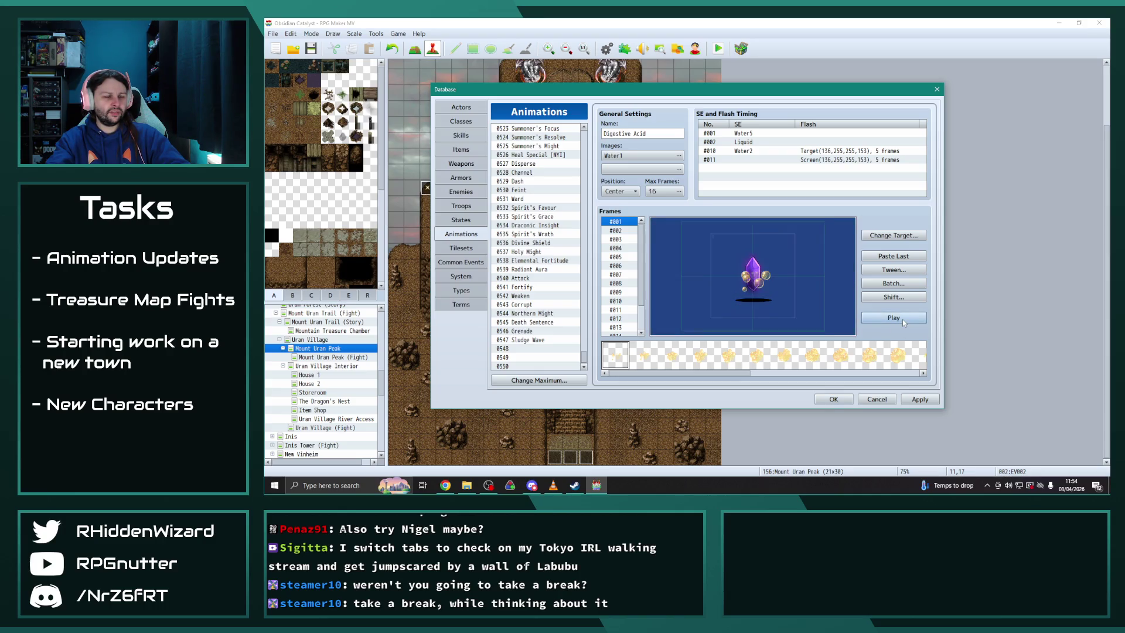
Set skill 1127 Bile Bubble's animation to 0125 Digestive Acid and apply
{"action": "left_click", "coordinate": [460, 135]}
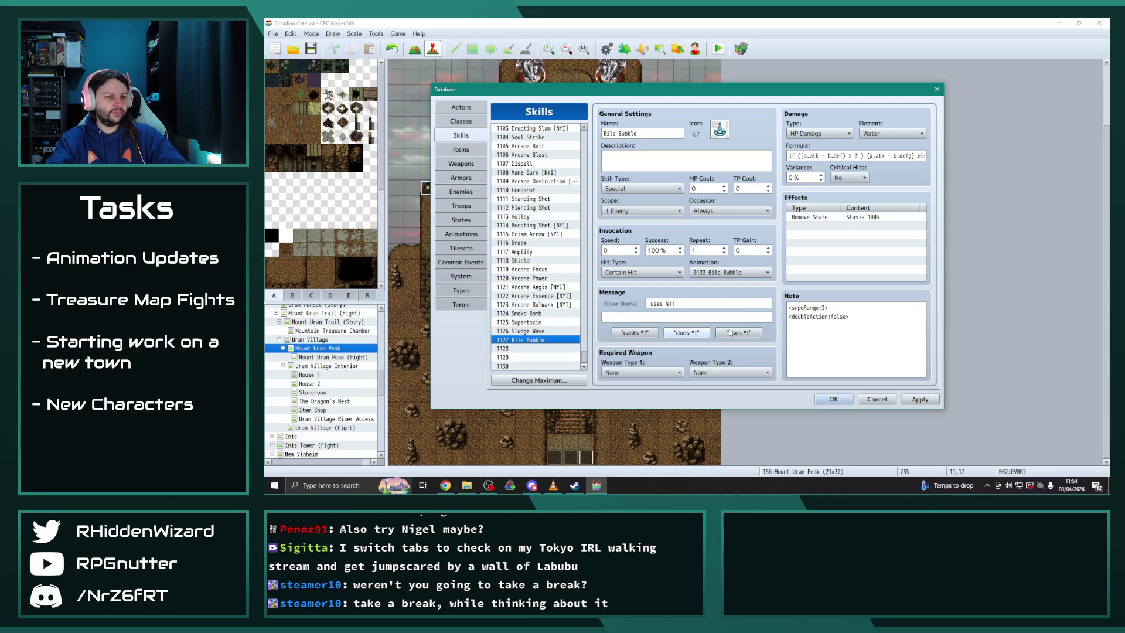
{"action": "left_click", "coordinate": [751, 271]}
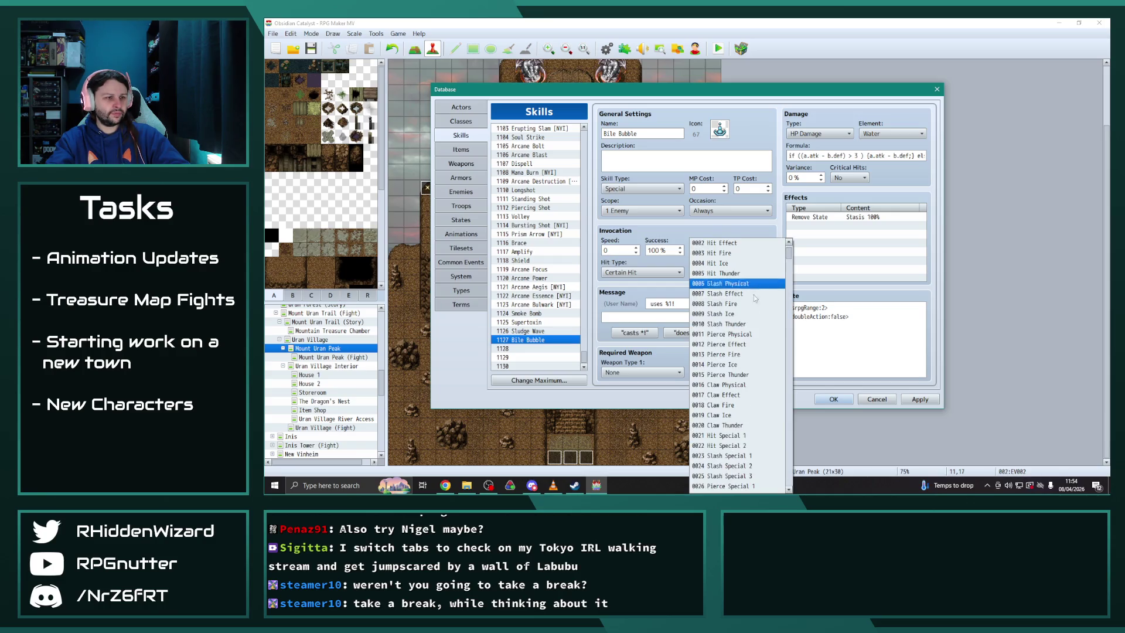
{"action": "scroll", "coordinate": [779, 264], "scroll_direction": "down", "scroll_amount": 20}
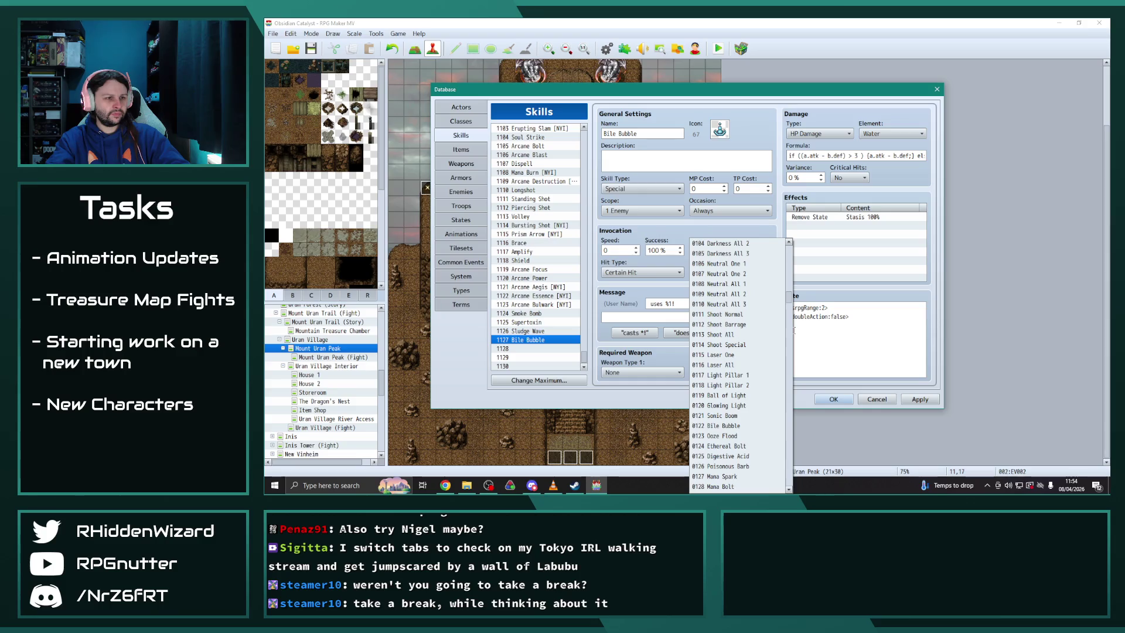
{"action": "left_click", "coordinate": [724, 426]}
{"action": "left_click", "coordinate": [761, 272]}
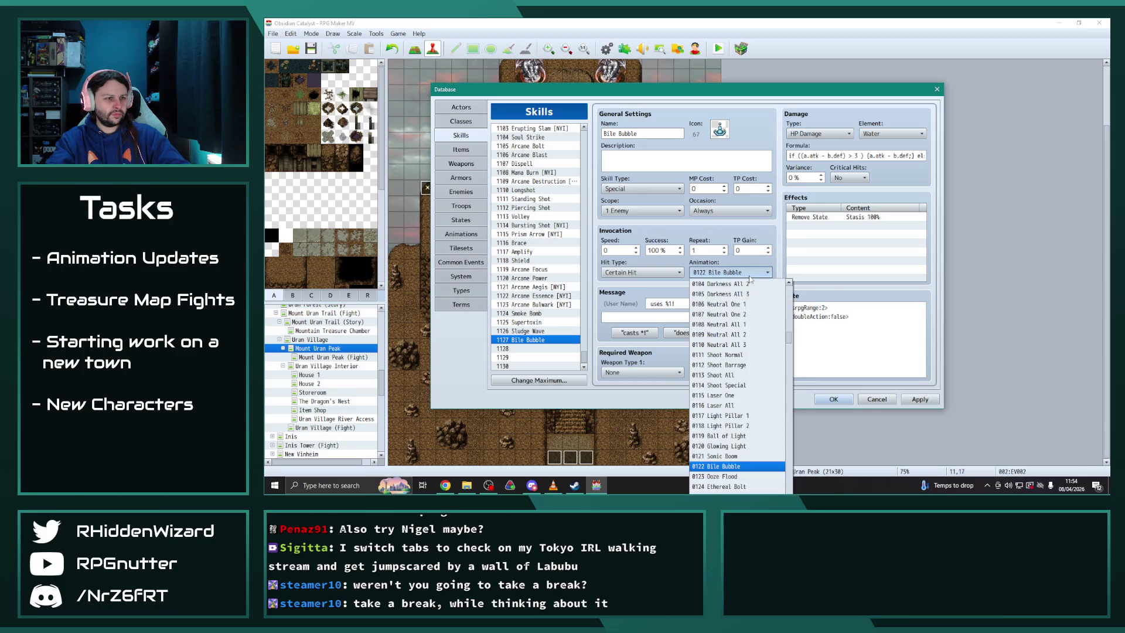
{"action": "left_click", "coordinate": [739, 485]}
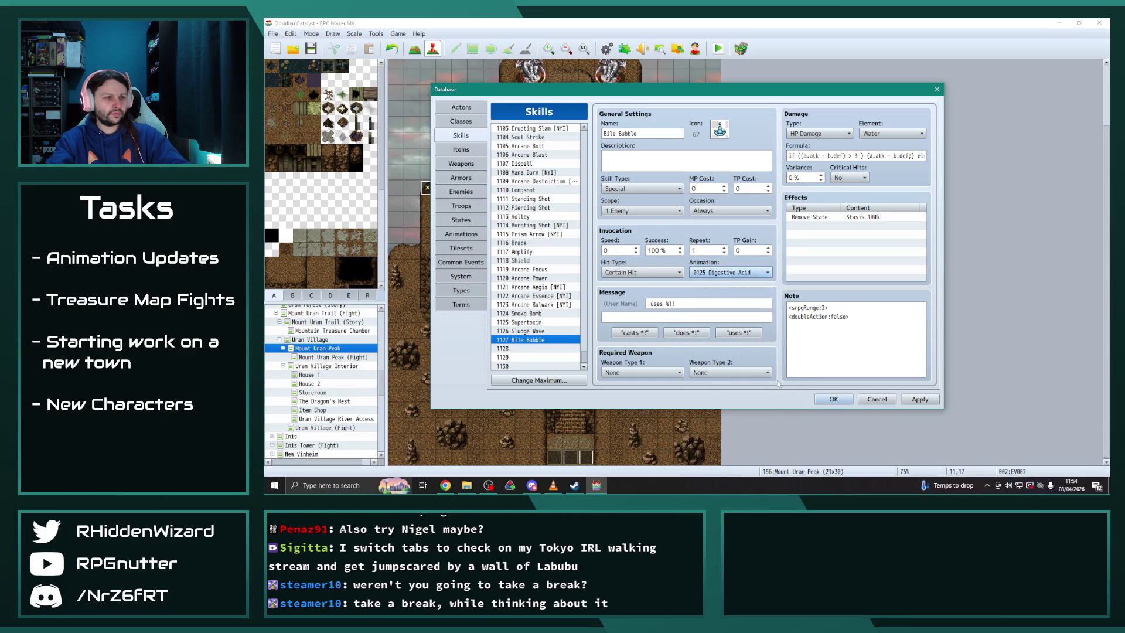
{"action": "left_click", "coordinate": [908, 398]}
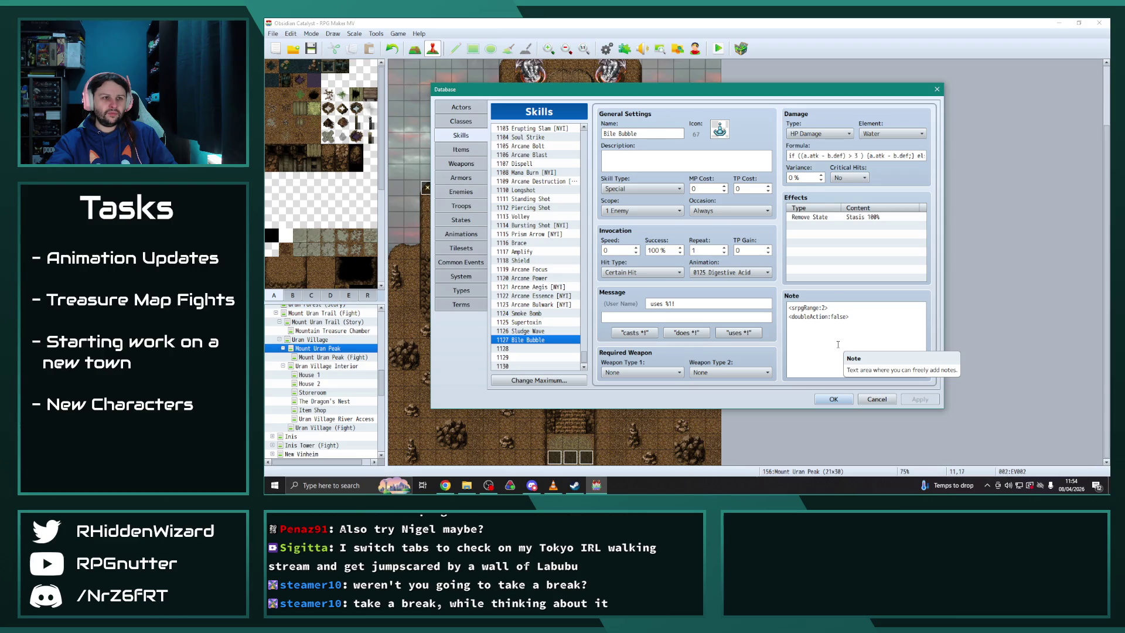
Change the skill's Damage Type to MP Damage
{"action": "left_click", "coordinate": [819, 133]}
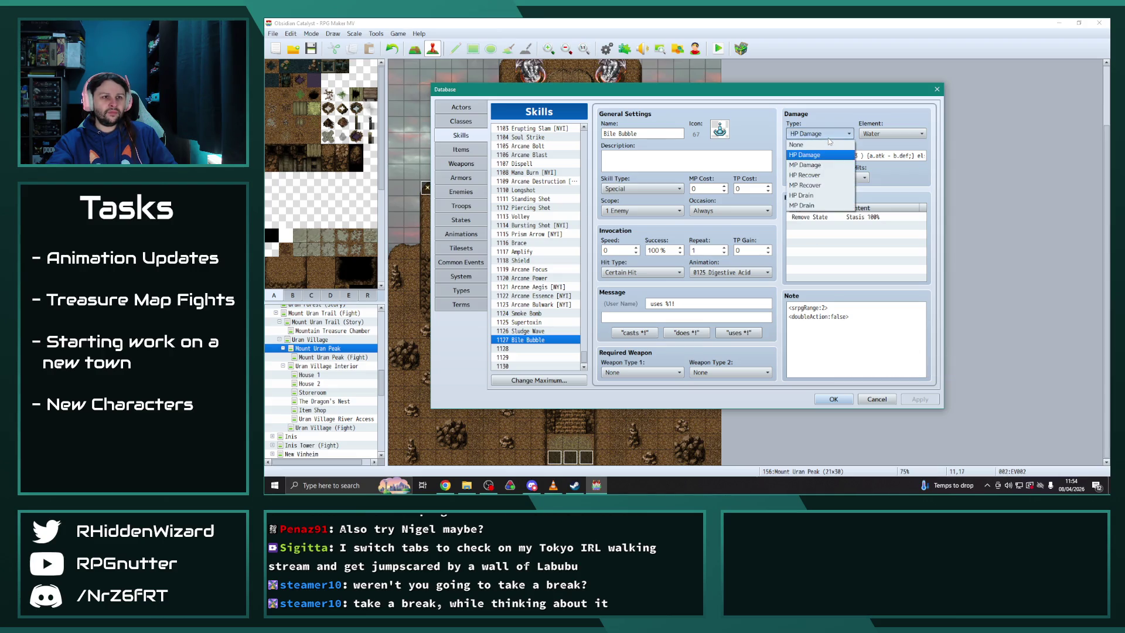
{"action": "left_click", "coordinate": [821, 166]}
{"action": "triple_click", "coordinate": [641, 135]}
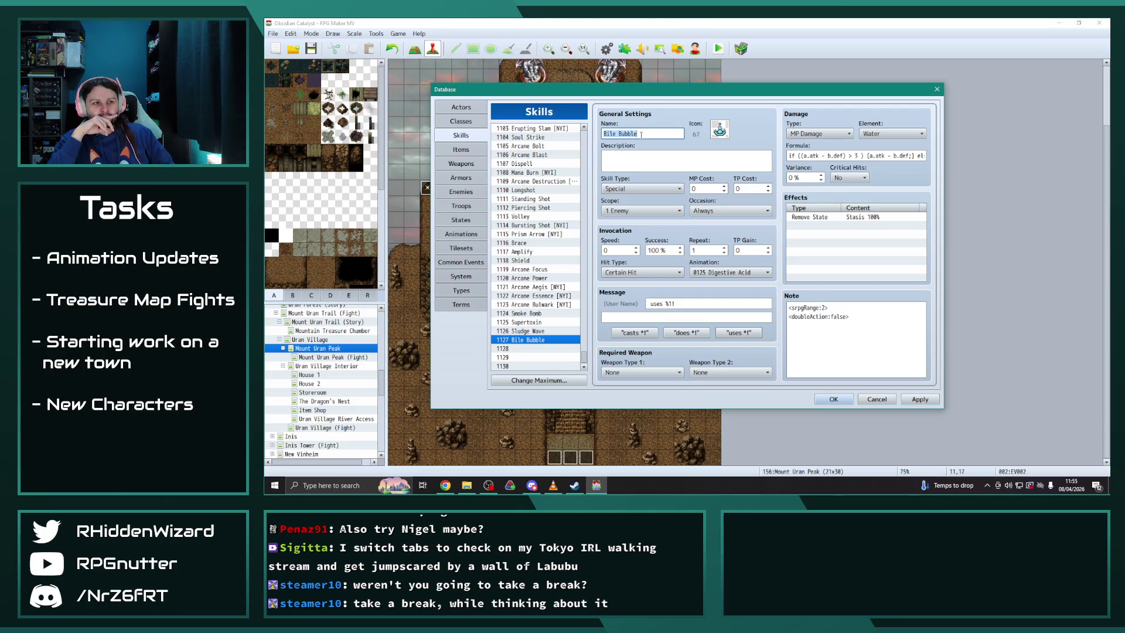
Save the skill edits and reopen the database on the Enemies list
{"action": "left_click", "coordinate": [834, 399]}
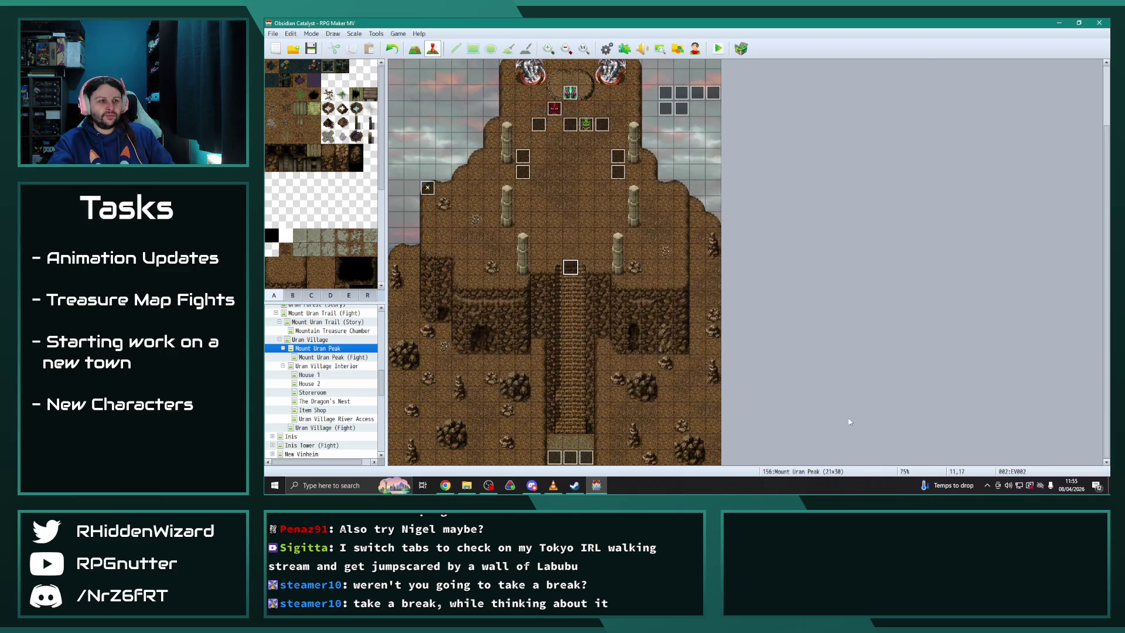
{"action": "left_click", "coordinate": [606, 50]}
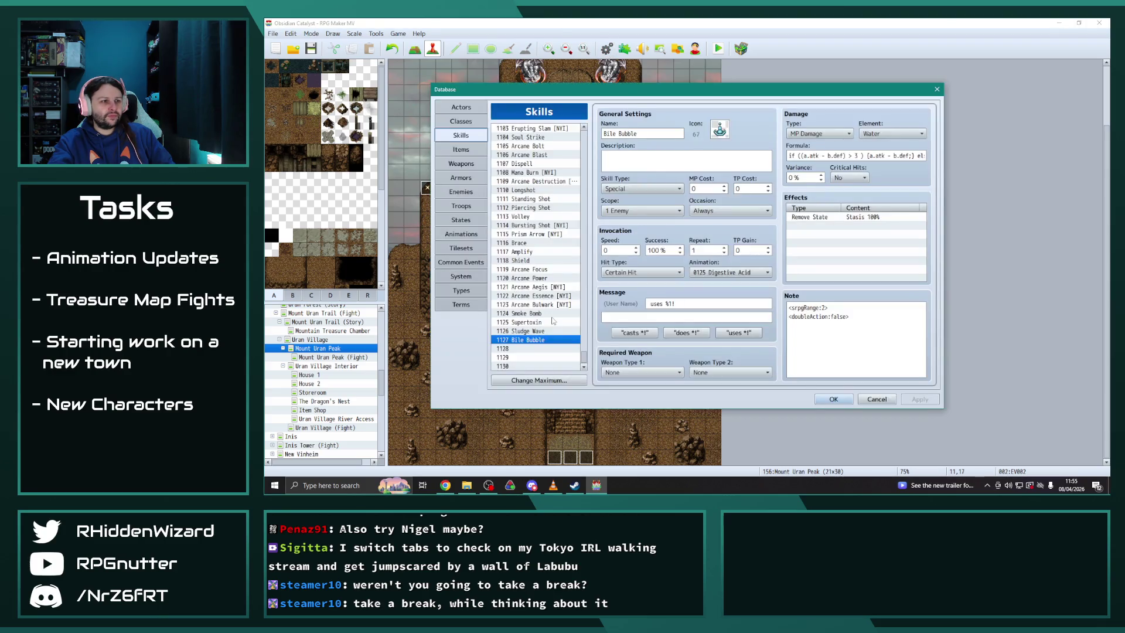
{"action": "left_click", "coordinate": [461, 192]}
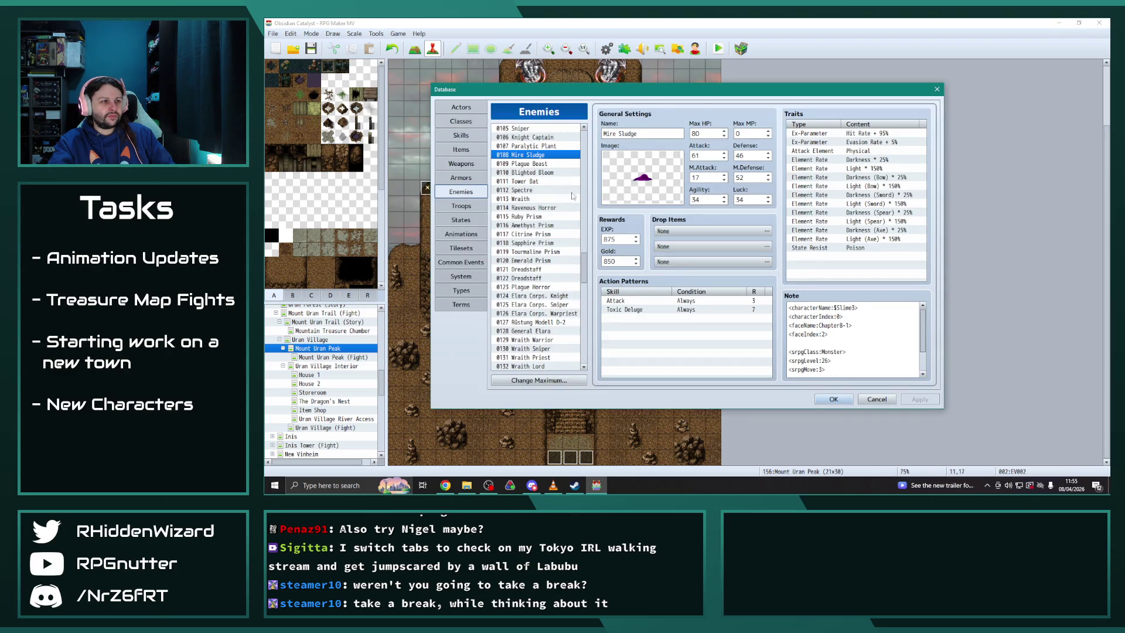
{"action": "scroll", "coordinate": [593, 323], "scroll_direction": "down", "scroll_amount": 20}
Compare the 0194 Sludge and 0195 Globule enemy entries, then go back to Skills
{"action": "left_click", "coordinate": [527, 314]}
{"action": "left_click", "coordinate": [532, 323]}
{"action": "left_click", "coordinate": [532, 314]}
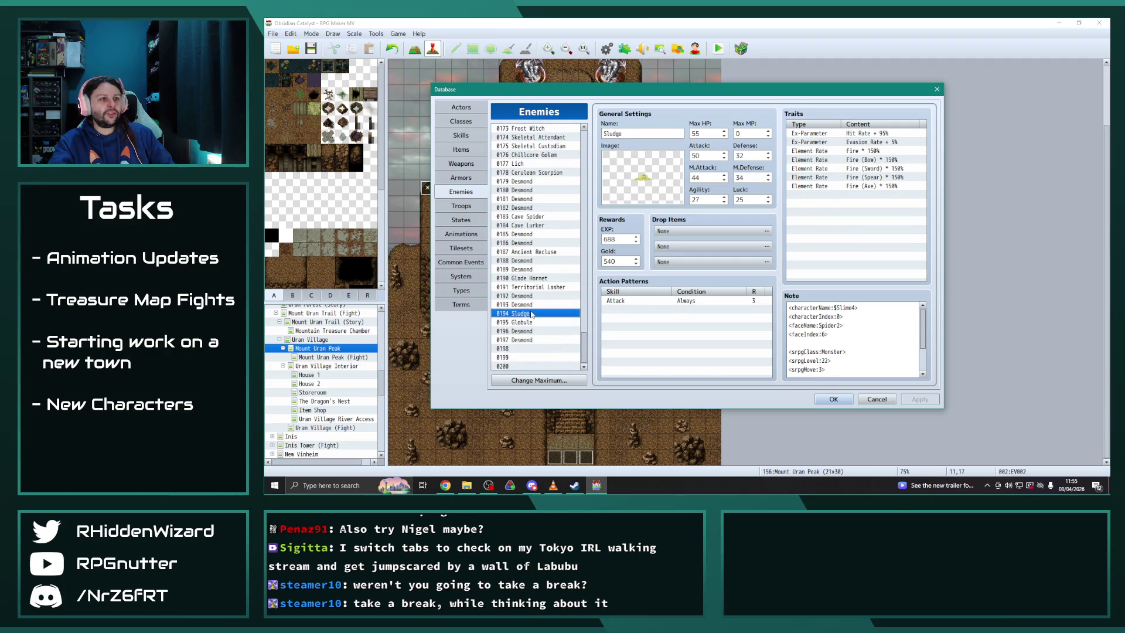
{"action": "left_click", "coordinate": [530, 322]}
{"action": "left_click", "coordinate": [529, 314]}
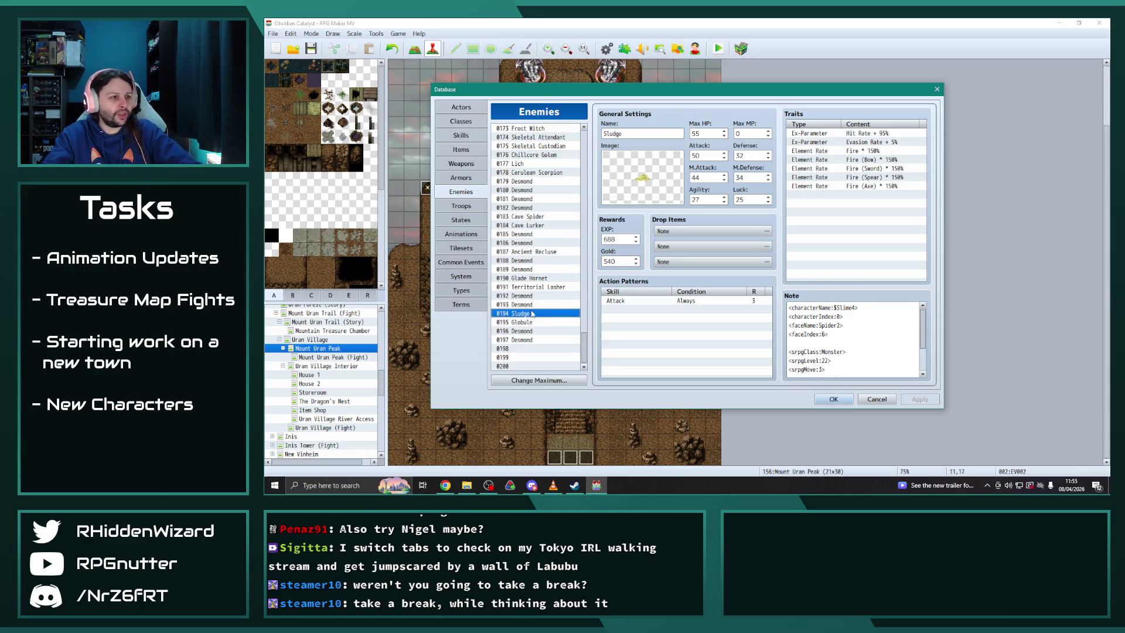
{"action": "left_click", "coordinate": [530, 322]}
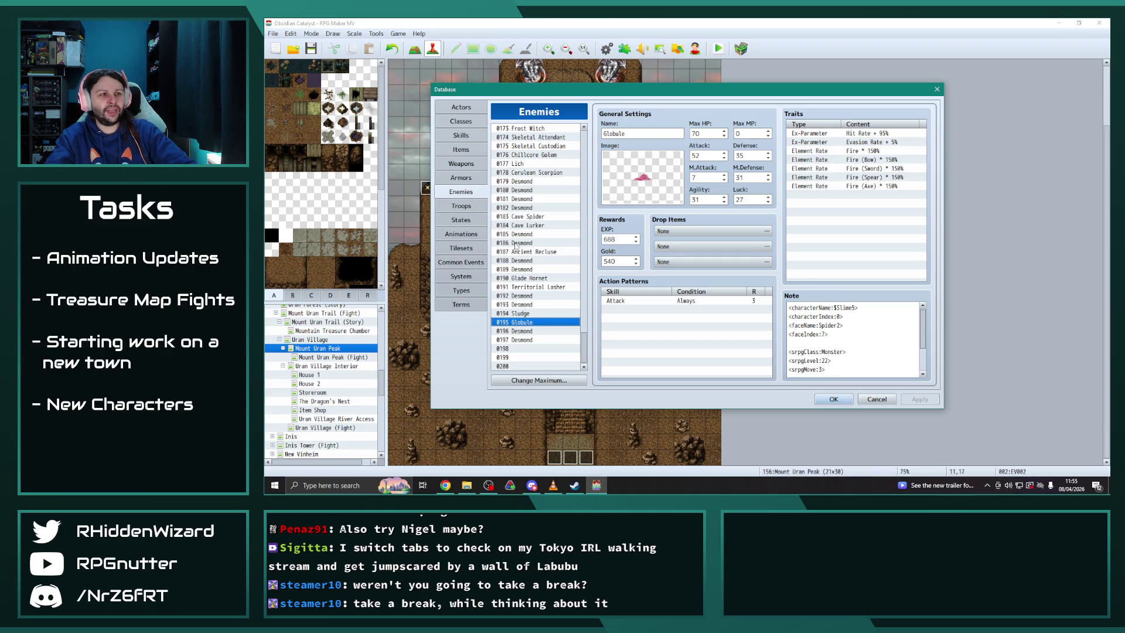
{"action": "left_click", "coordinate": [462, 136]}
Clear Sludge Wave's name and rename Bile Bubble to 'Sorcerous Sludge'
{"action": "left_click", "coordinate": [539, 332]}
{"action": "key", "text": "Delete"}
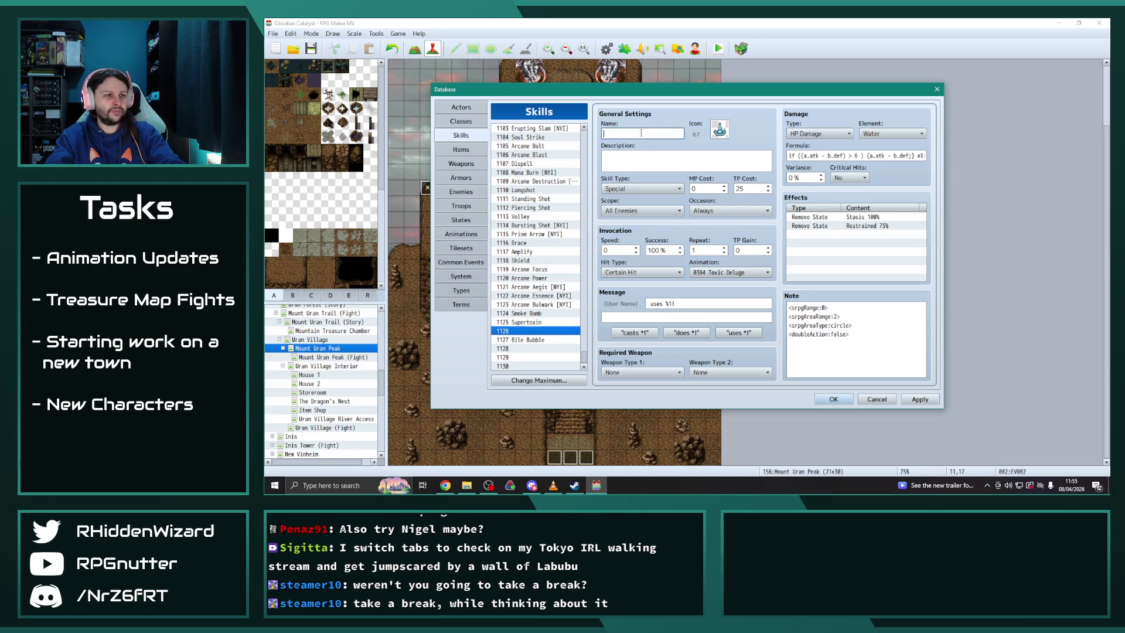
{"action": "left_click", "coordinate": [513, 341]}
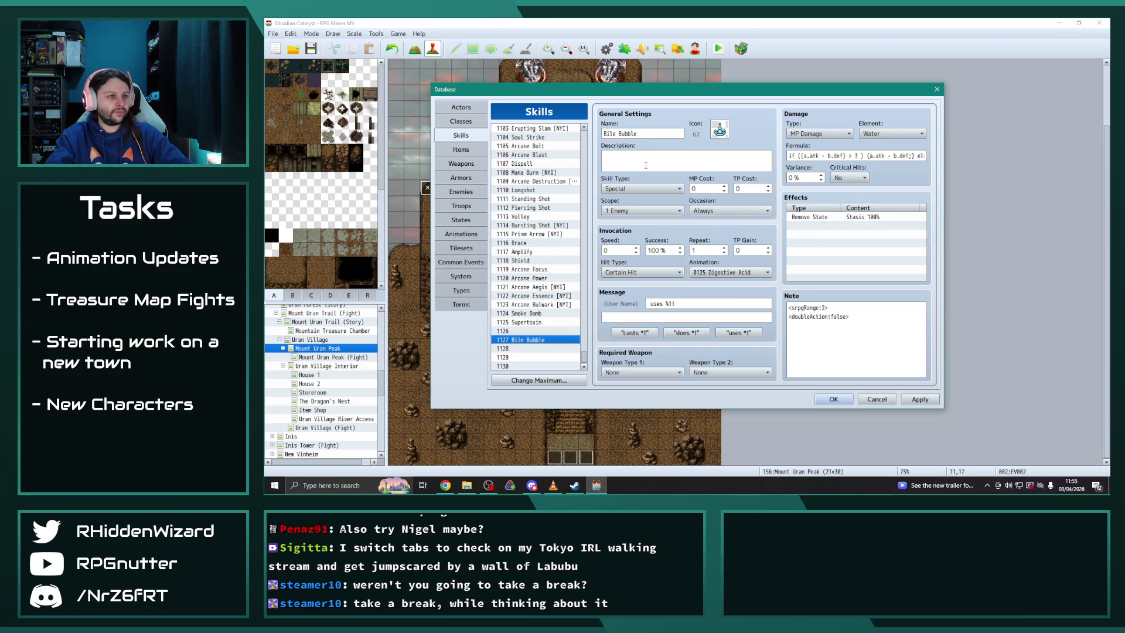
{"action": "triple_click", "coordinate": [651, 134]}
{"action": "type", "text": "Sorcerous Sl"}
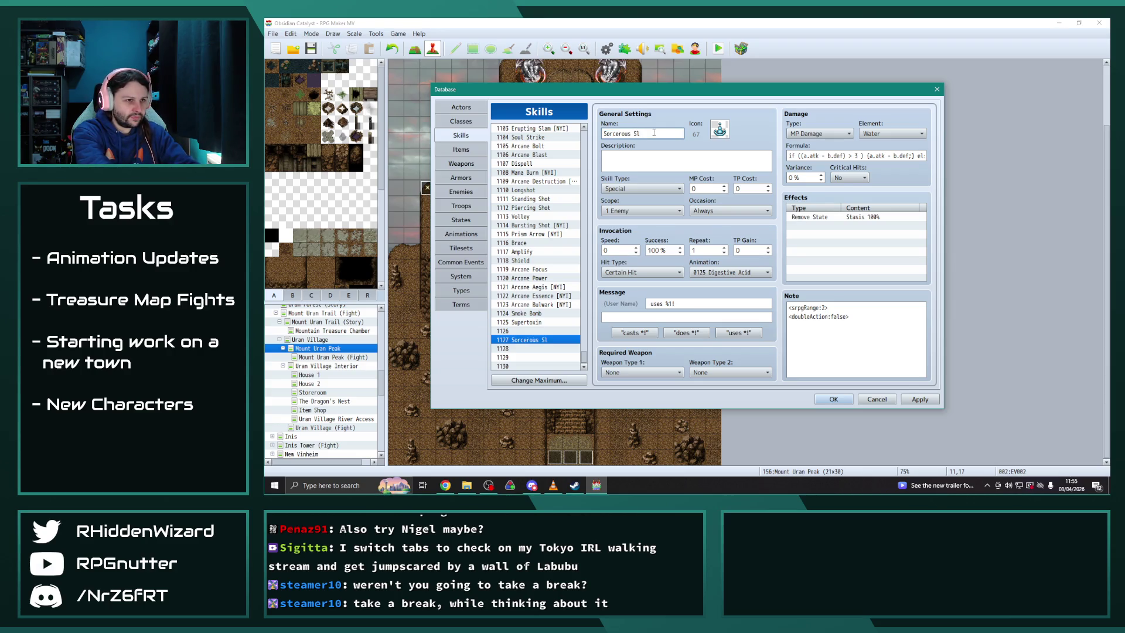
{"action": "type", "text": "udge"}
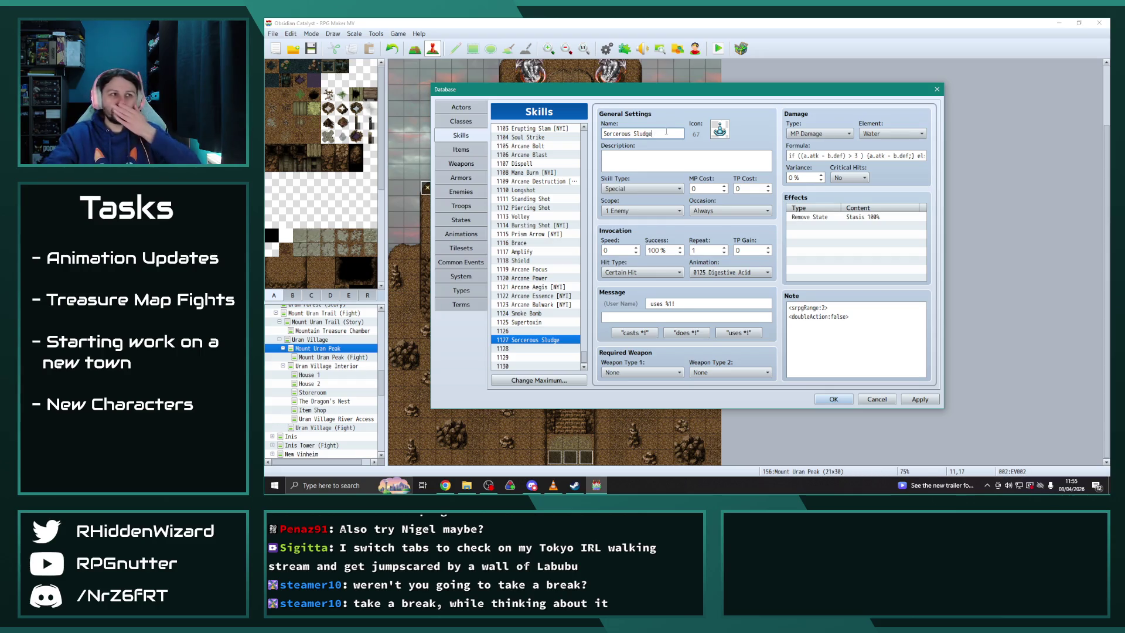
Set Sorcerous Sludge's TP cost to 15 and change its formula from atk to mat, 3 to 5
{"action": "left_click", "coordinate": [749, 189]}
{"action": "type", "text": "5"}
{"action": "left_click", "coordinate": [856, 224]}
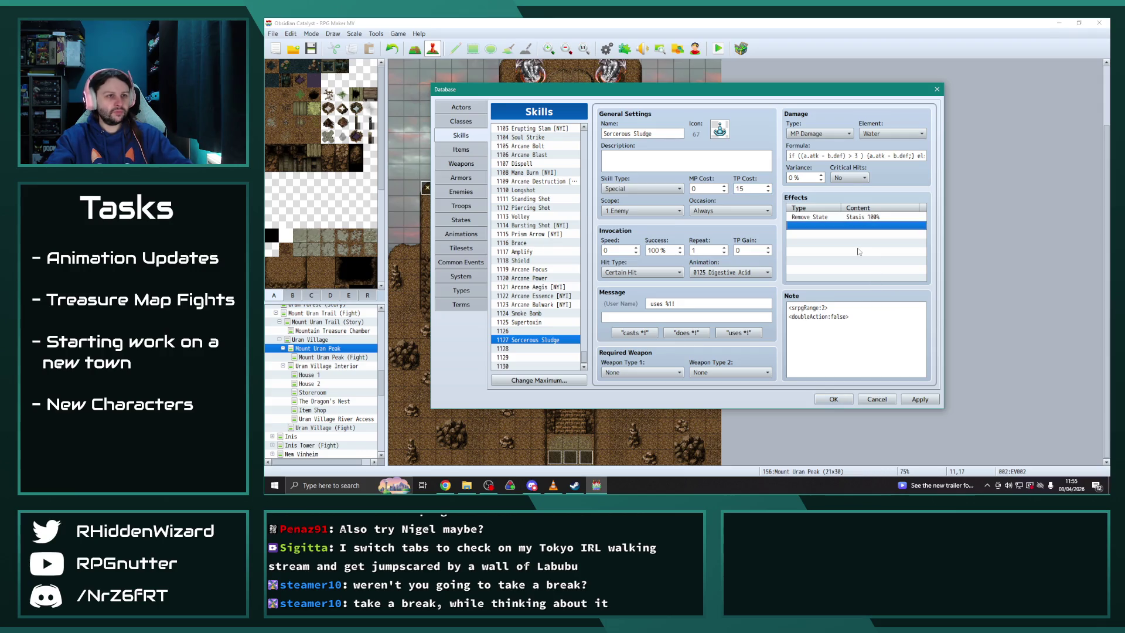
{"action": "double_click", "coordinate": [814, 156]}
{"action": "type", "text": "mat"}
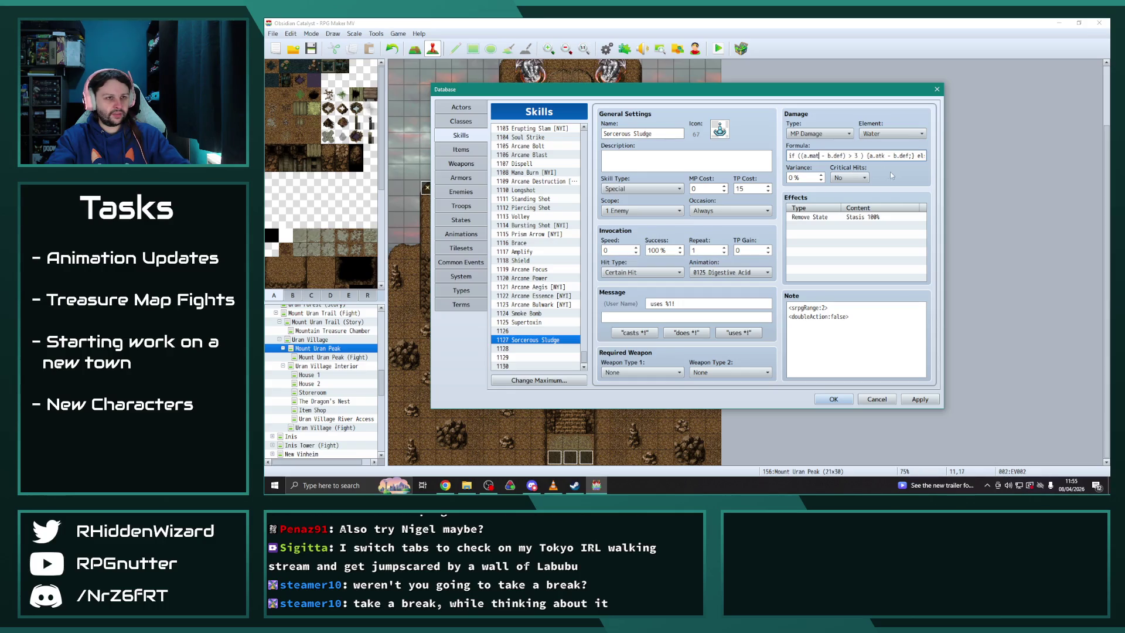
{"action": "key", "text": "BackSpace"}
{"action": "type", "text": "5"}
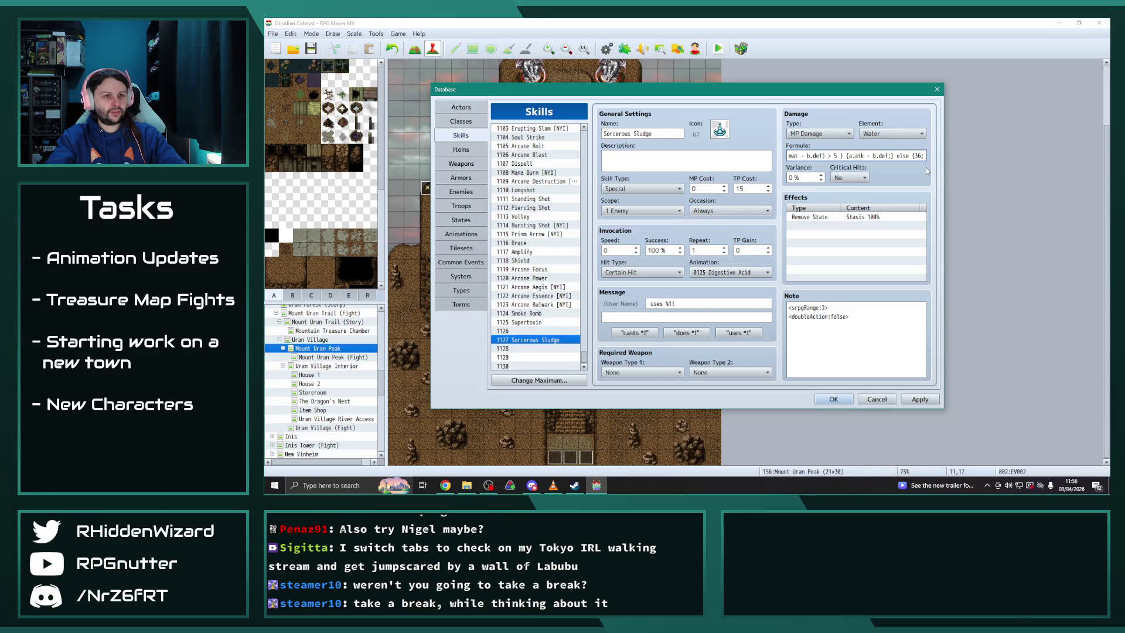
Add an Add State Concussion effect to Sorcerous Sludge and apply the changes
{"action": "left_click", "coordinate": [858, 227]}
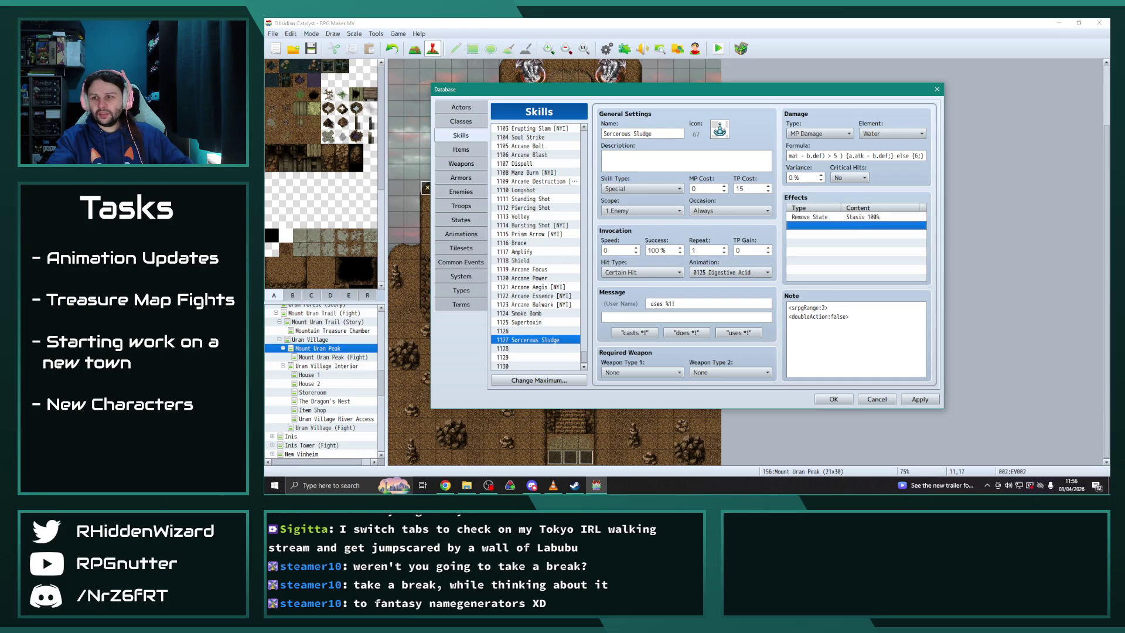
{"action": "double_click", "coordinate": [843, 225]}
{"action": "left_click", "coordinate": [829, 185]}
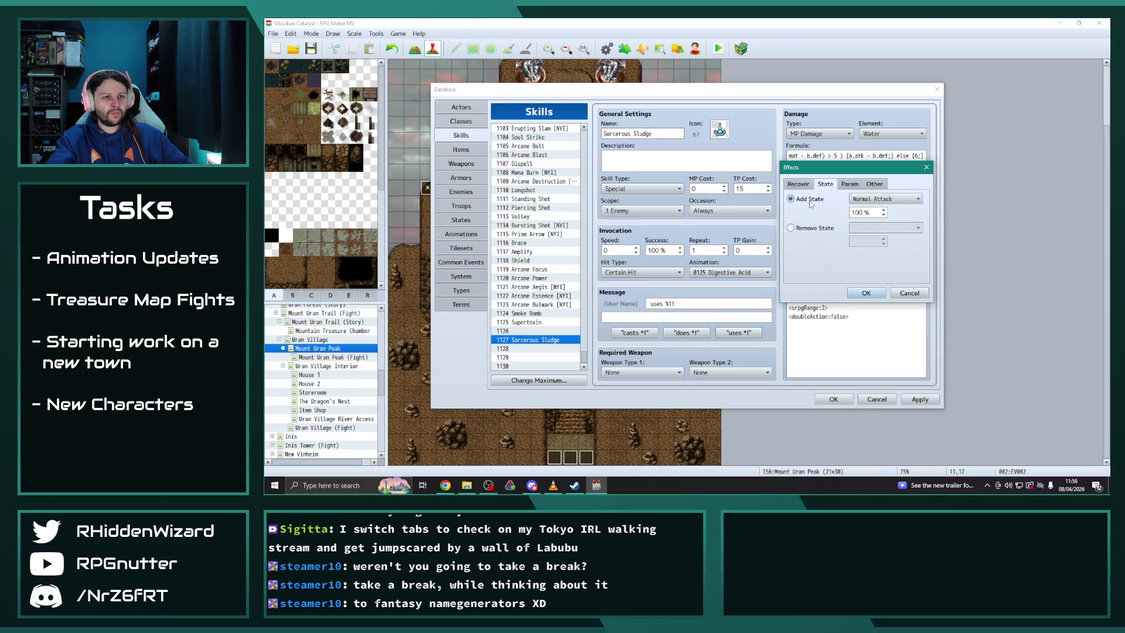
{"action": "left_click", "coordinate": [888, 199]}
{"action": "scroll", "coordinate": [892, 358], "scroll_direction": "down", "scroll_amount": 15}
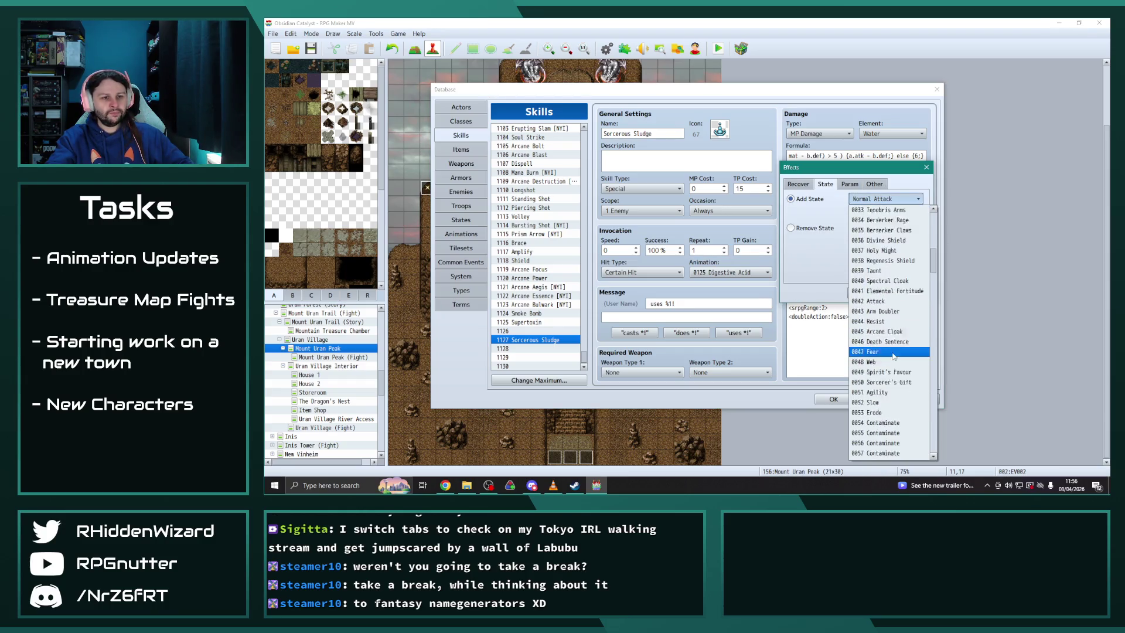
{"action": "scroll", "coordinate": [891, 355], "scroll_direction": "down", "scroll_amount": 6}
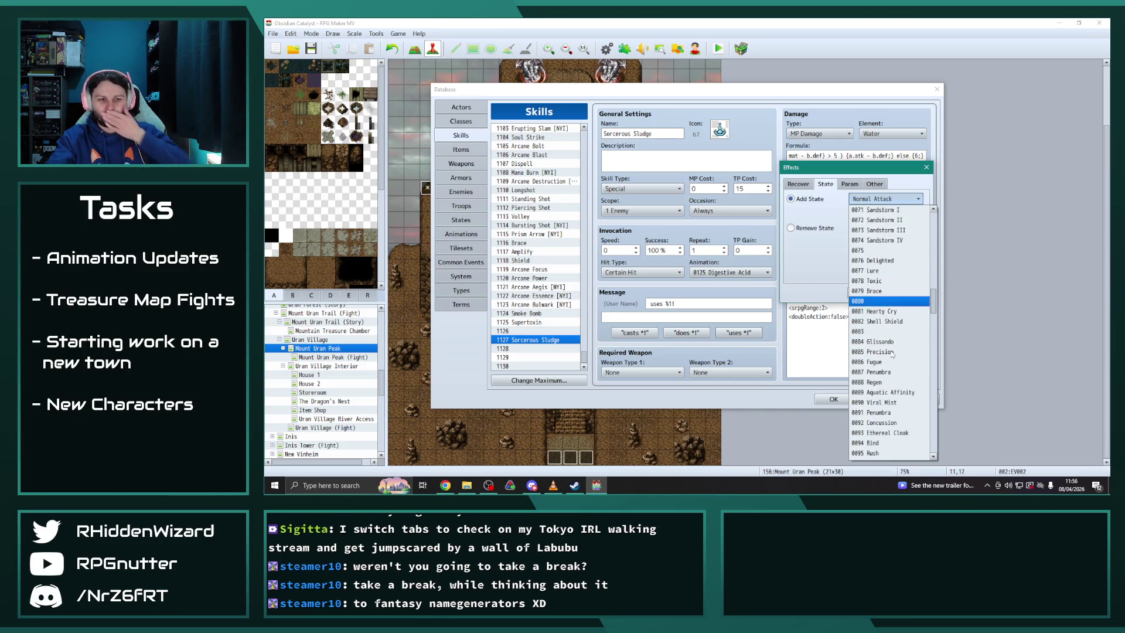
{"action": "left_click", "coordinate": [879, 422]}
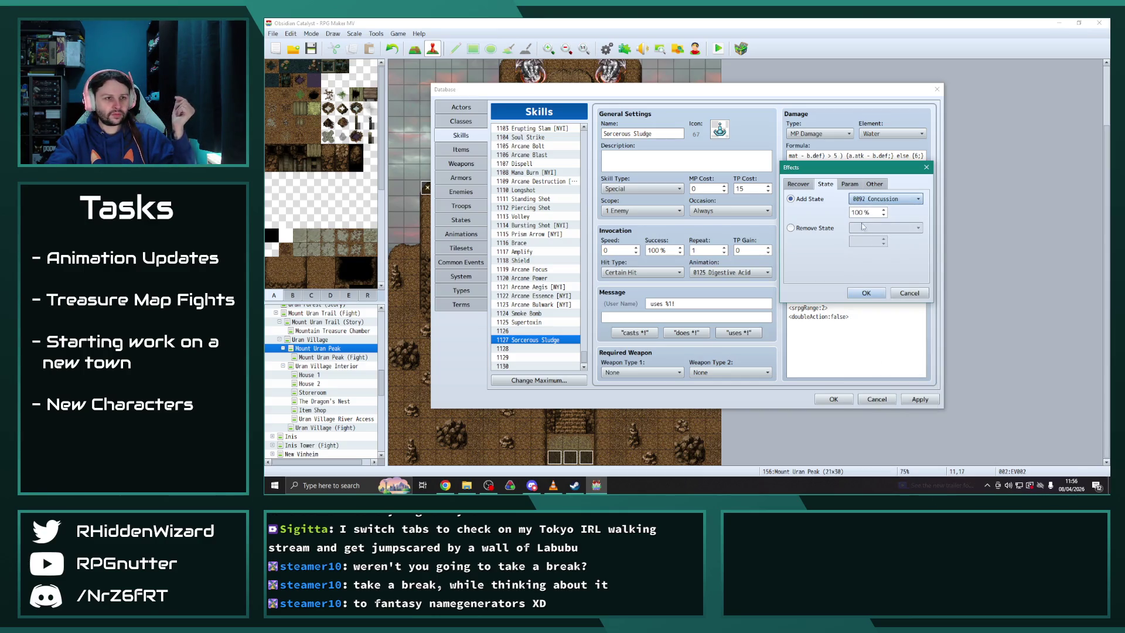
{"action": "type", "text": "75"}
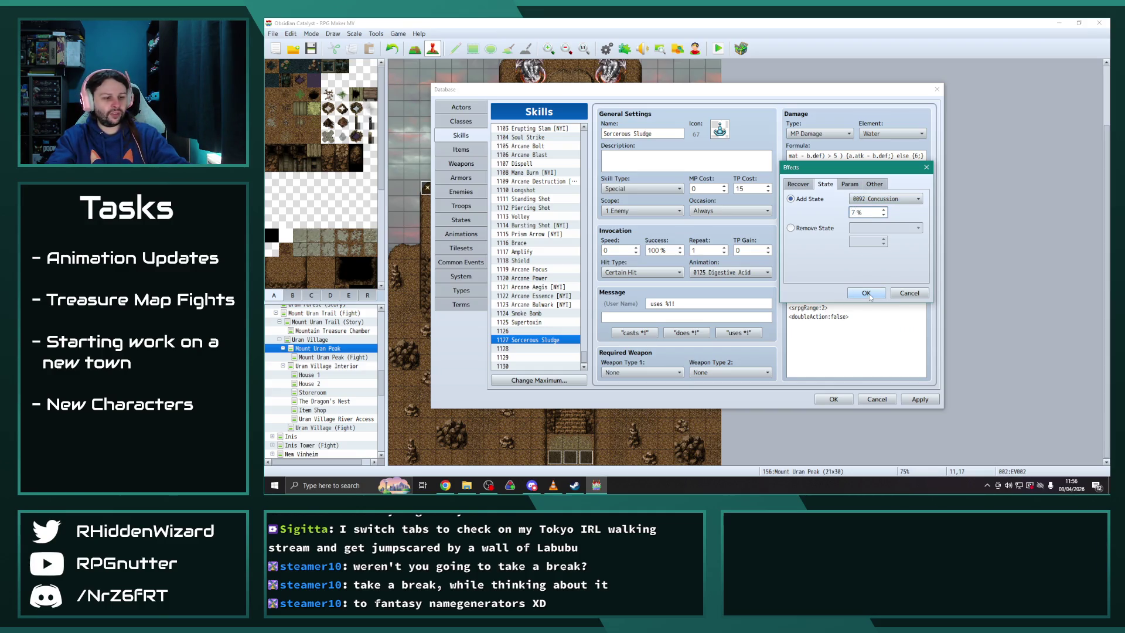
{"action": "left_click", "coordinate": [866, 292]}
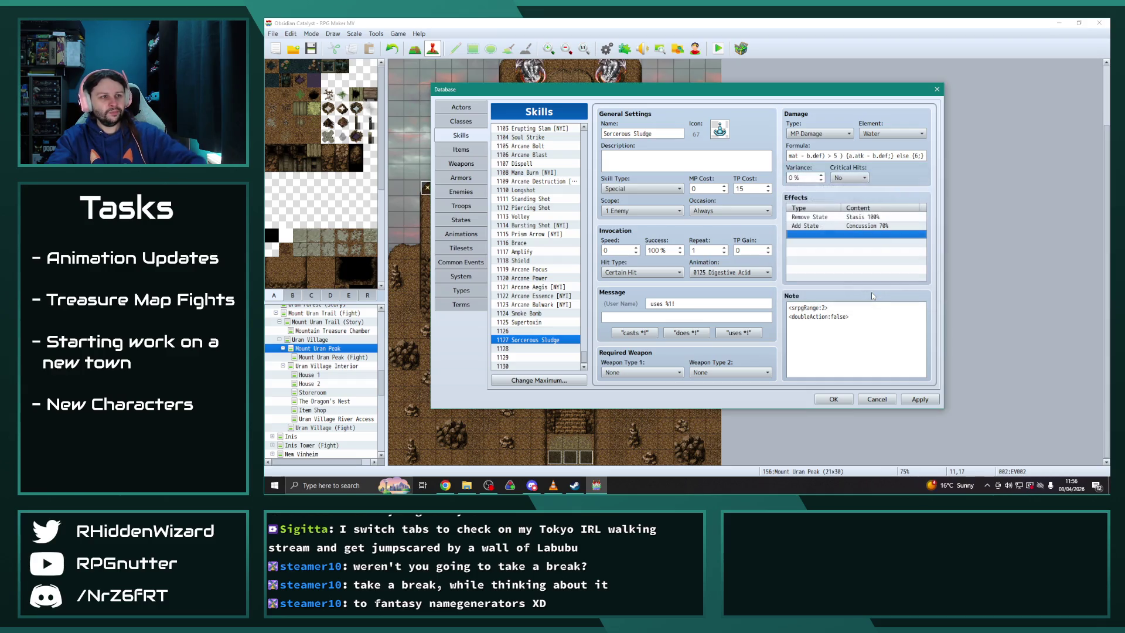
{"action": "left_click", "coordinate": [920, 399]}
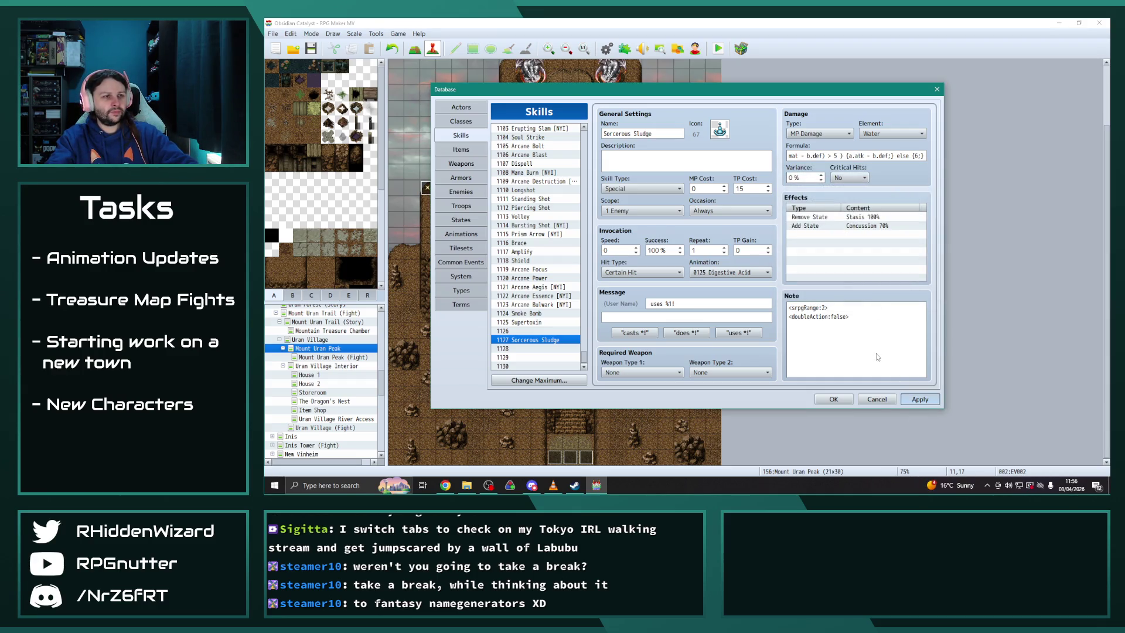
{"action": "left_click", "coordinate": [531, 332]}
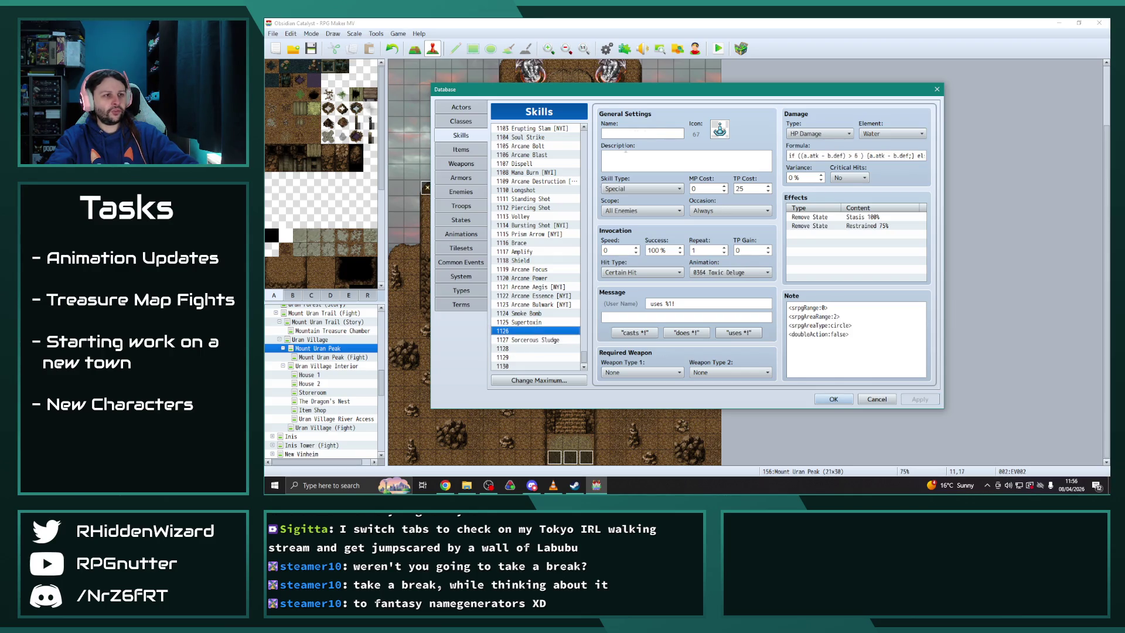
Name skill 1126 'Wave of Filth', apply it, and select the Sludge enemy
{"action": "left_click", "coordinate": [652, 133]}
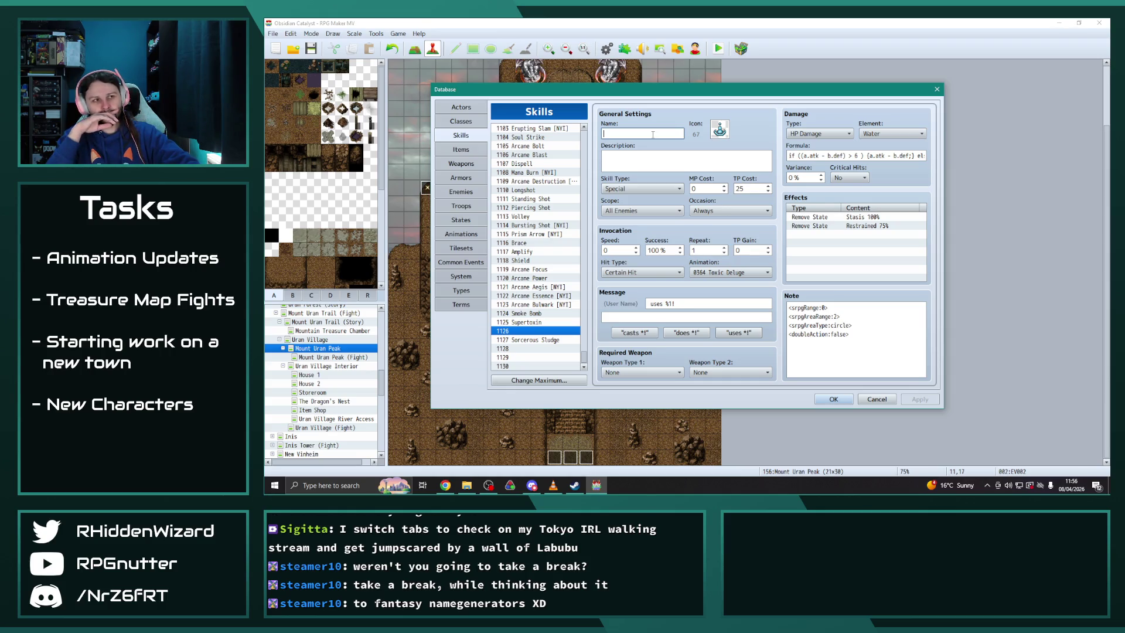
{"action": "type", "text": "Wav"}
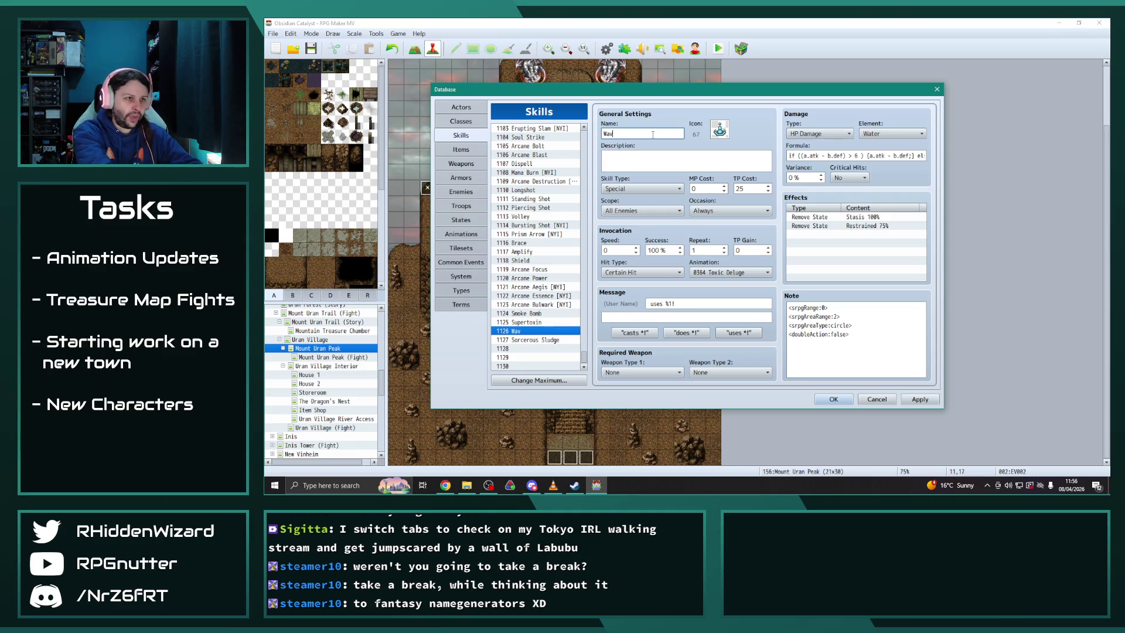
{"action": "type", "text": "e pflth"}
{"action": "key", "text": "BackSpace"}
{"action": "key", "text": "BackSpace"}
{"action": "key", "text": "BackSpace"}
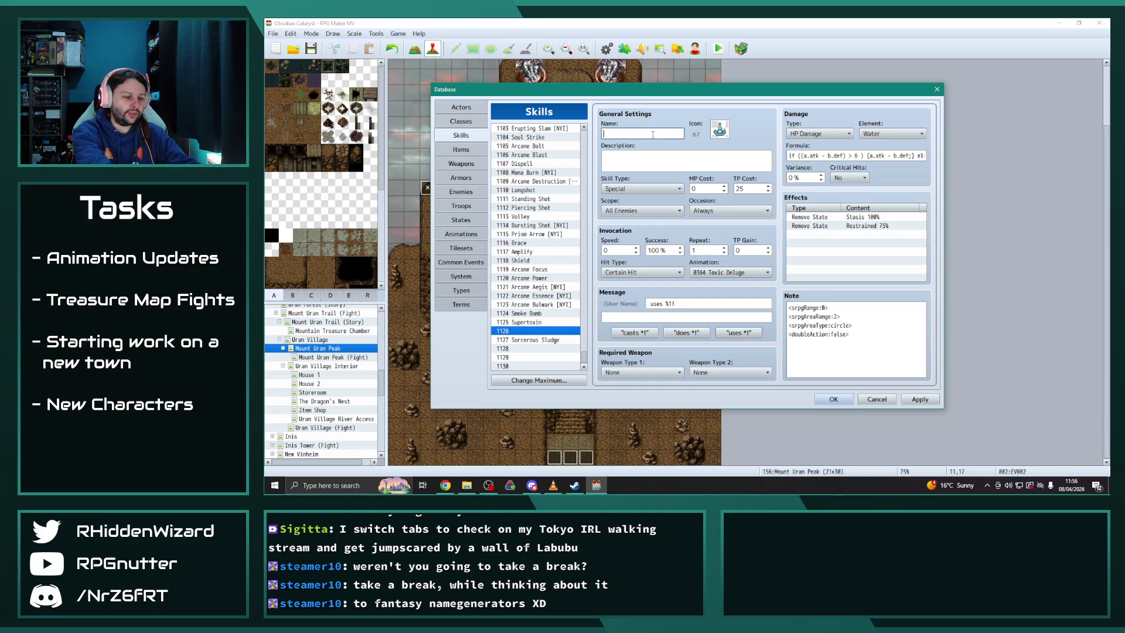
{"action": "type", "text": "Sticky"}
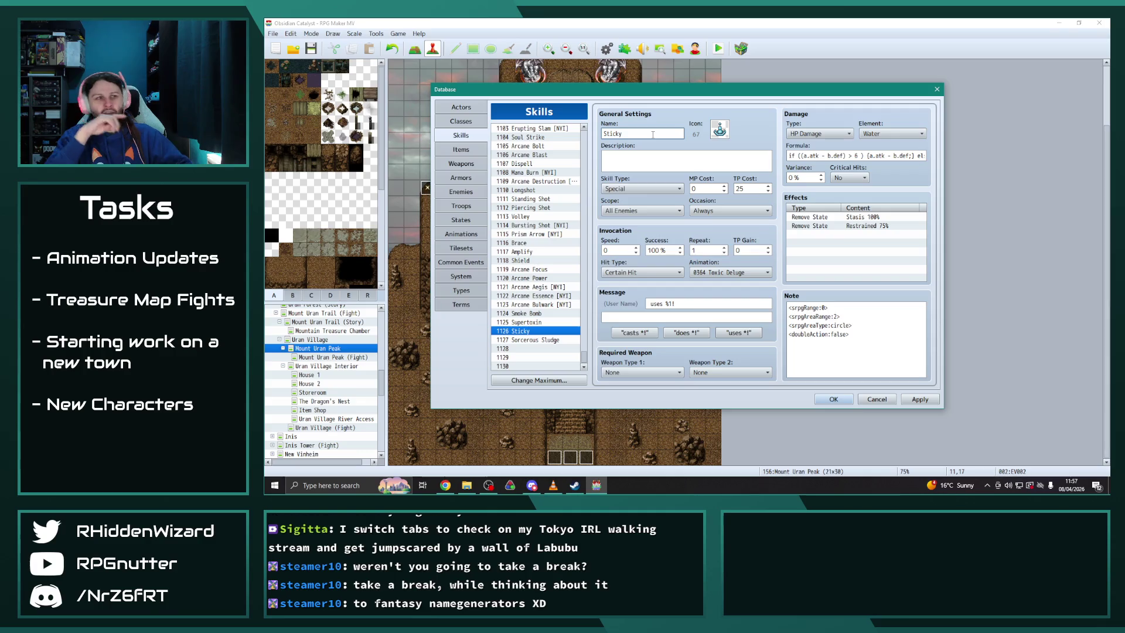
{"action": "key", "text": "BackSpace"}
{"action": "key", "text": "BackSpace"}
{"action": "type", "text": "Wave of"}
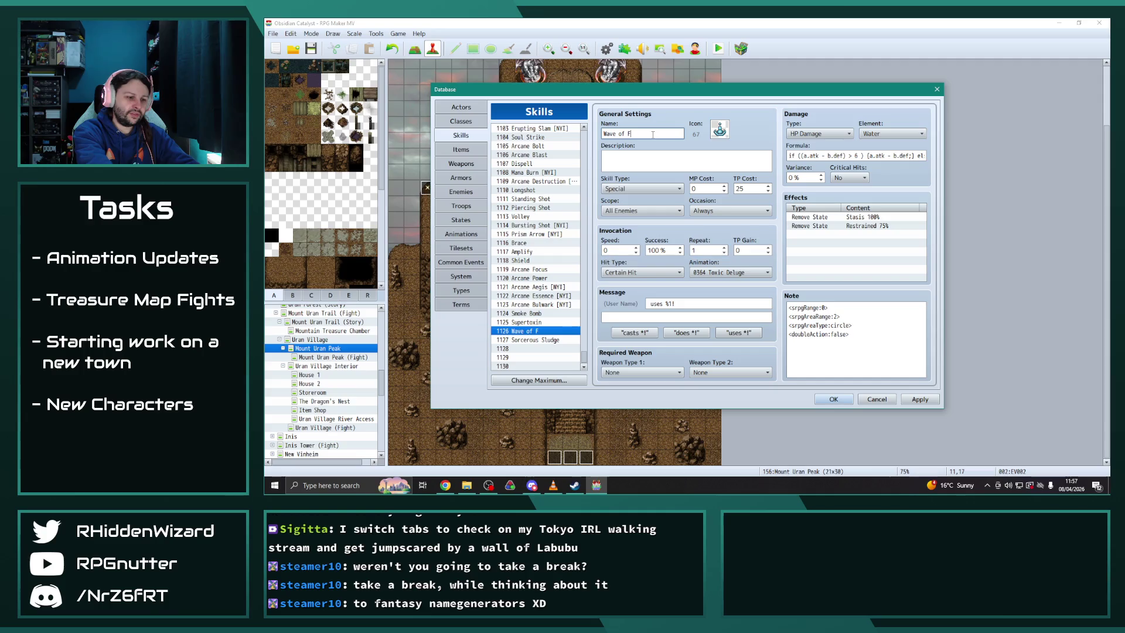
{"action": "type", "text": "Filth"}
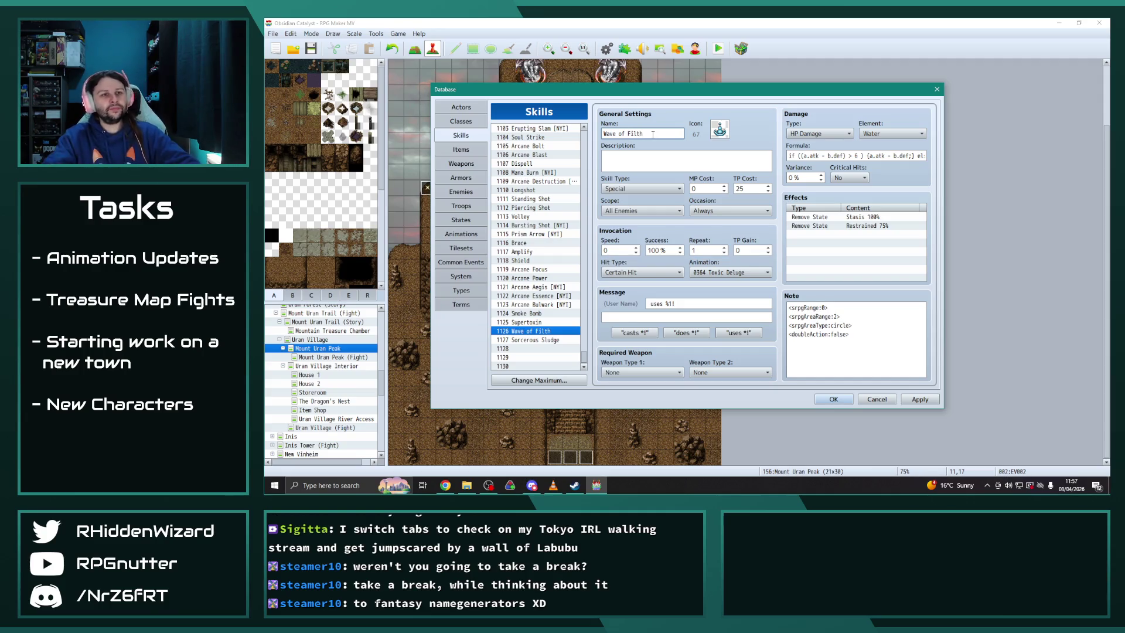
{"action": "left_click", "coordinate": [918, 399]}
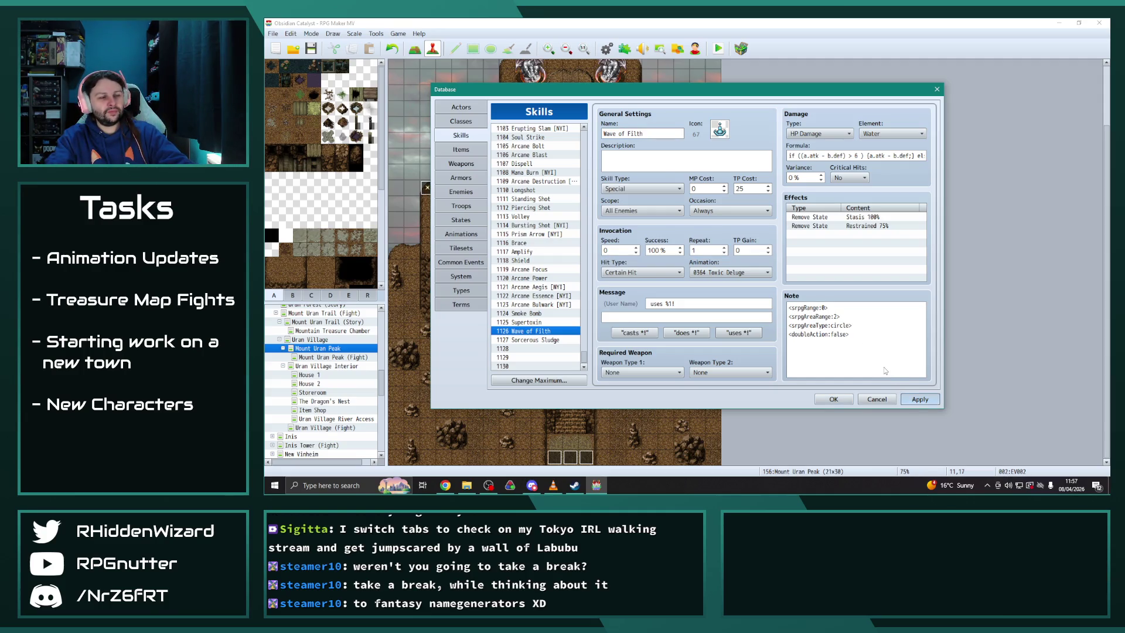
{"action": "left_click", "coordinate": [461, 191]}
{"action": "left_click", "coordinate": [523, 332]}
Add a 1127 Sorcerous Sludge action with rating 7 to Sludge's action patterns
{"action": "left_click", "coordinate": [523, 340]}
{"action": "left_click", "coordinate": [518, 313]}
{"action": "double_click", "coordinate": [644, 315]}
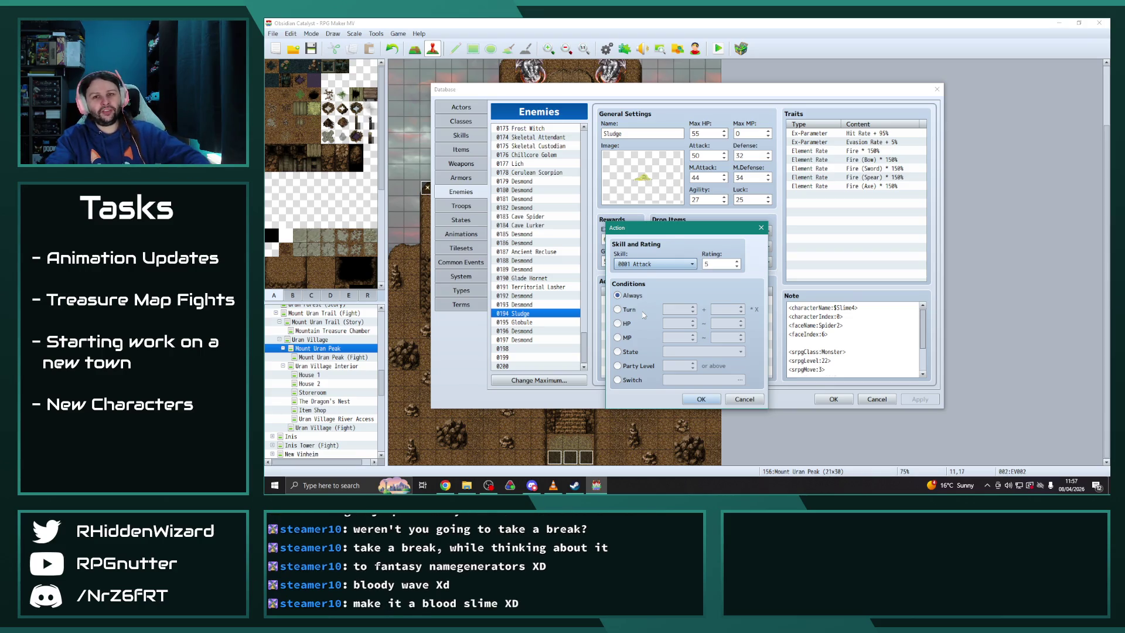
{"action": "mouse_move", "coordinate": [687, 227]}
{"action": "left_mouse_down"}
{"action": "mouse_move", "coordinate": [896, 164]}
{"action": "mouse_move", "coordinate": [895, 153]}
{"action": "left_mouse_up"}
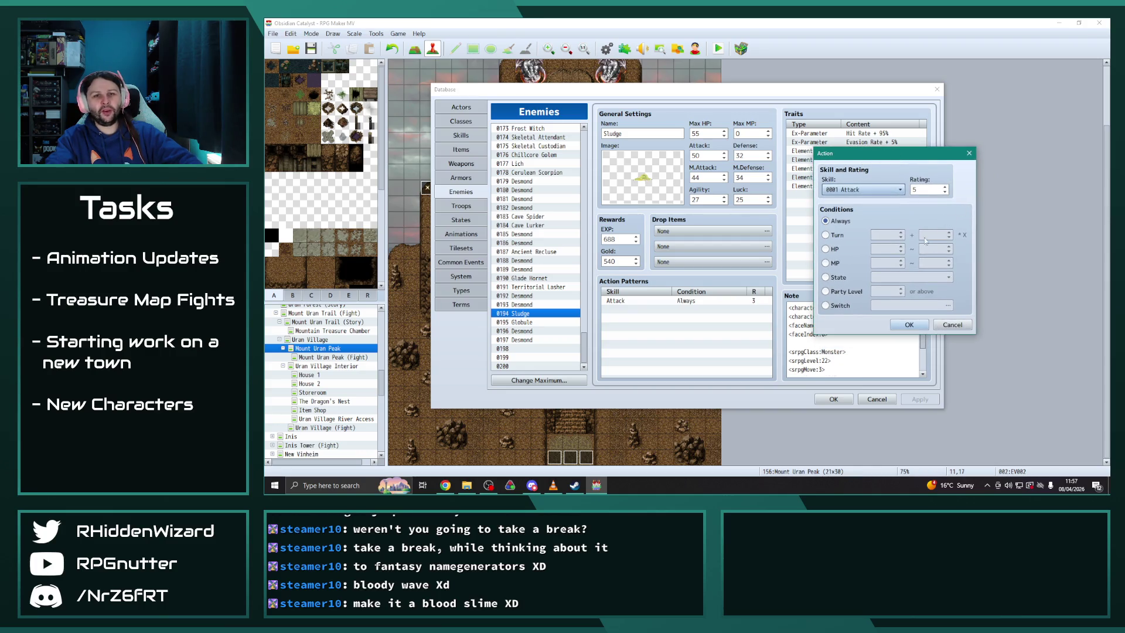
{"action": "left_click", "coordinate": [893, 191]}
{"action": "left_click_drag", "start_coordinate": [918, 210], "coordinate": [918, 451]}
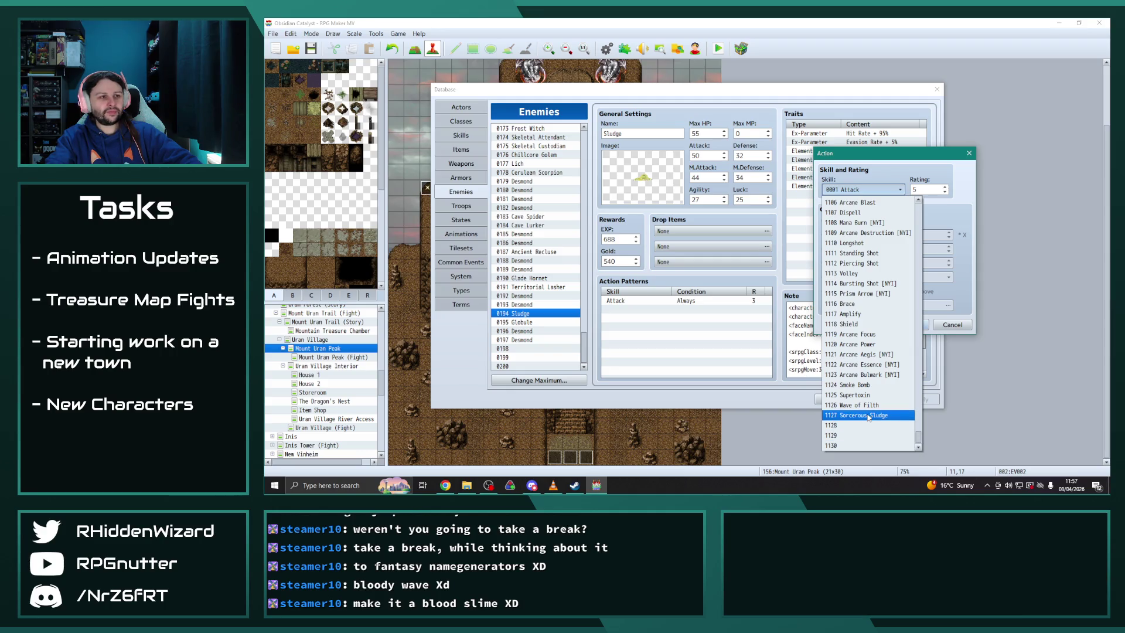
{"action": "left_click", "coordinate": [867, 415]}
{"action": "double_click", "coordinate": [925, 189]}
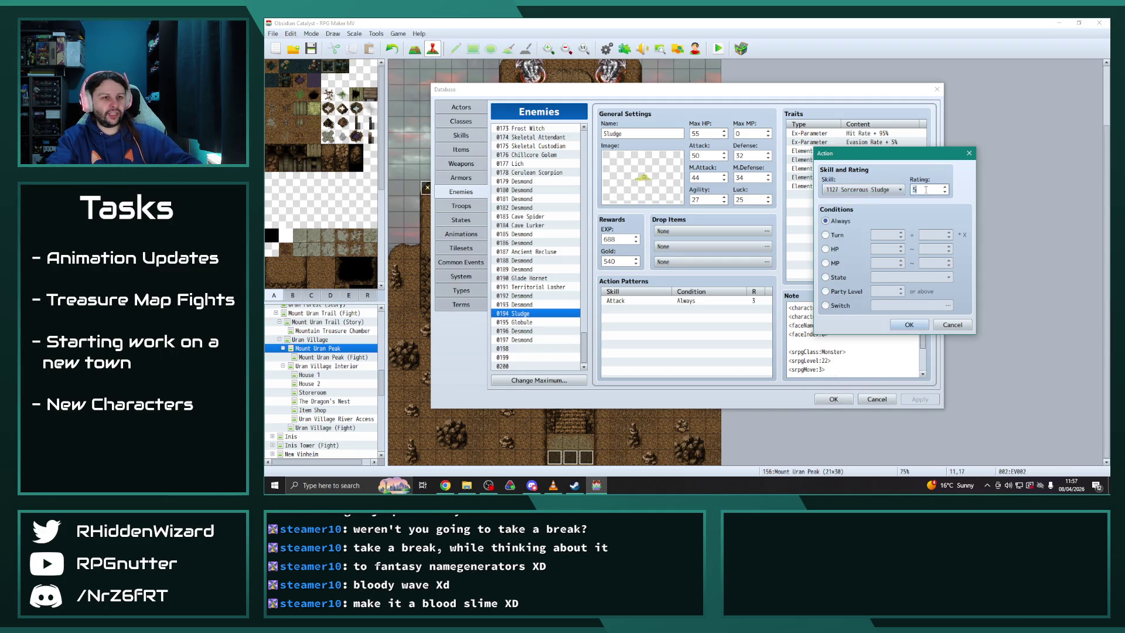
{"action": "type", "text": "7"}
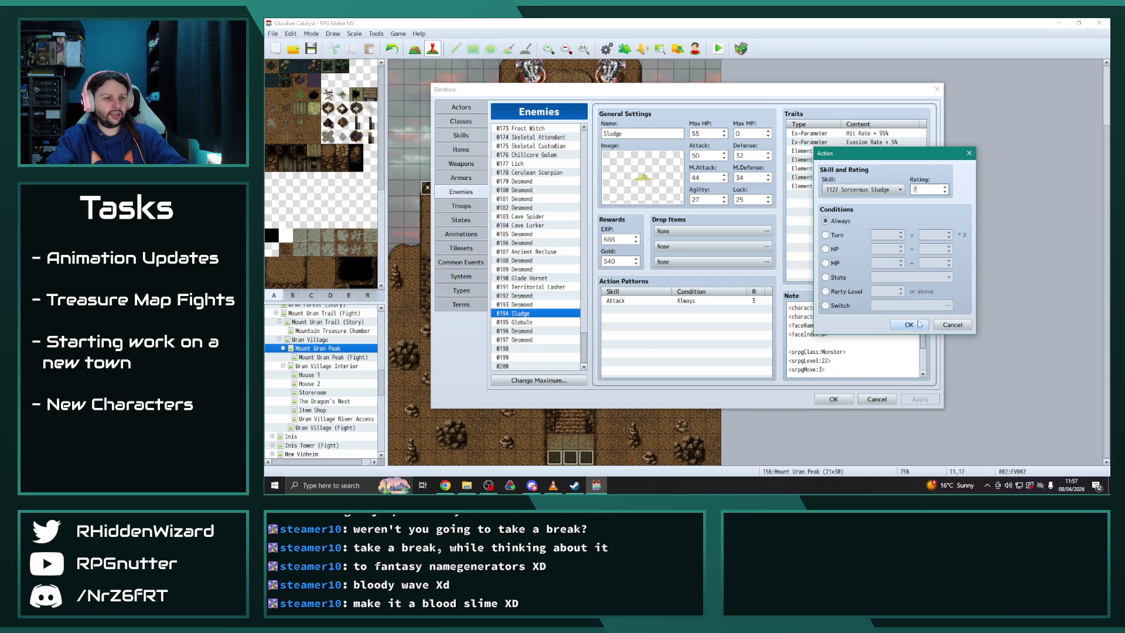
{"action": "left_click", "coordinate": [906, 324]}
{"action": "left_click", "coordinate": [615, 311]}
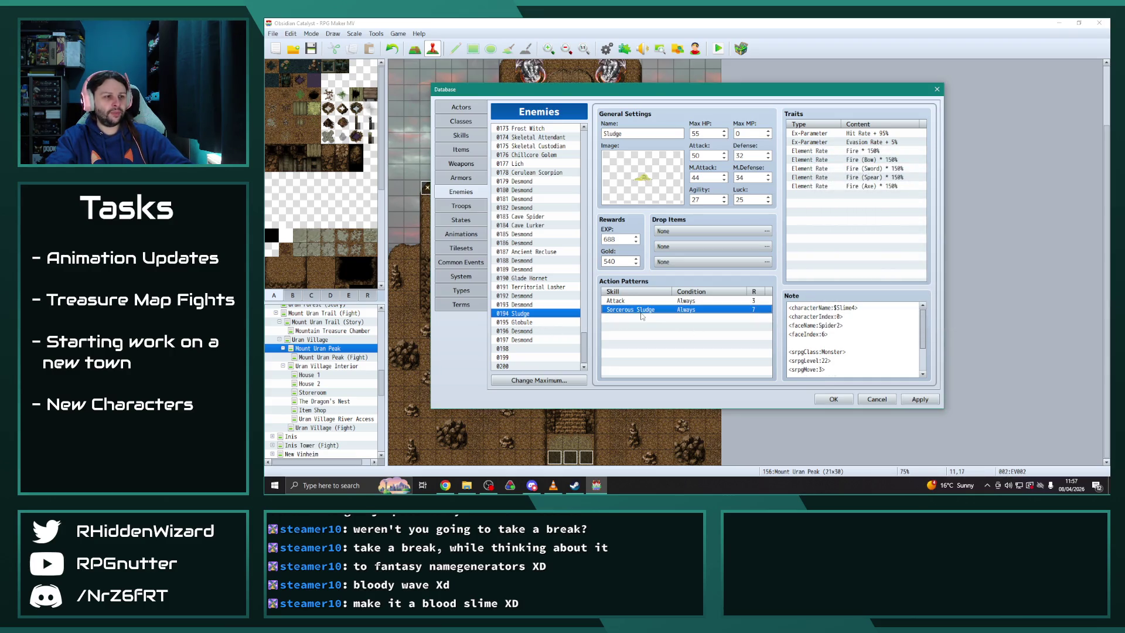
Change Globule's action to 1126 Wave of Filth, apply, and close the database
{"action": "left_click", "coordinate": [510, 323]}
{"action": "left_click", "coordinate": [671, 310]}
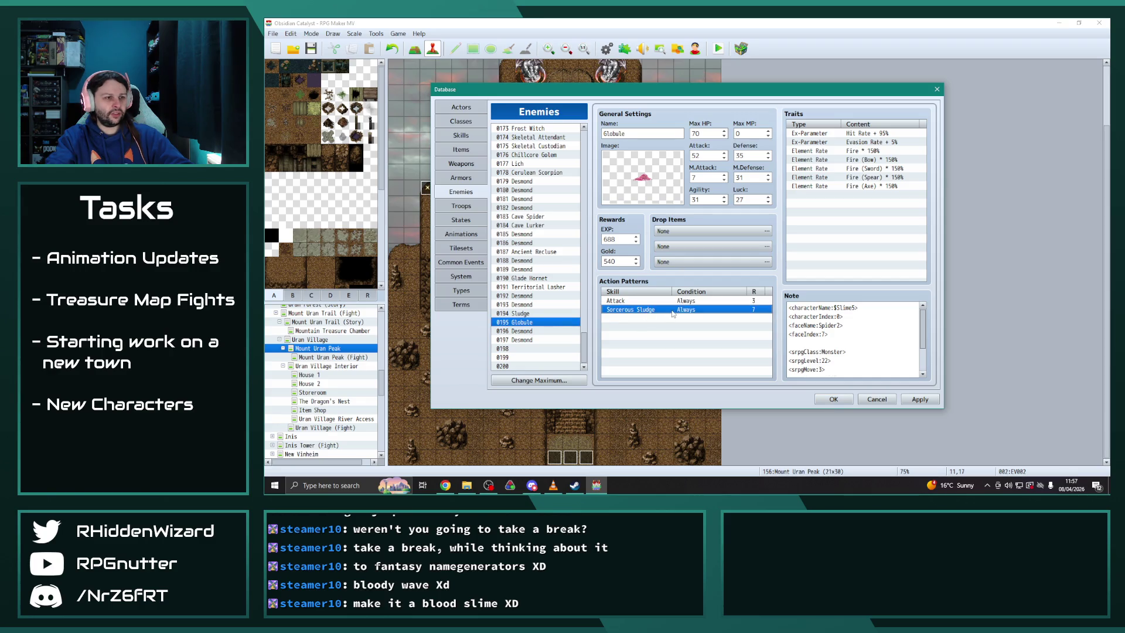
{"action": "double_click", "coordinate": [671, 313]}
{"action": "left_click", "coordinate": [674, 270]}
{"action": "left_click", "coordinate": [650, 447]}
{"action": "left_click", "coordinate": [696, 399]}
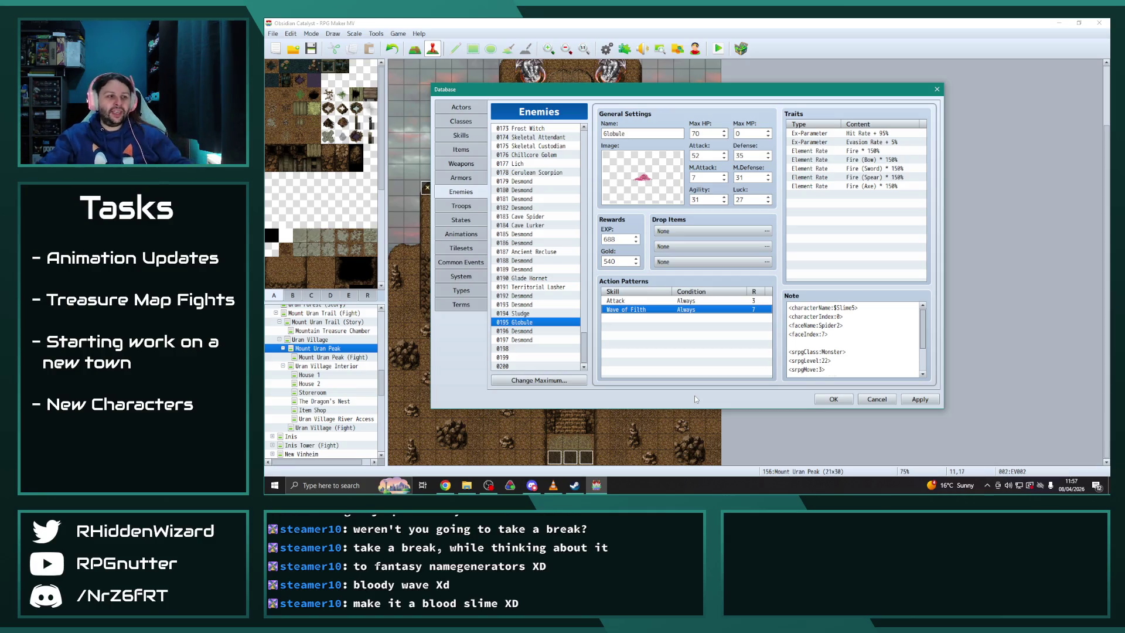
{"action": "left_click", "coordinate": [923, 401]}
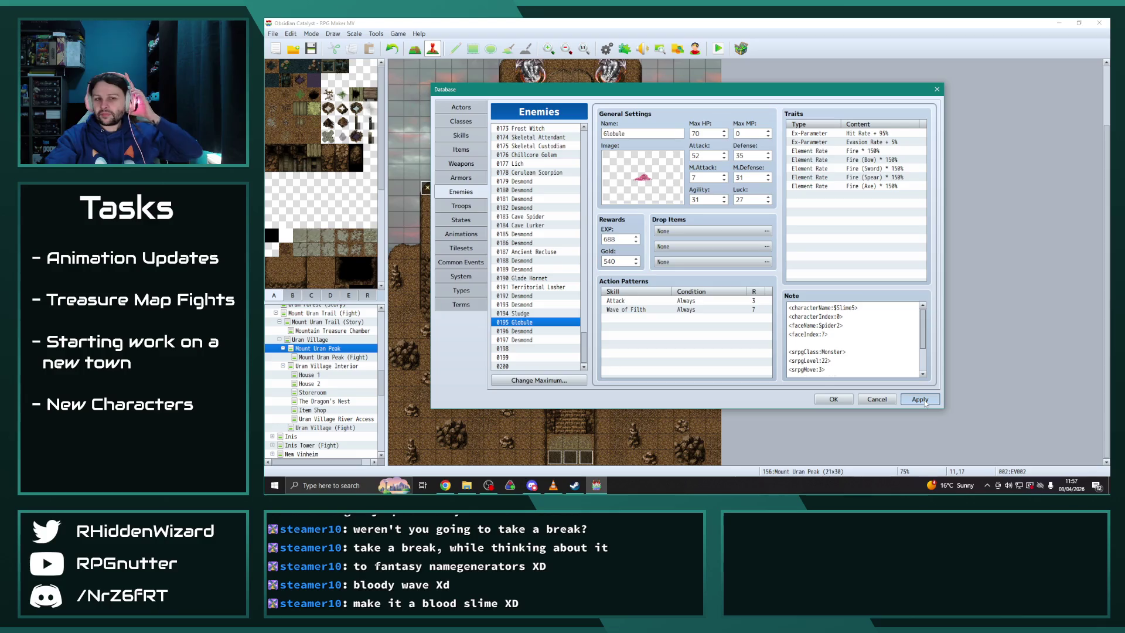
{"action": "left_click", "coordinate": [923, 402]}
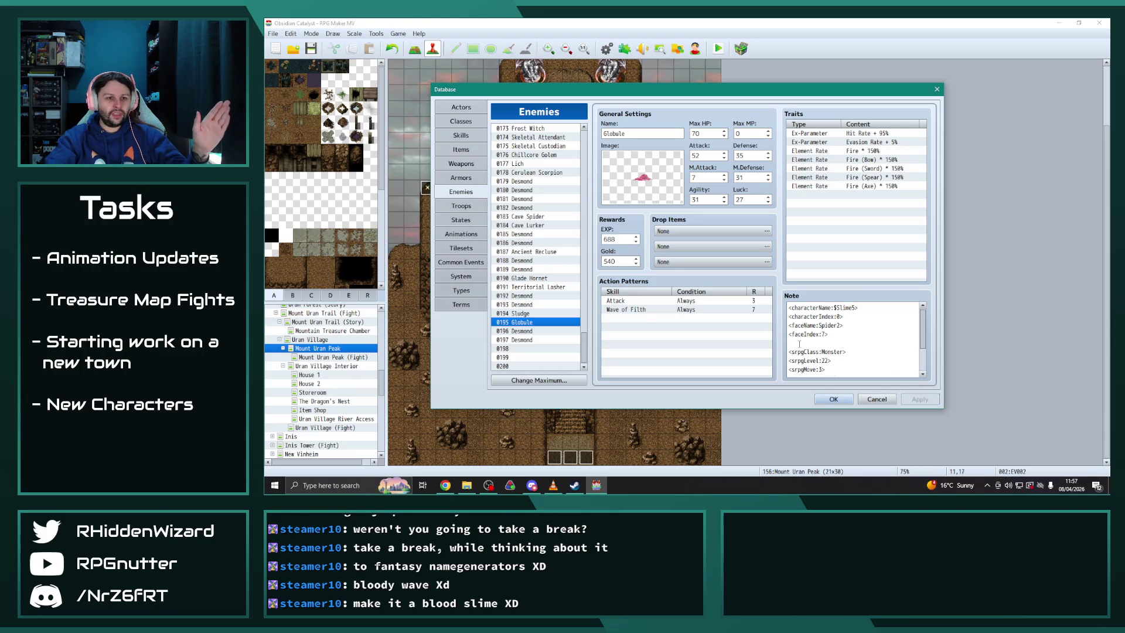
{"action": "left_click", "coordinate": [833, 399]}
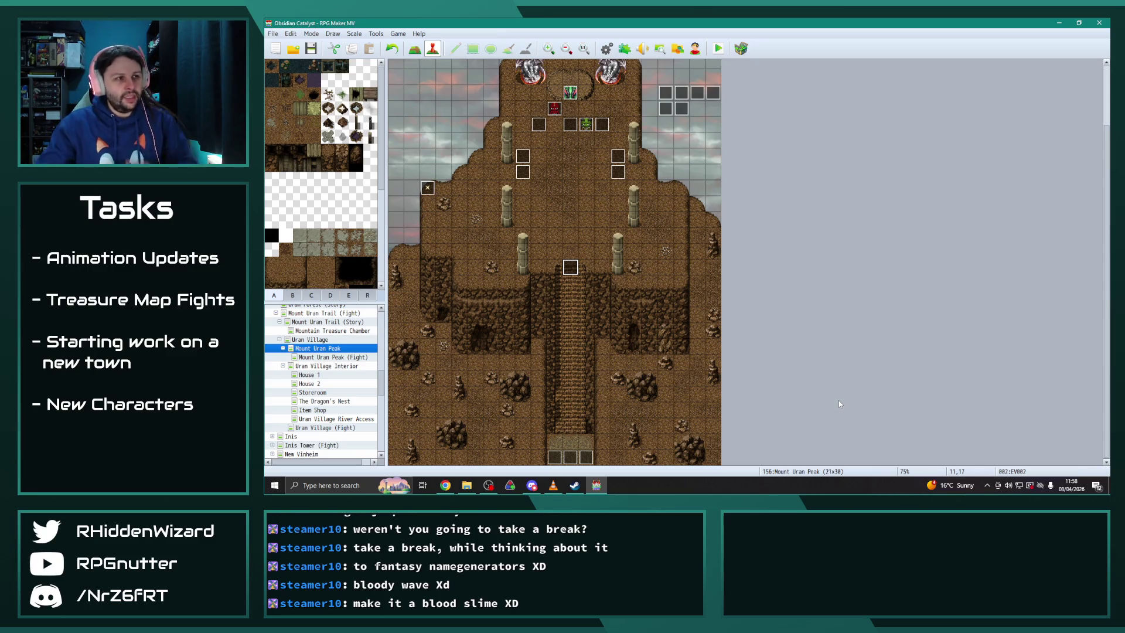
Reopen the database on Armors and compare Hemp Robe with Wizards Robe
{"action": "left_click", "coordinate": [606, 49]}
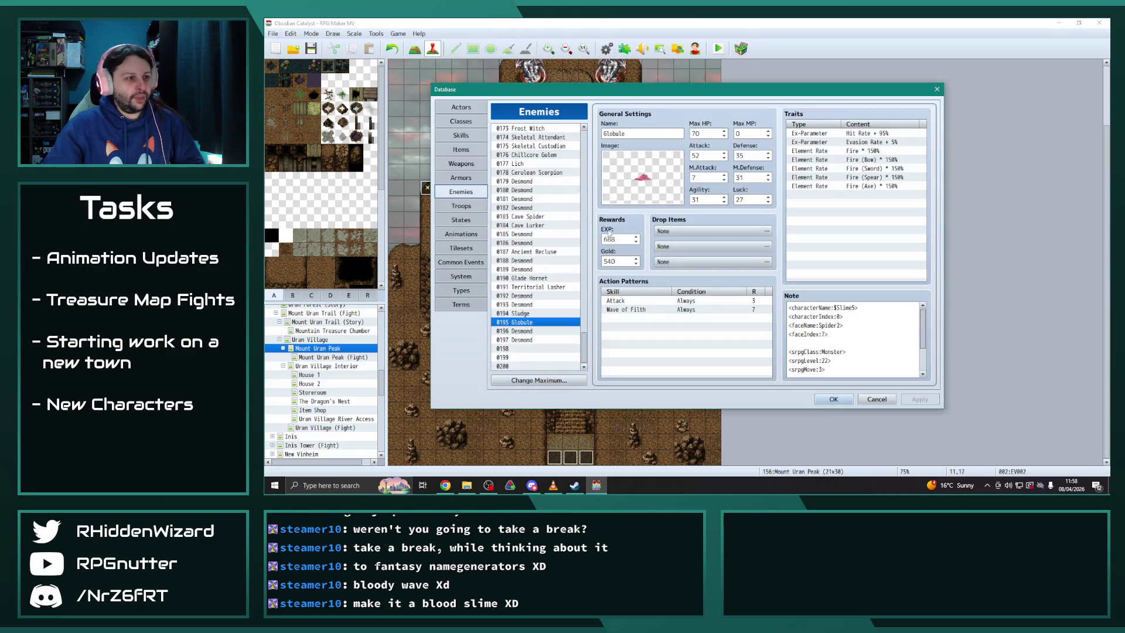
{"action": "left_click", "coordinate": [461, 177]}
{"action": "left_click", "coordinate": [531, 182]}
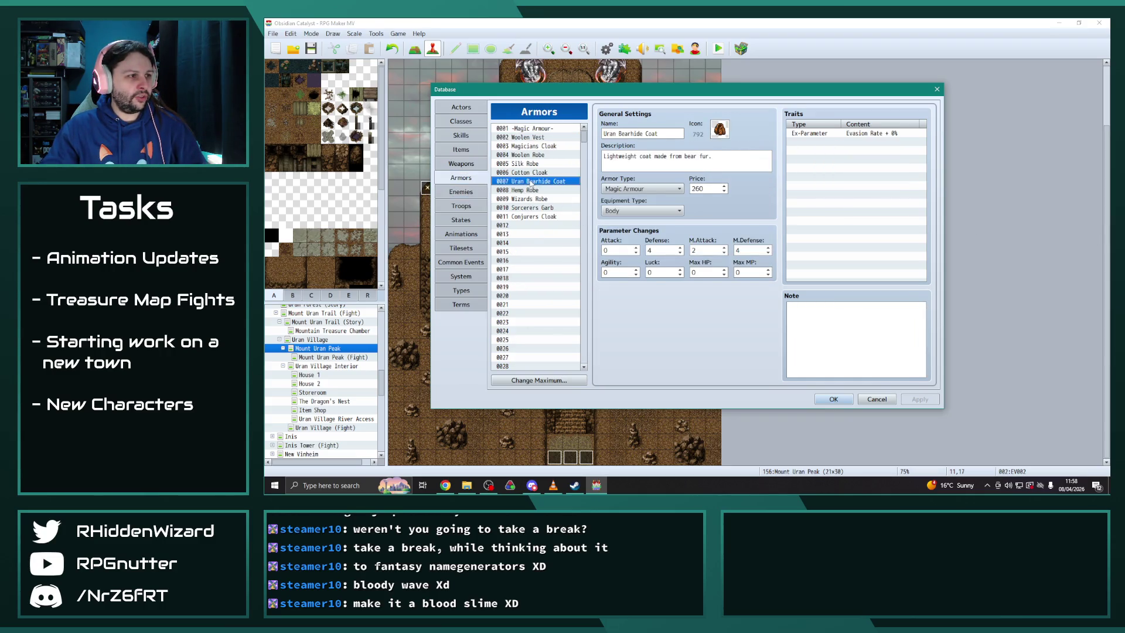
{"action": "left_click", "coordinate": [522, 190]}
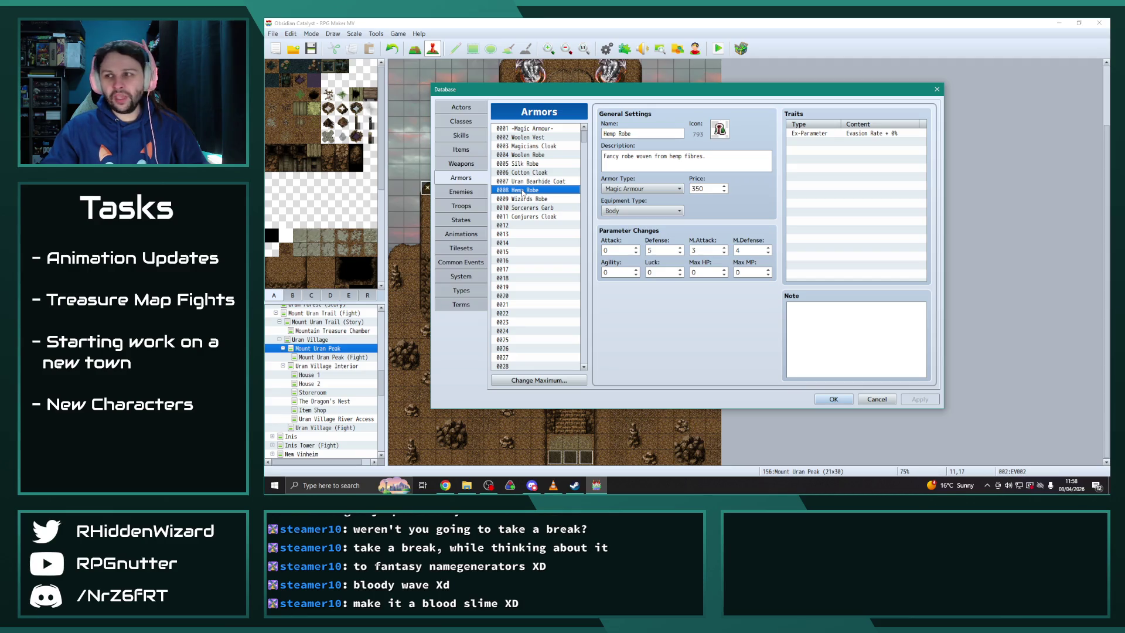
{"action": "left_click", "coordinate": [523, 199]}
{"action": "left_click", "coordinate": [523, 194]}
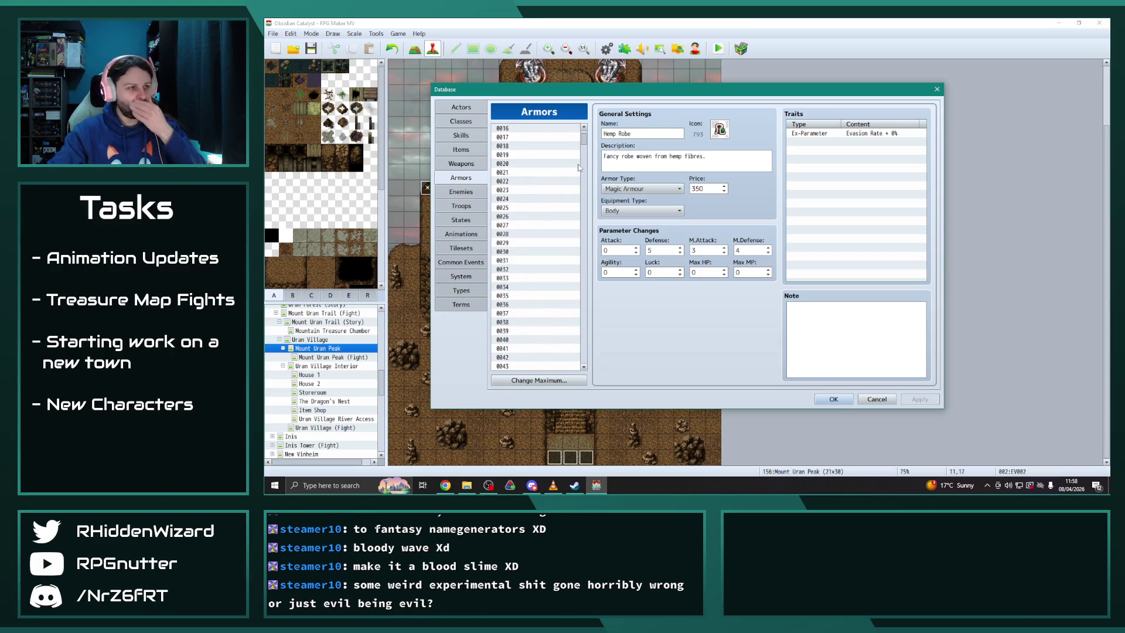
{"action": "left_click_drag", "start_coordinate": [583, 137], "coordinate": [587, 164]}
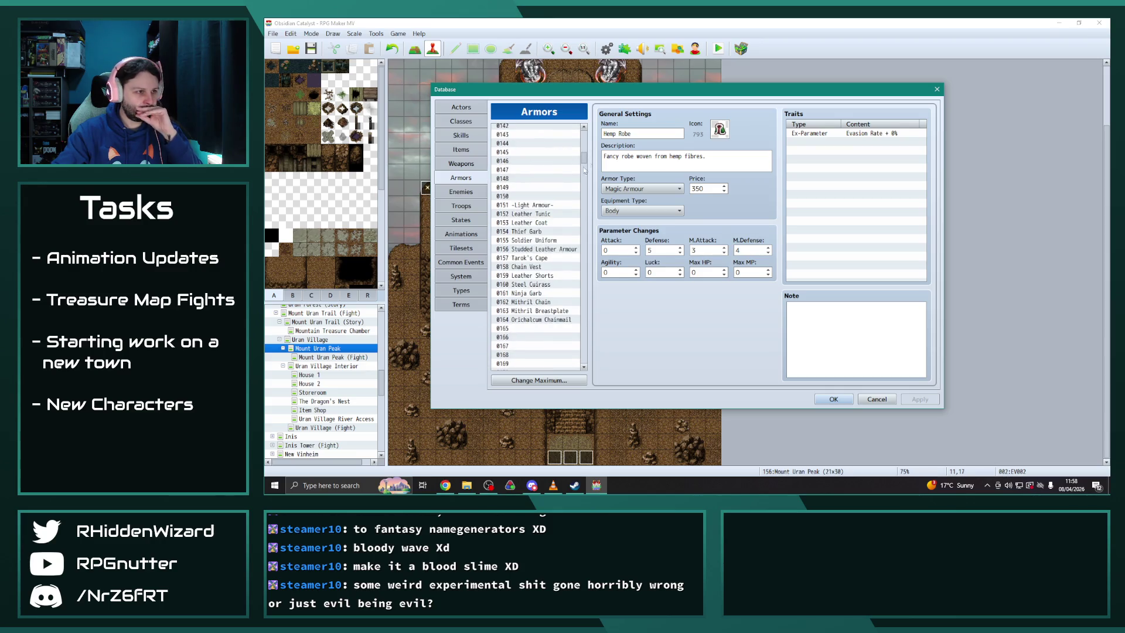
Review the Steel Cuirass, Steel Chestplate and Sunscorched Steel armour entries
{"action": "left_click", "coordinate": [542, 267]}
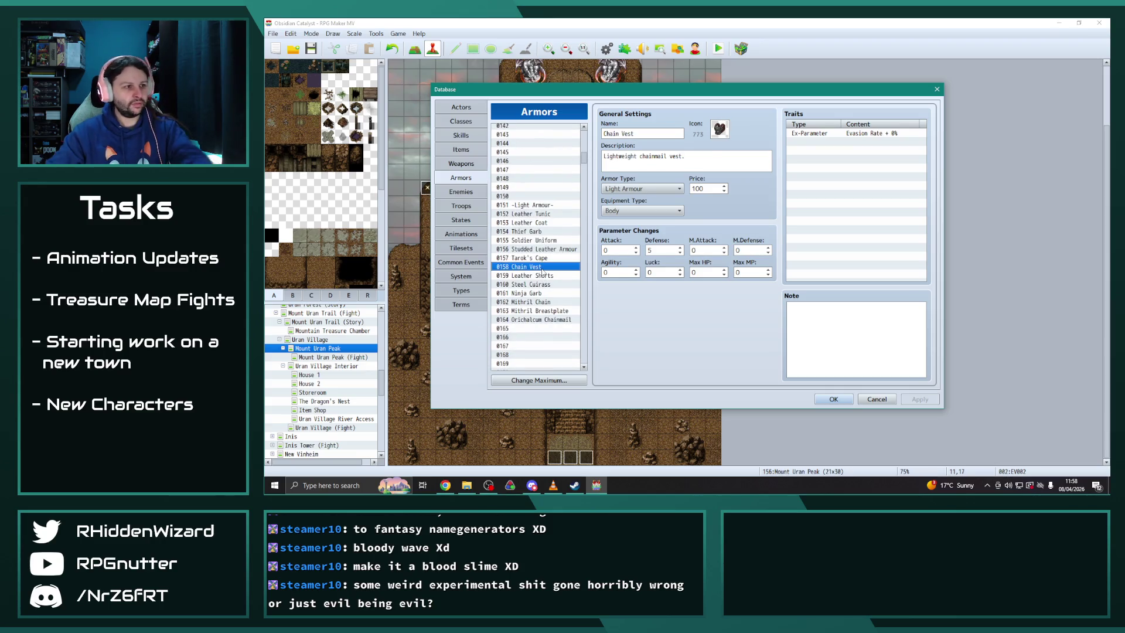
{"action": "left_click", "coordinate": [536, 285]}
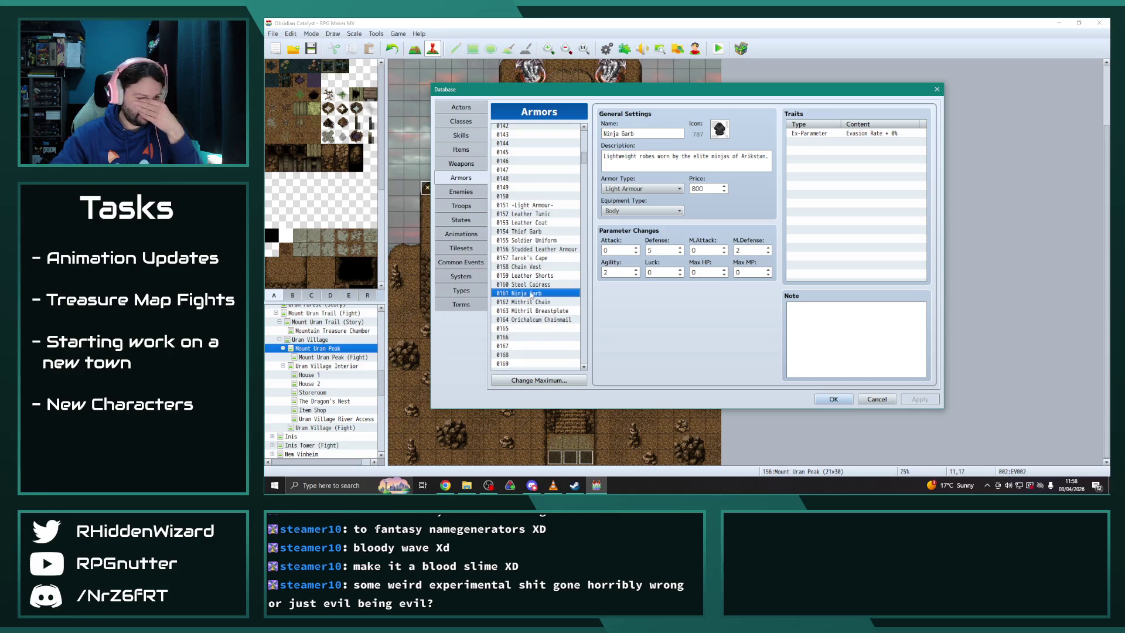
{"action": "left_click_drag", "start_coordinate": [584, 157], "coordinate": [585, 179]}
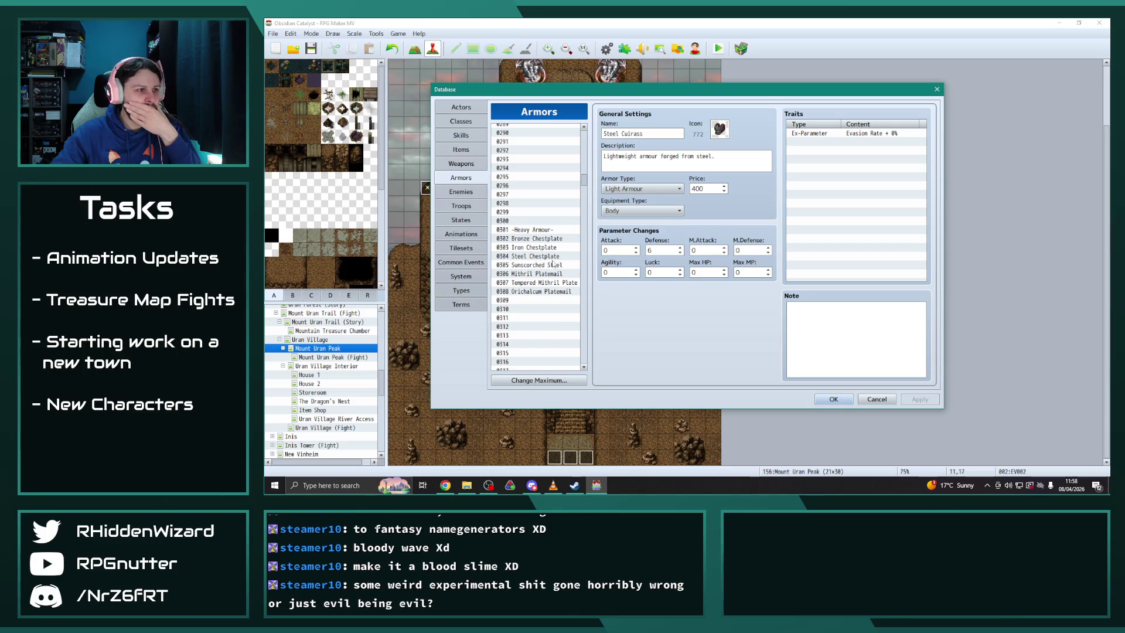
{"action": "left_click", "coordinate": [541, 265]}
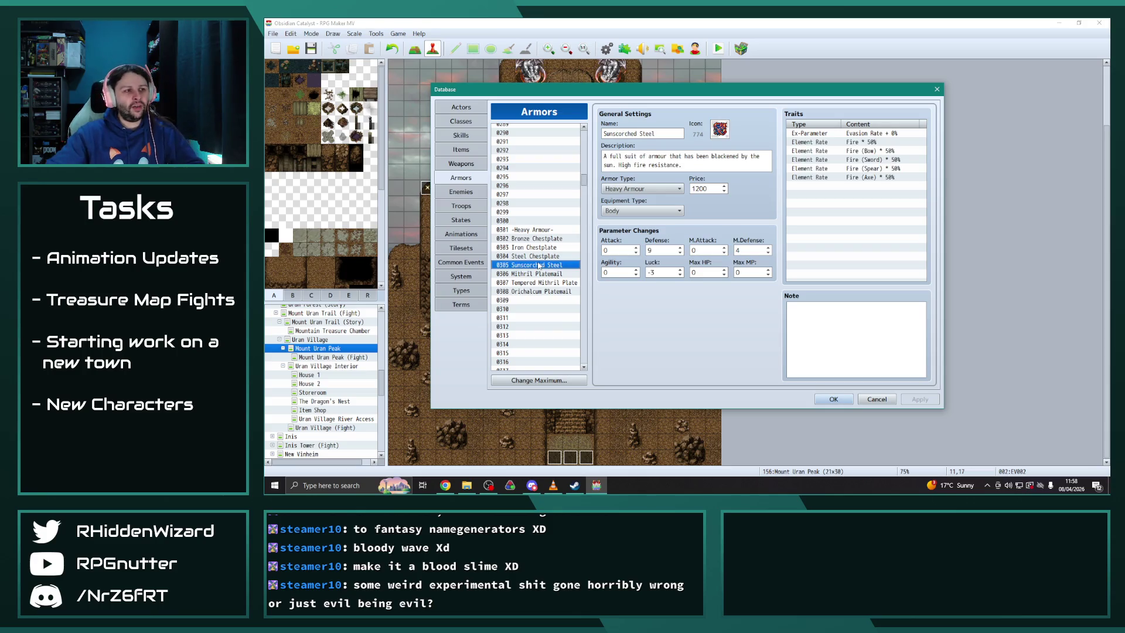
{"action": "key", "text": "Up"}
{"action": "left_click", "coordinate": [537, 266]}
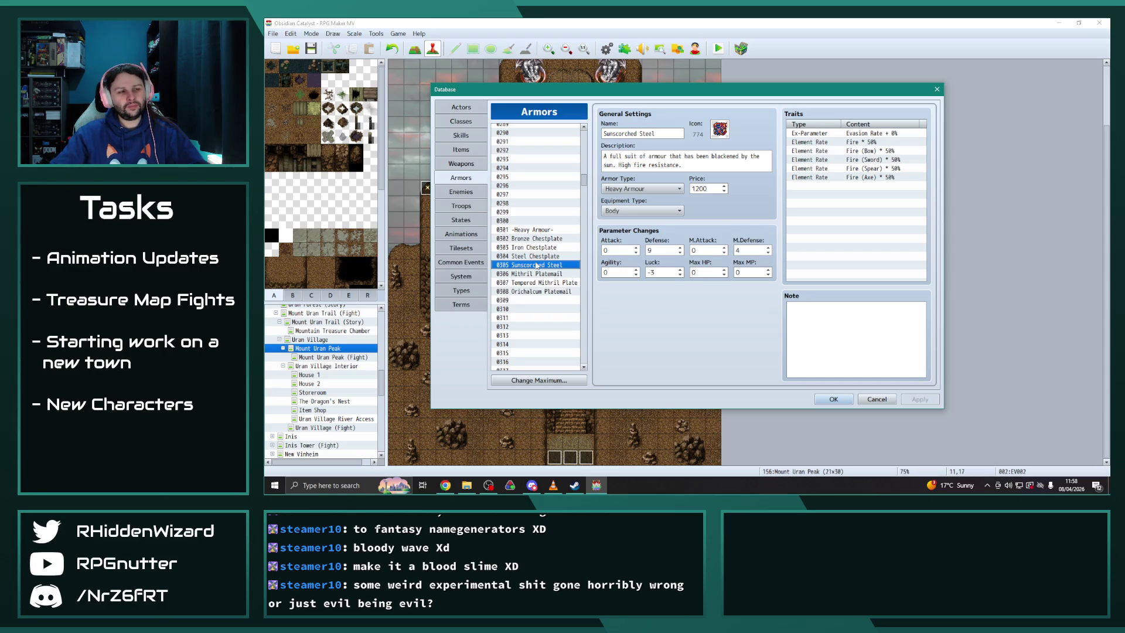
{"action": "scroll", "coordinate": [536, 264], "scroll_direction": "up", "scroll_amount": 17}
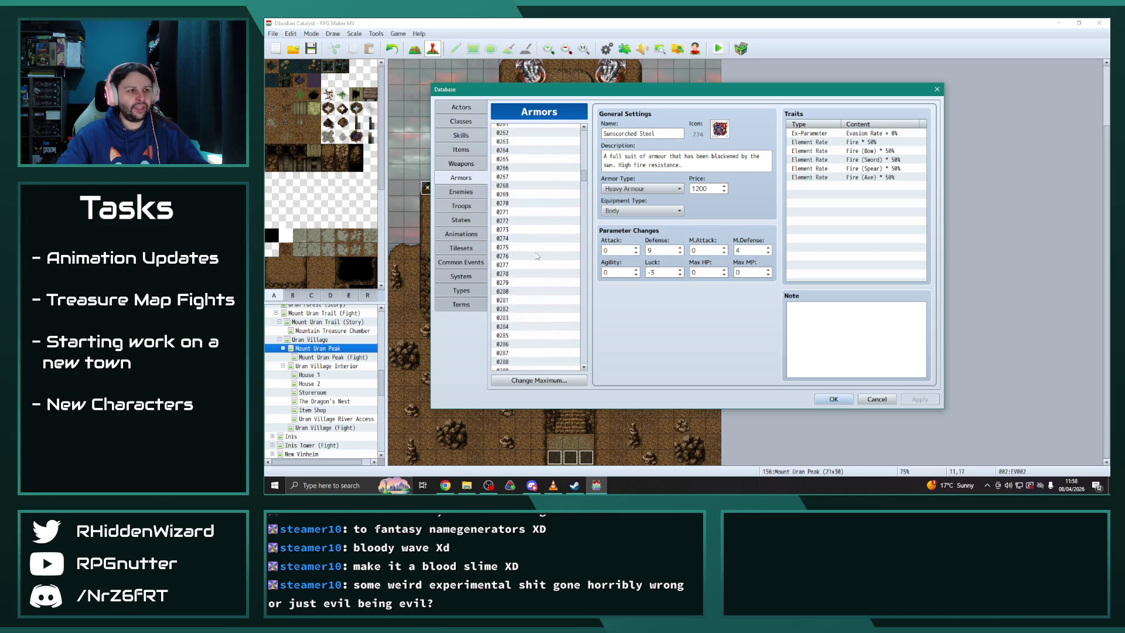
{"action": "scroll", "coordinate": [537, 256], "scroll_direction": "up", "scroll_amount": 13}
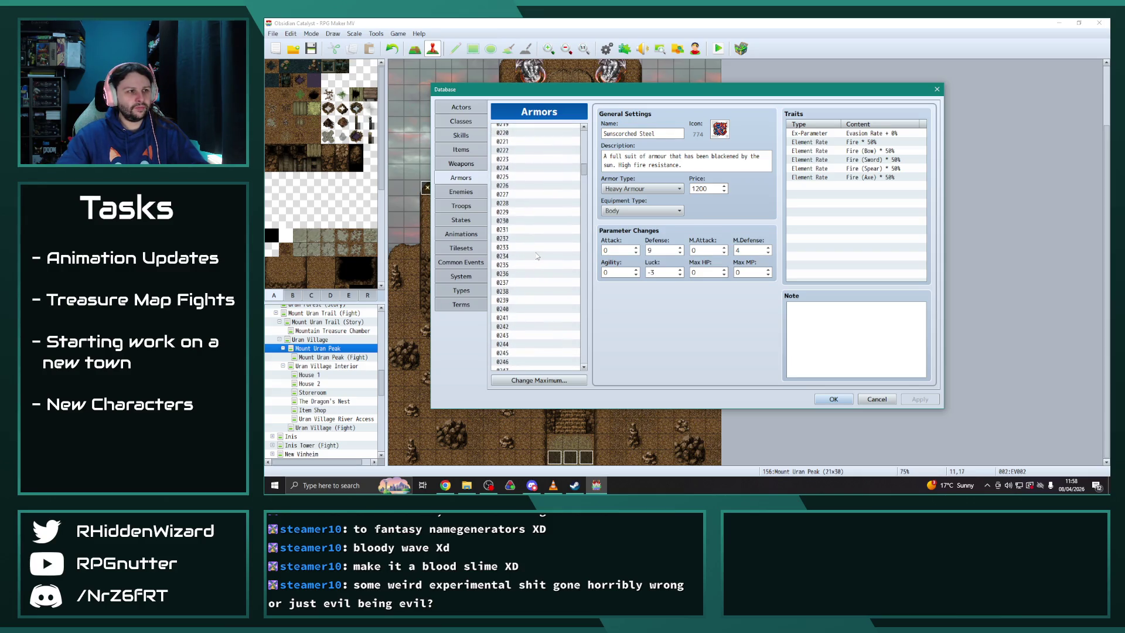
{"action": "scroll", "coordinate": [537, 256], "scroll_direction": "up", "scroll_amount": 16}
Paste the four copied armours, Ninja Garb through Orichalcum Chainmail, into slots 0162–0165
{"action": "left_click", "coordinate": [533, 194]}
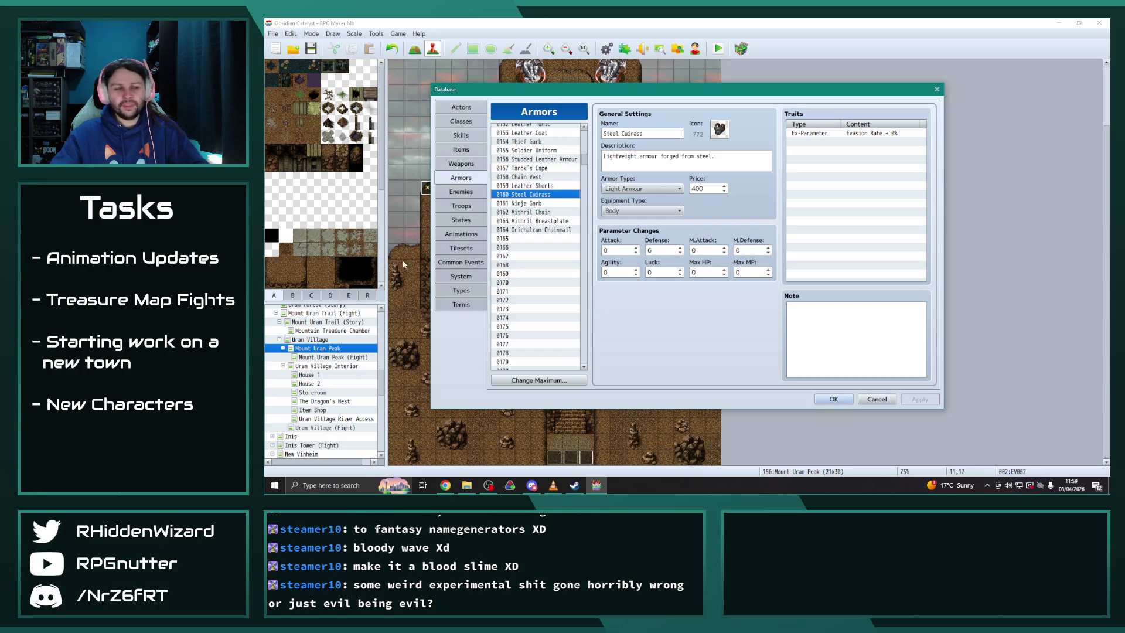
{"action": "left_click_drag", "start_coordinate": [527, 204], "coordinate": [536, 233]}
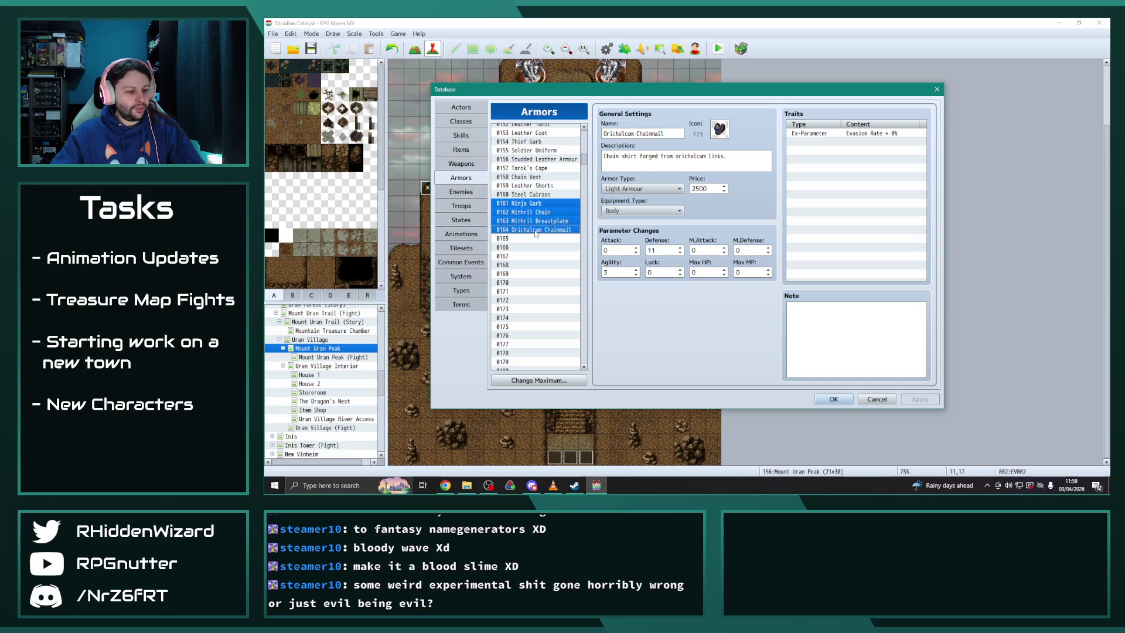
{"action": "left_click", "coordinate": [534, 212]}
{"action": "key", "text": "ctrl+v"}
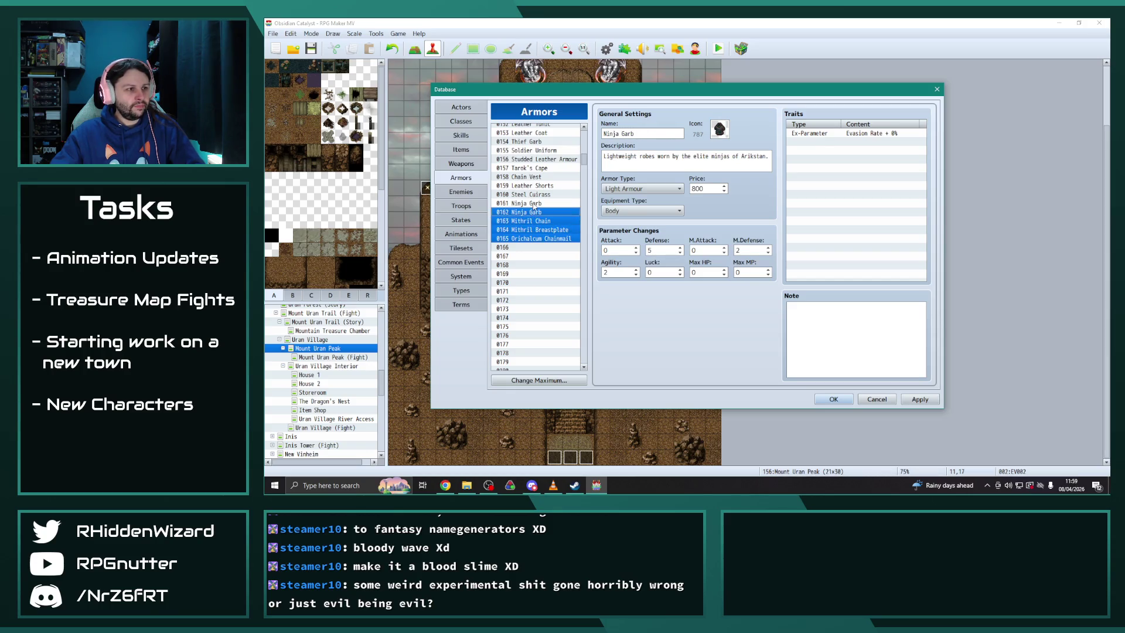
Rename armour 0161 to 'Ancient Armour', apply, and close the database
{"action": "left_click", "coordinate": [528, 203]}
{"action": "triple_click", "coordinate": [661, 135]}
{"action": "type", "text": "Ancient Protect"}
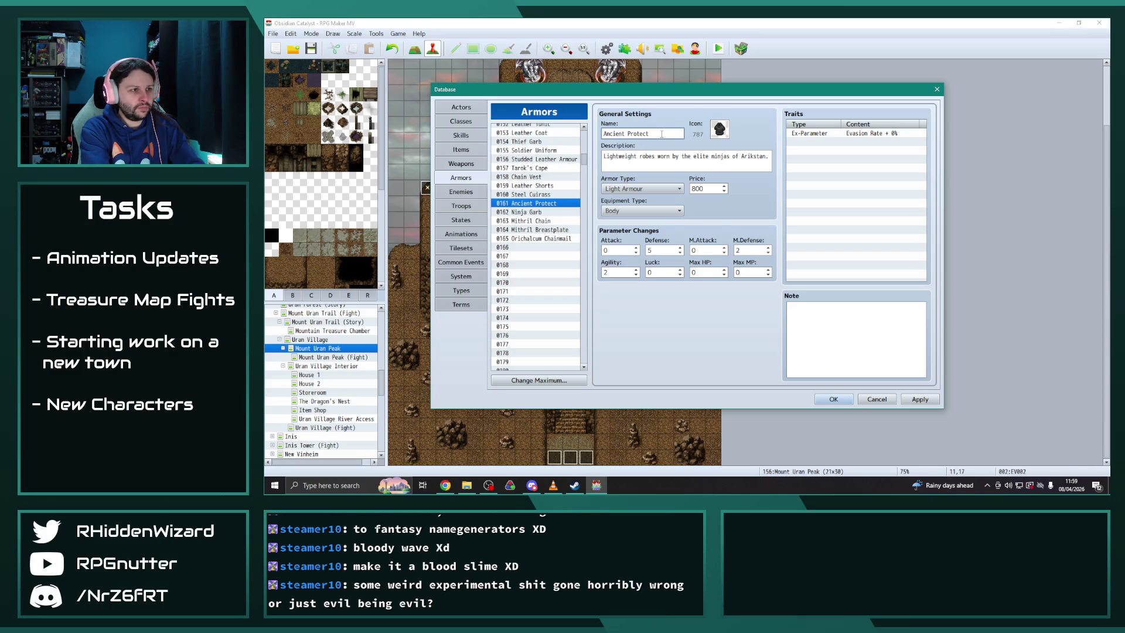
{"action": "type", "text": "or's Plate"}
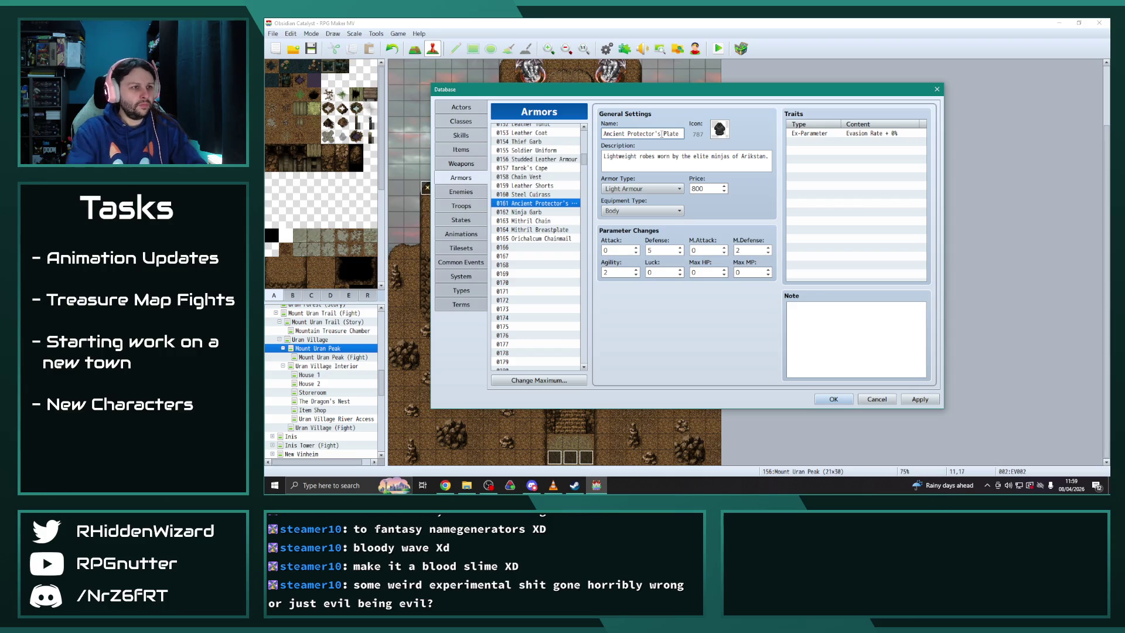
{"action": "triple_click", "coordinate": [661, 163]}
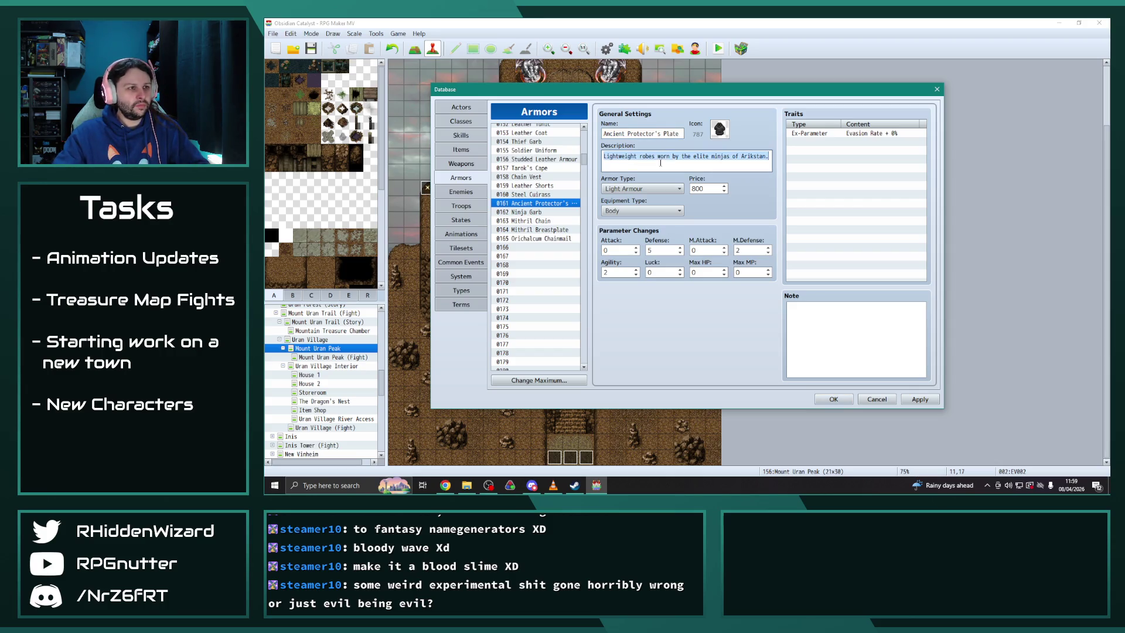
{"action": "left_click", "coordinate": [682, 134]}
{"action": "left_click_drag", "start_coordinate": [628, 133], "coordinate": [734, 133]}
{"action": "type", "text": "Armo"}
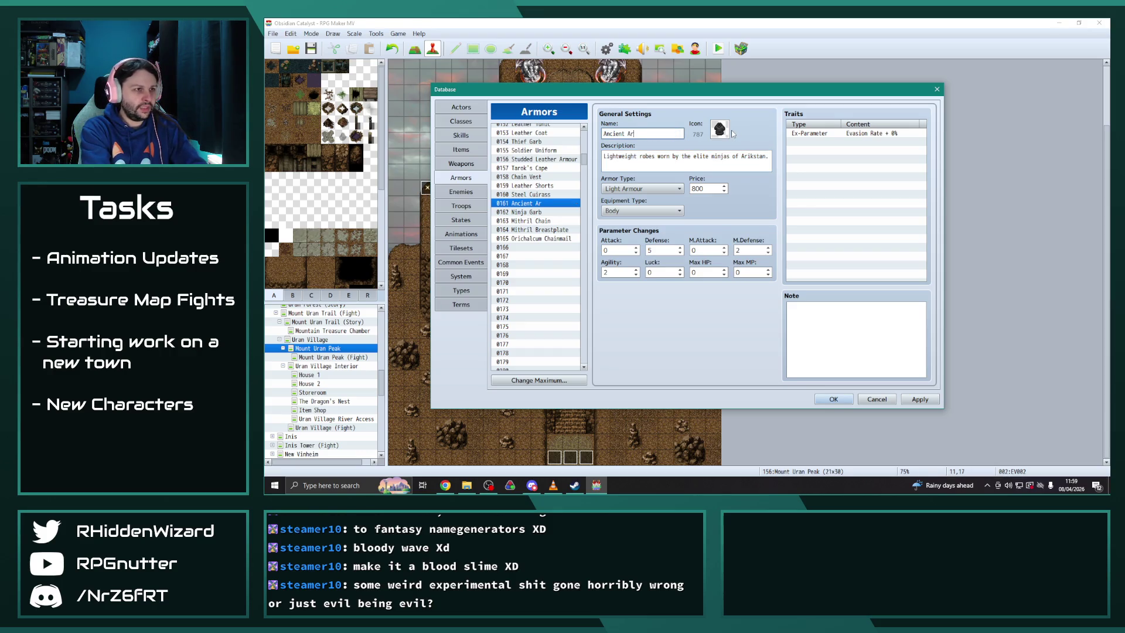
{"action": "type", "text": "ur"}
{"action": "left_click", "coordinate": [916, 402]}
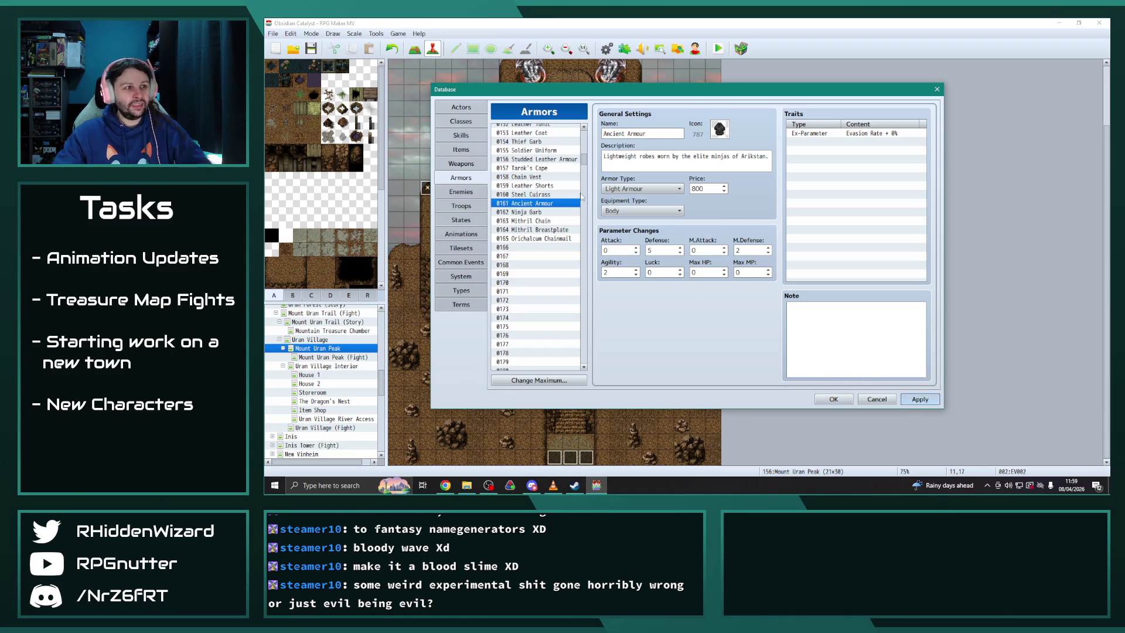
{"action": "left_click", "coordinate": [836, 402]}
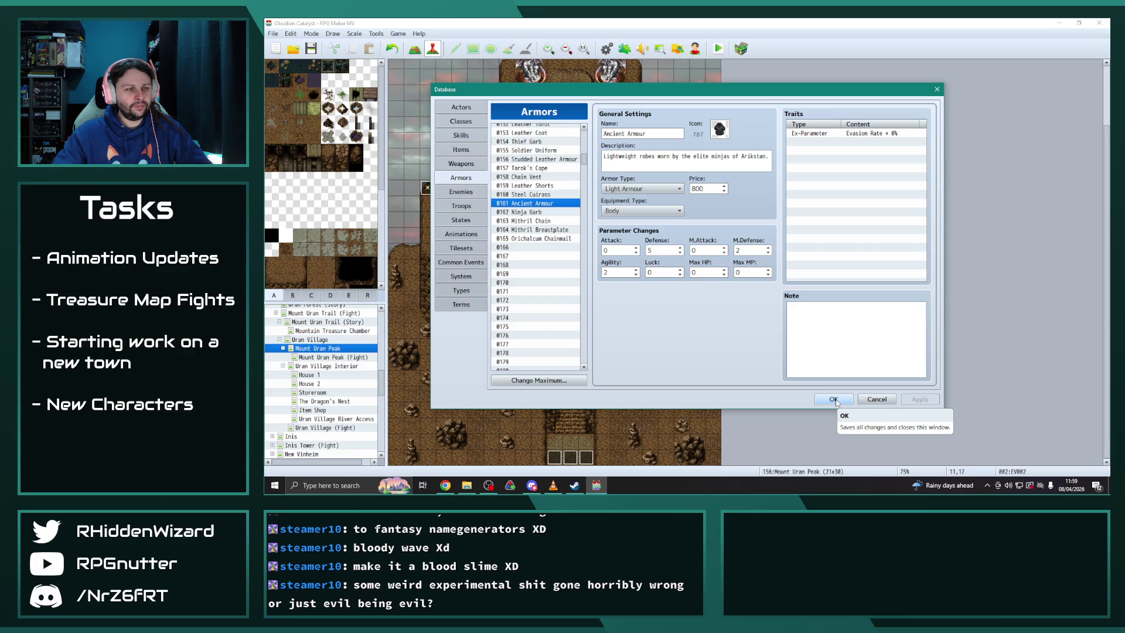
{"action": "left_click", "coordinate": [834, 400]}
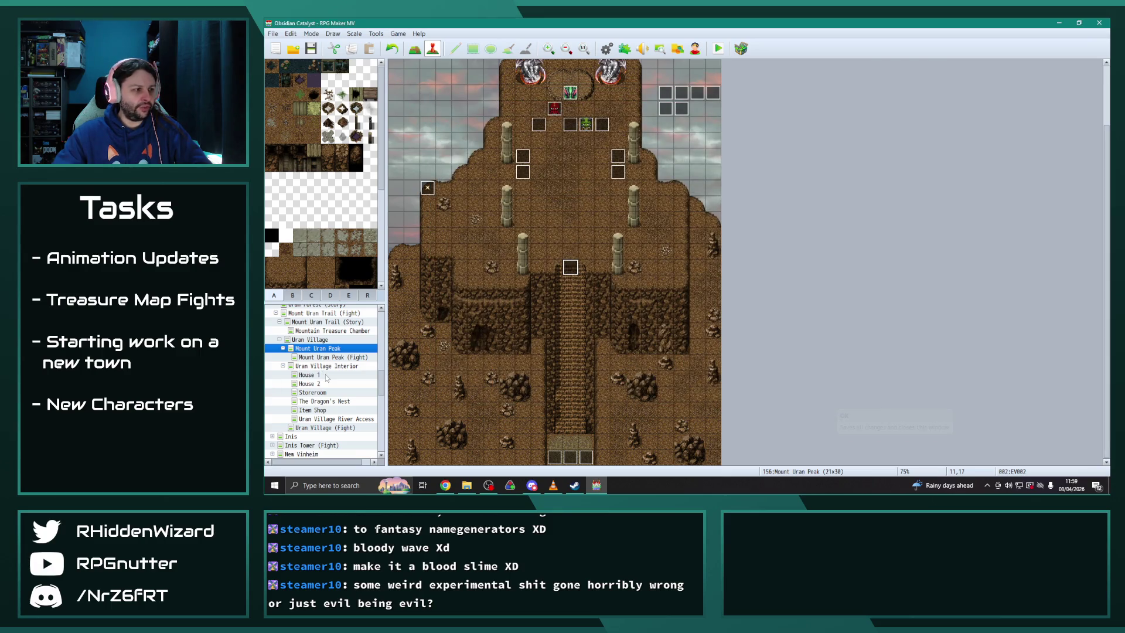
Expand New Vinheim's Armour Shop maps and inspect the L2 shopkeeper event
{"action": "scroll", "coordinate": [335, 369], "scroll_direction": "up", "scroll_amount": 2}
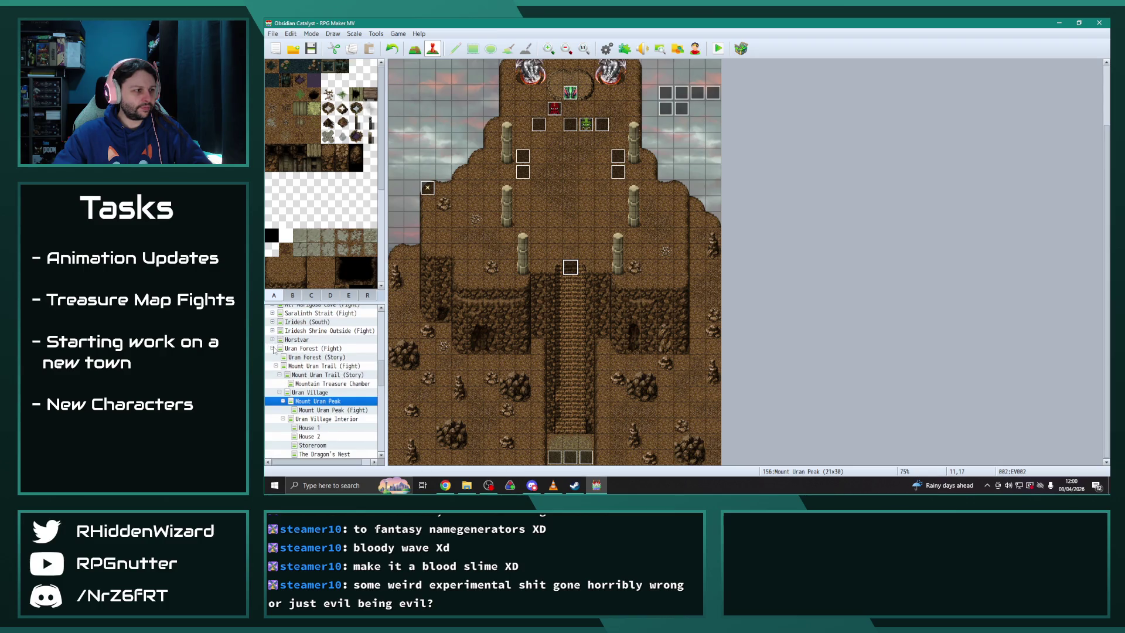
{"action": "left_click", "coordinate": [272, 347]}
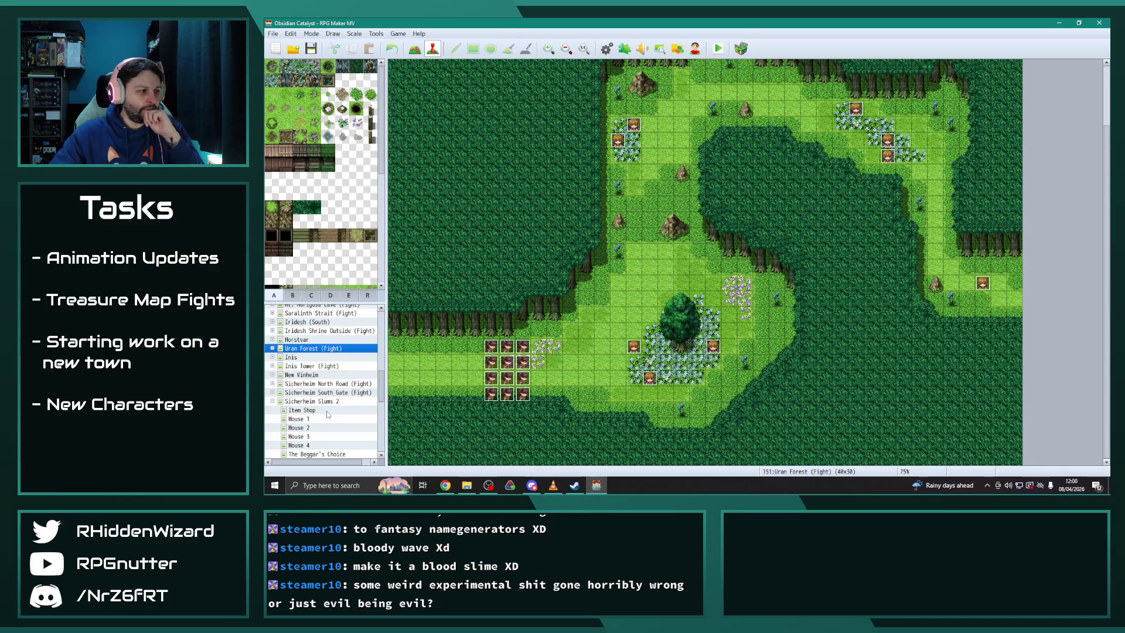
{"action": "scroll", "coordinate": [326, 410], "scroll_direction": "down", "scroll_amount": 1}
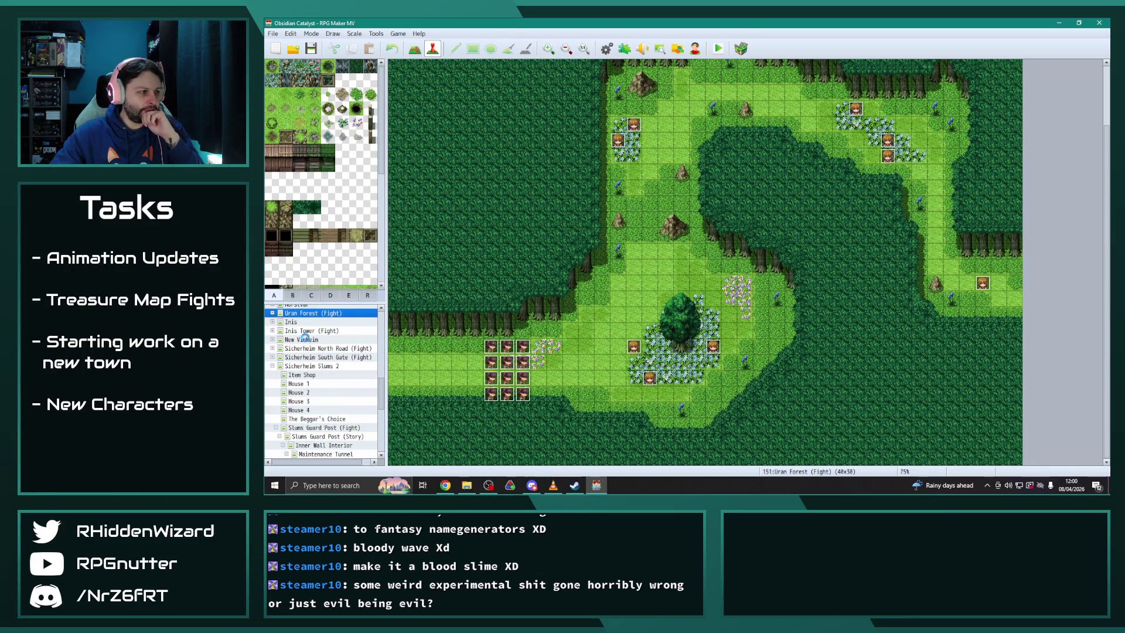
{"action": "left_click", "coordinate": [305, 339]}
{"action": "left_click", "coordinate": [272, 339]}
{"action": "left_click", "coordinate": [310, 365]}
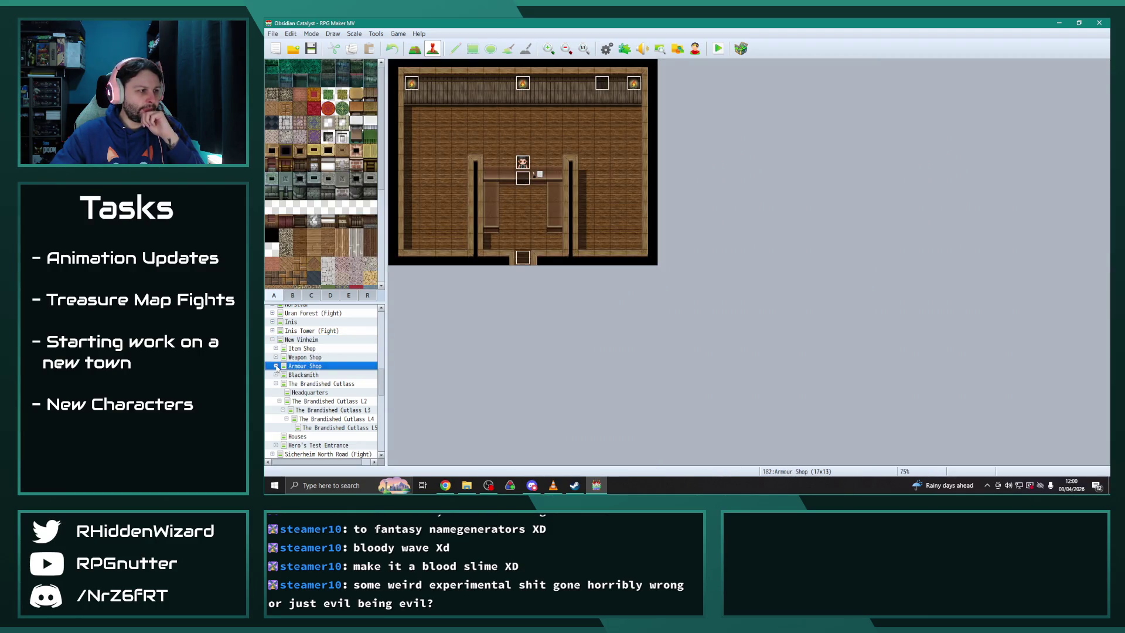
{"action": "left_click", "coordinate": [276, 366]}
{"action": "left_click", "coordinate": [310, 374]}
{"action": "double_click", "coordinate": [522, 177]}
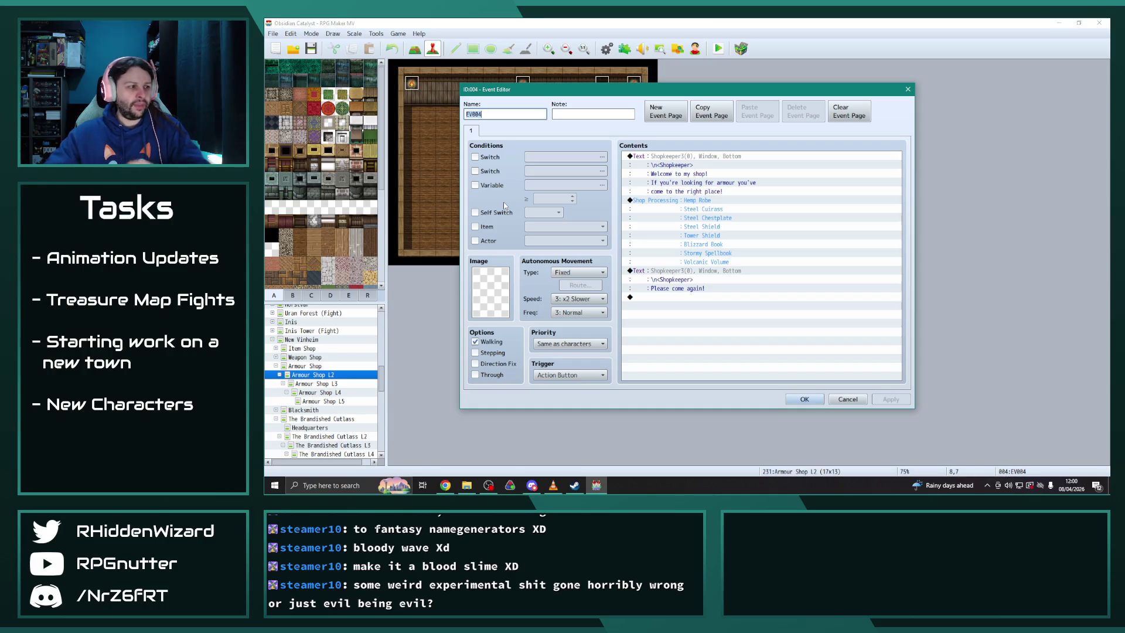
{"action": "left_click", "coordinate": [800, 398]}
Replace Ninja Garb with Mithril Chain at 575 in the Armour Shop L3 shopkeeper's stock
{"action": "left_click", "coordinate": [314, 384]}
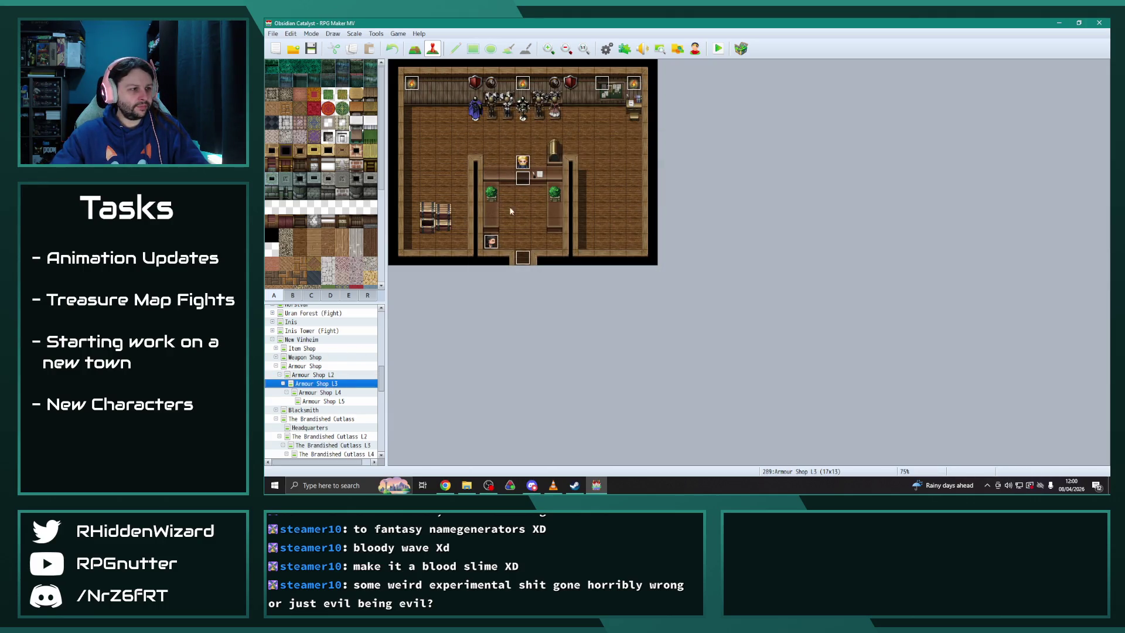
{"action": "double_click", "coordinate": [525, 178]}
{"action": "double_click", "coordinate": [679, 200]}
{"action": "left_click", "coordinate": [736, 221]}
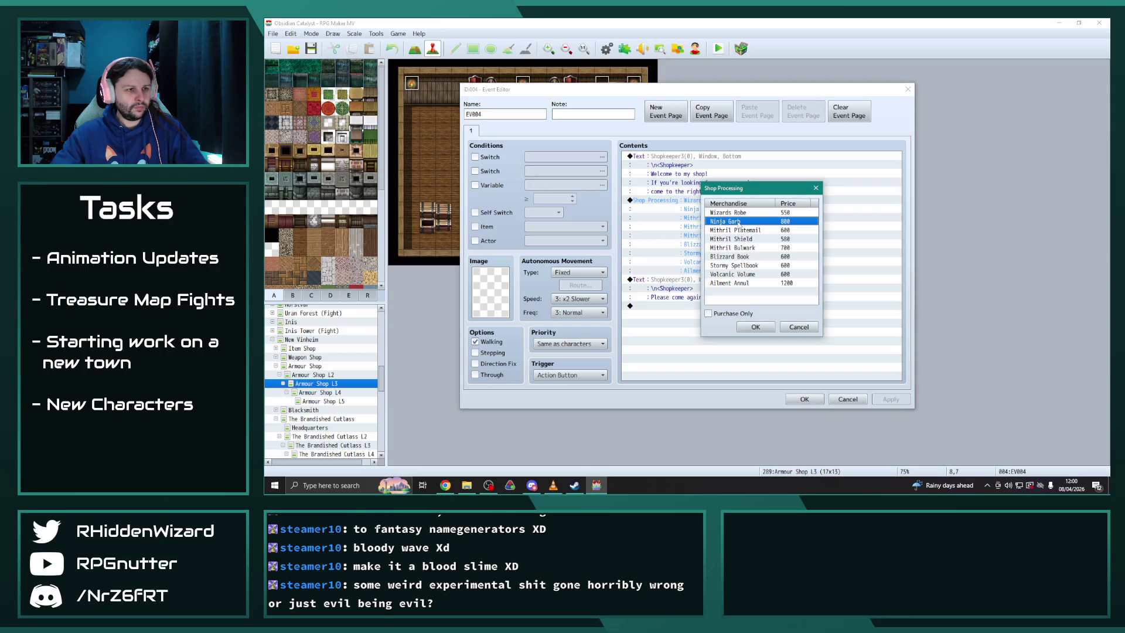
{"action": "double_click", "coordinate": [738, 222]}
{"action": "left_click", "coordinate": [803, 248]}
{"action": "left_click", "coordinate": [804, 252]}
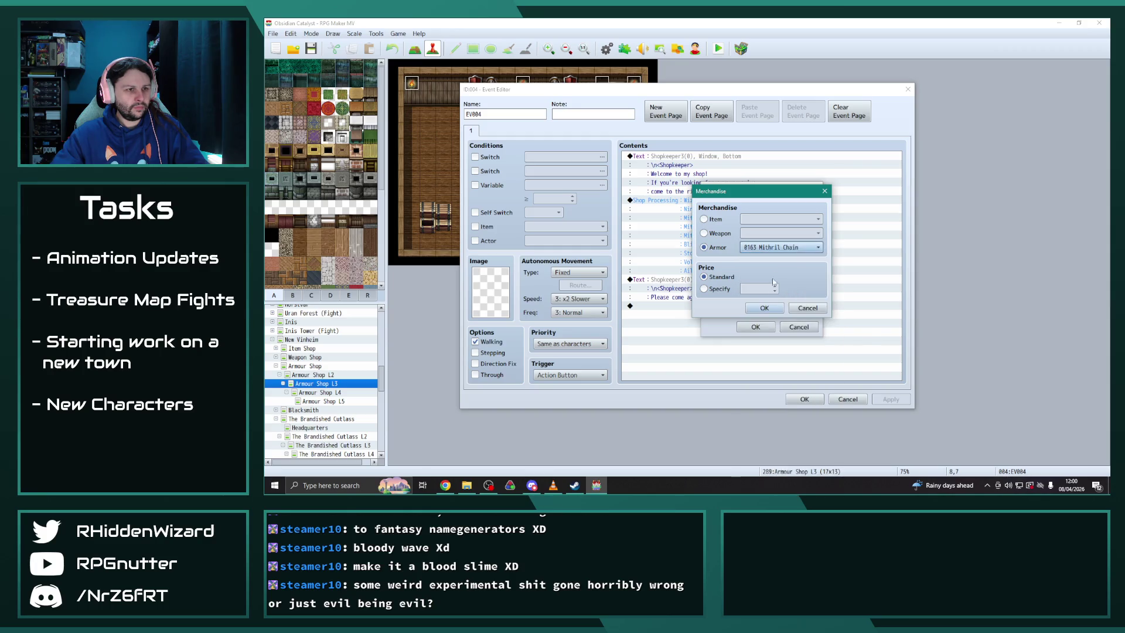
{"action": "left_click", "coordinate": [764, 311]}
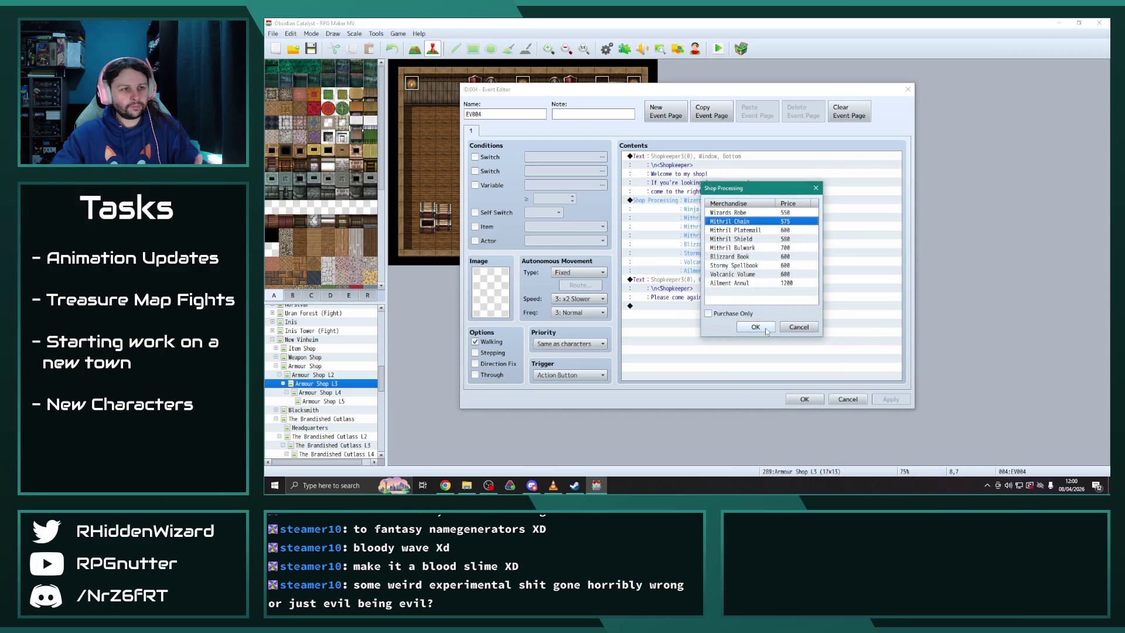
{"action": "left_click", "coordinate": [764, 330]}
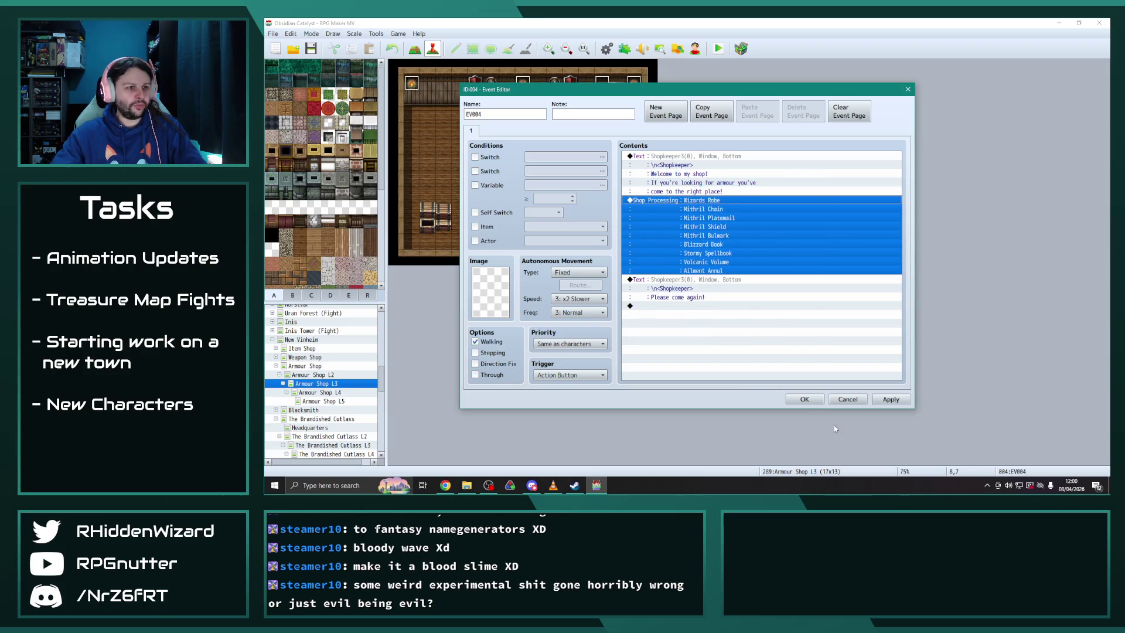
{"action": "left_click", "coordinate": [804, 398]}
Open Armour Shop L4's shopkeeper event and select its shop command
{"action": "left_click", "coordinate": [320, 391]}
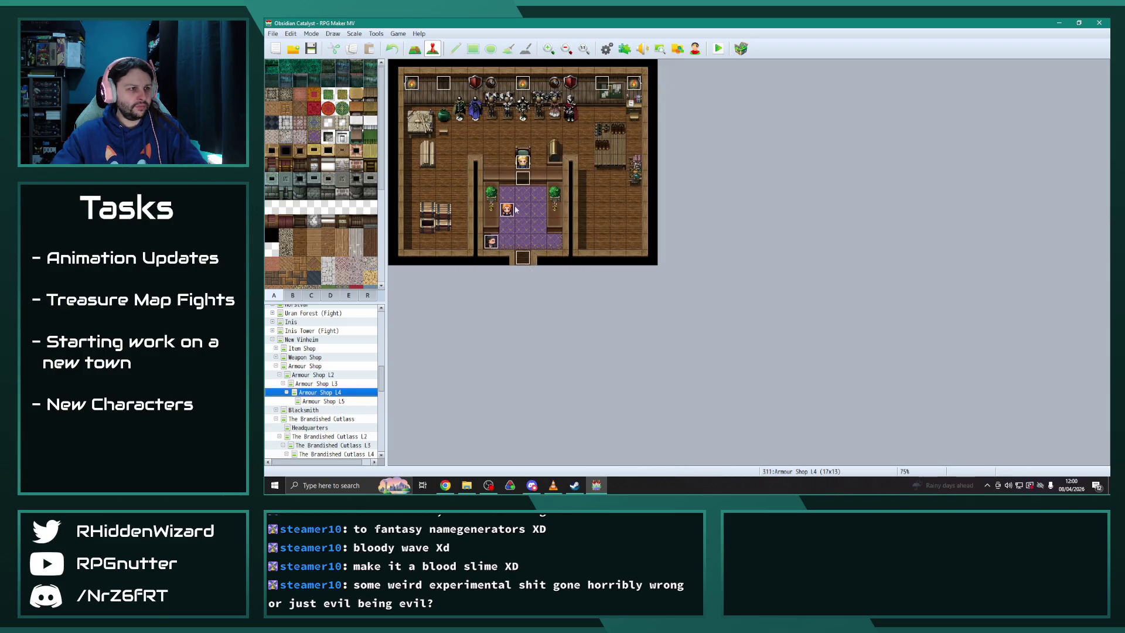
{"action": "double_click", "coordinate": [526, 178]}
{"action": "left_click", "coordinate": [704, 201]}
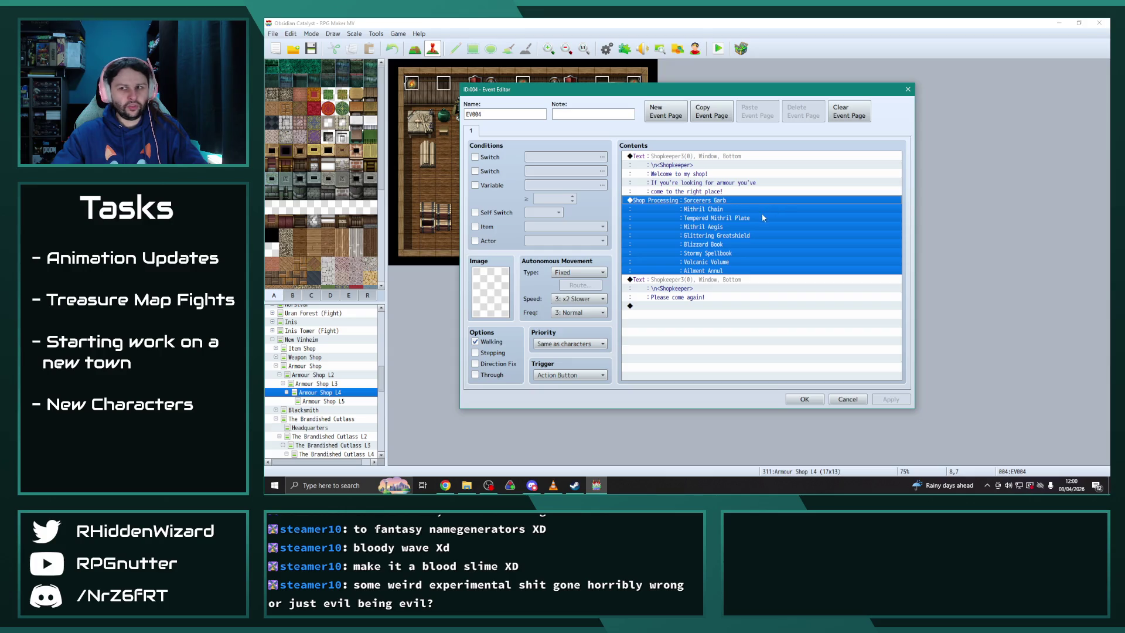
{"action": "left_click", "coordinate": [804, 400]}
{"action": "left_click", "coordinate": [606, 48]}
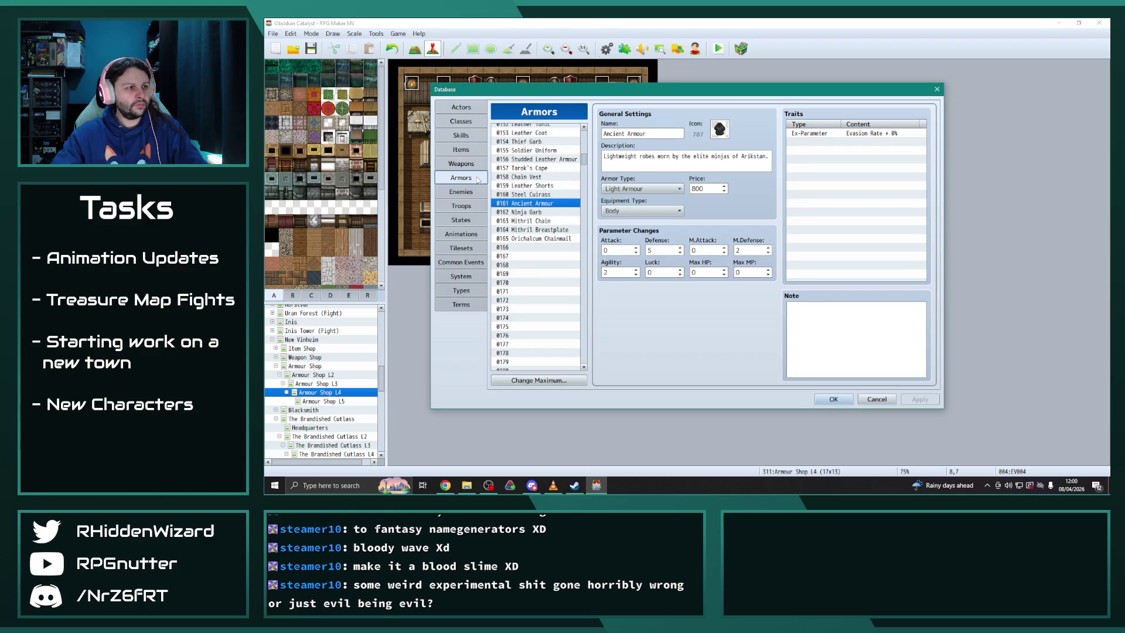
{"action": "left_click", "coordinate": [833, 399]}
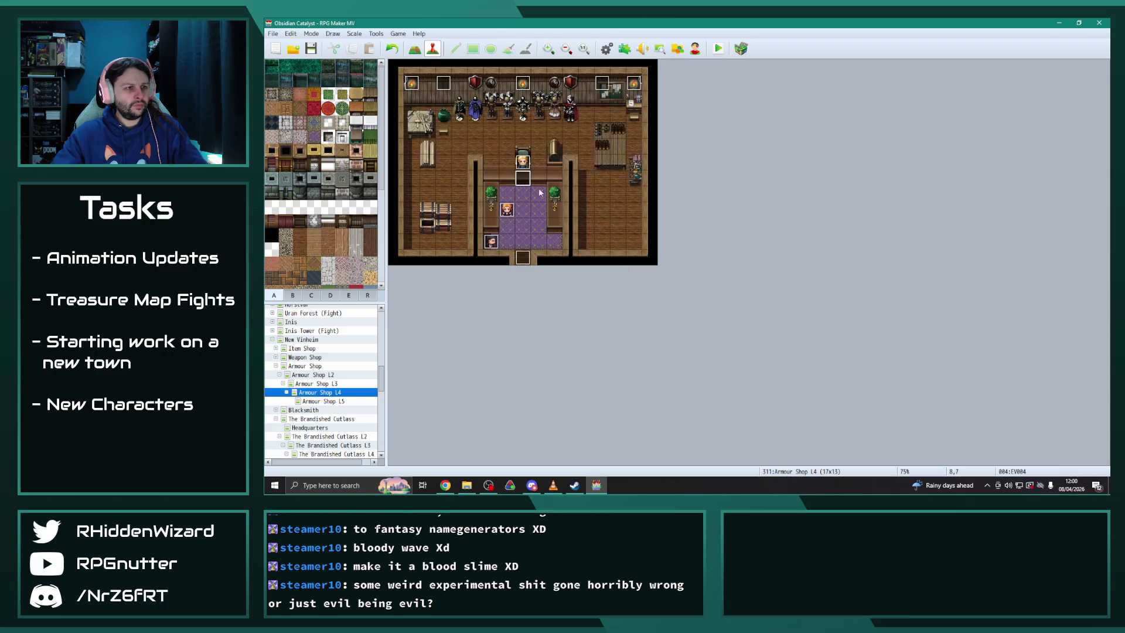
{"action": "key", "text": "Return"}
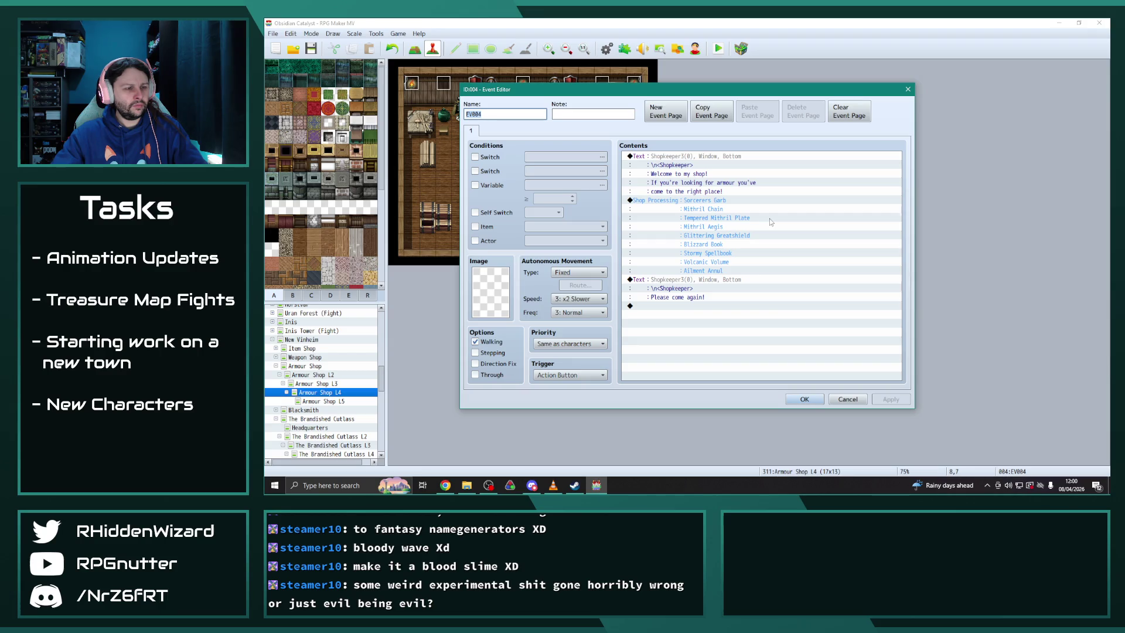
{"action": "left_click", "coordinate": [798, 401]}
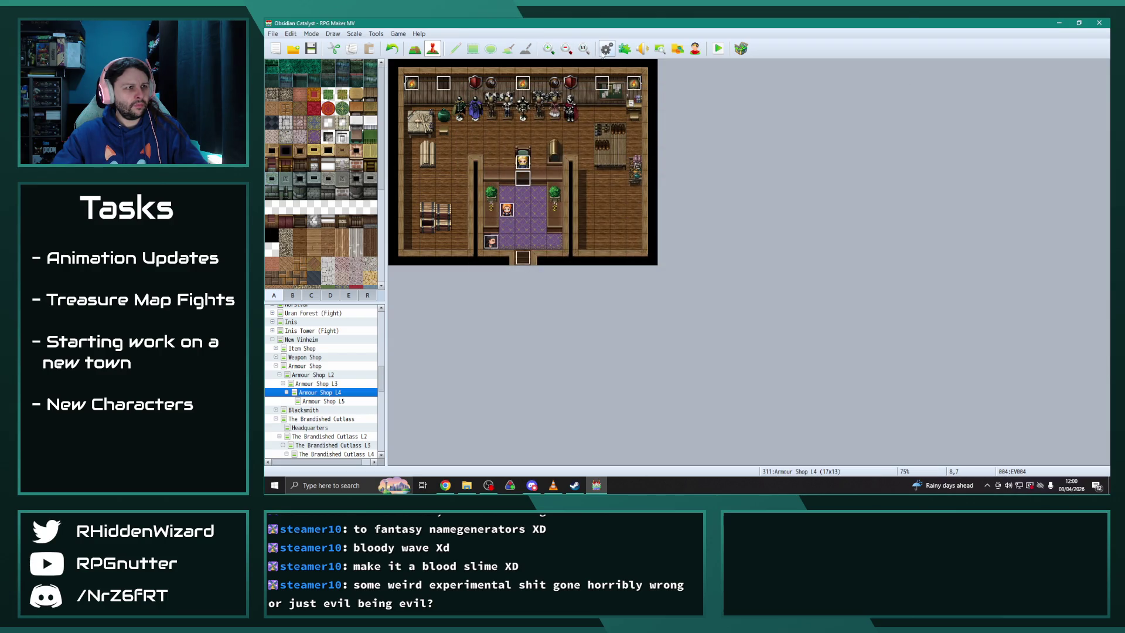
{"action": "key", "text": "F9"}
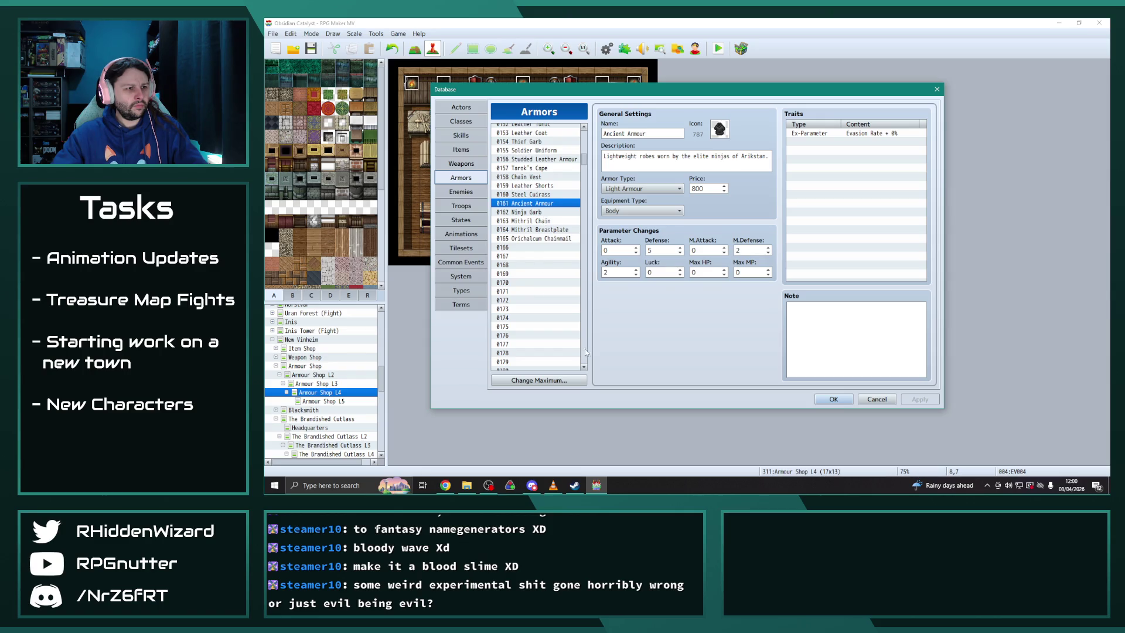
{"action": "left_click_drag", "start_coordinate": [583, 162], "coordinate": [588, 184]}
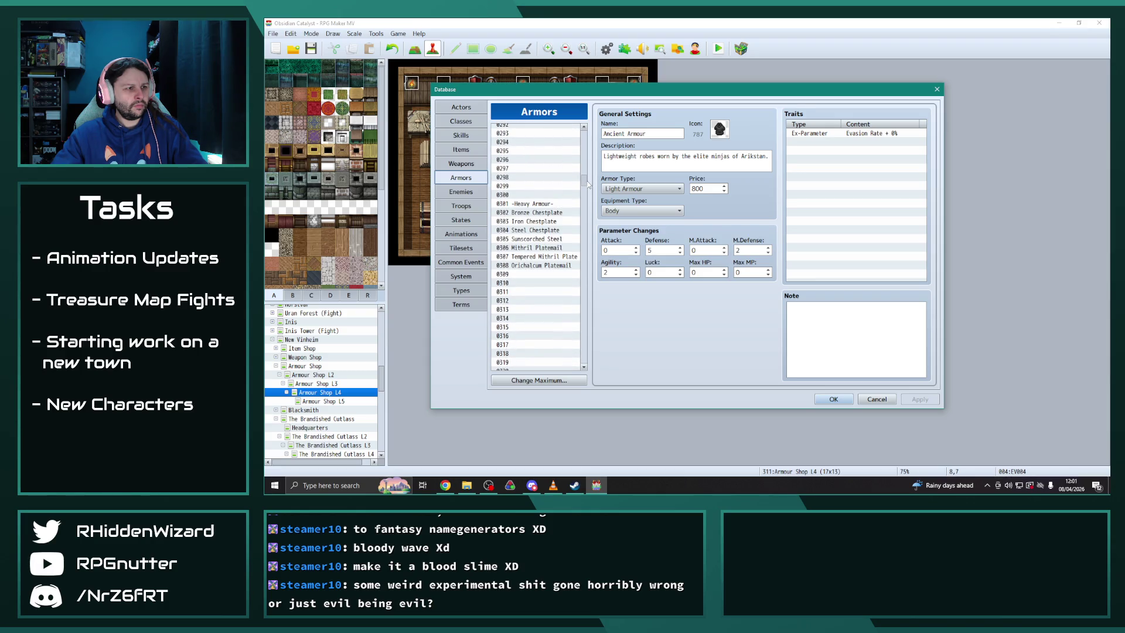
{"action": "scroll", "coordinate": [589, 167], "scroll_direction": "up", "scroll_amount": 7}
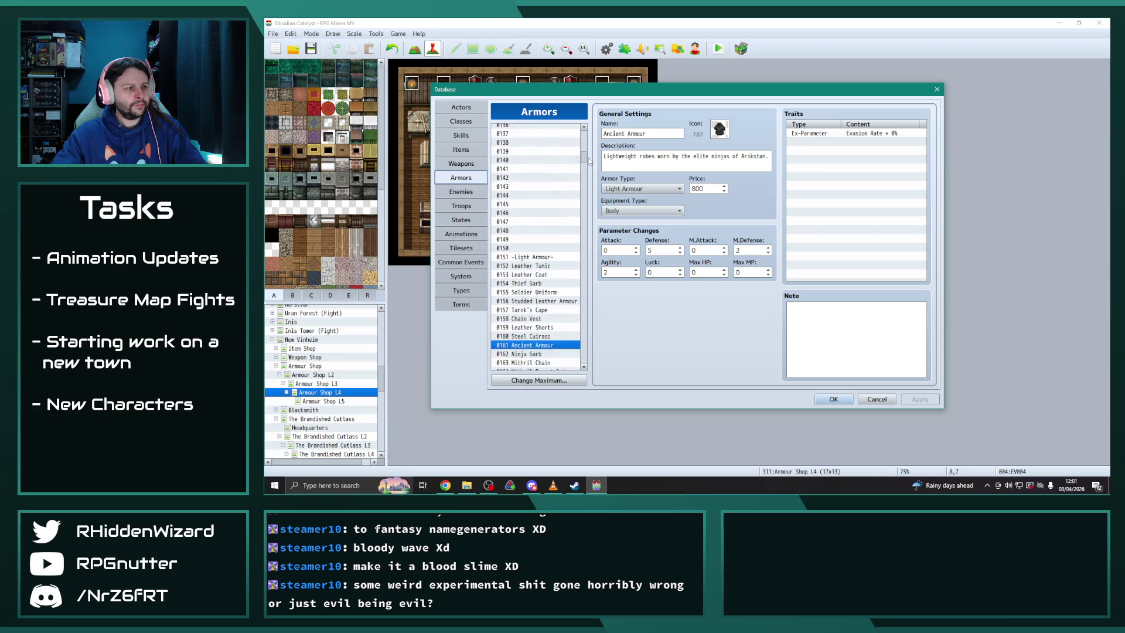
{"action": "left_click", "coordinate": [849, 399]}
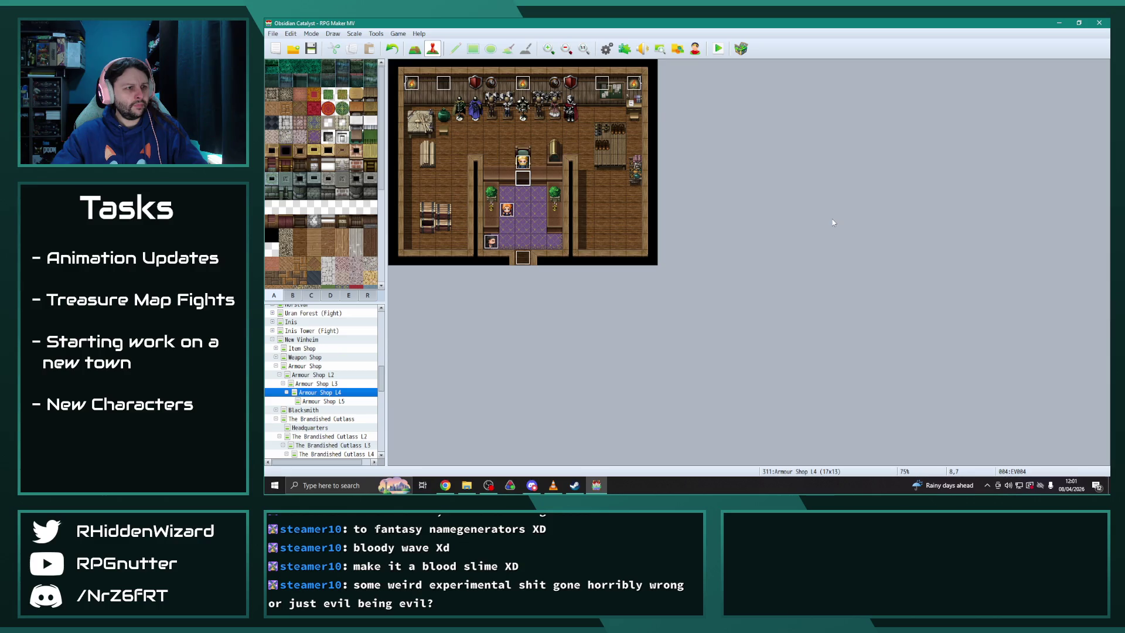
{"action": "key", "text": "Return"}
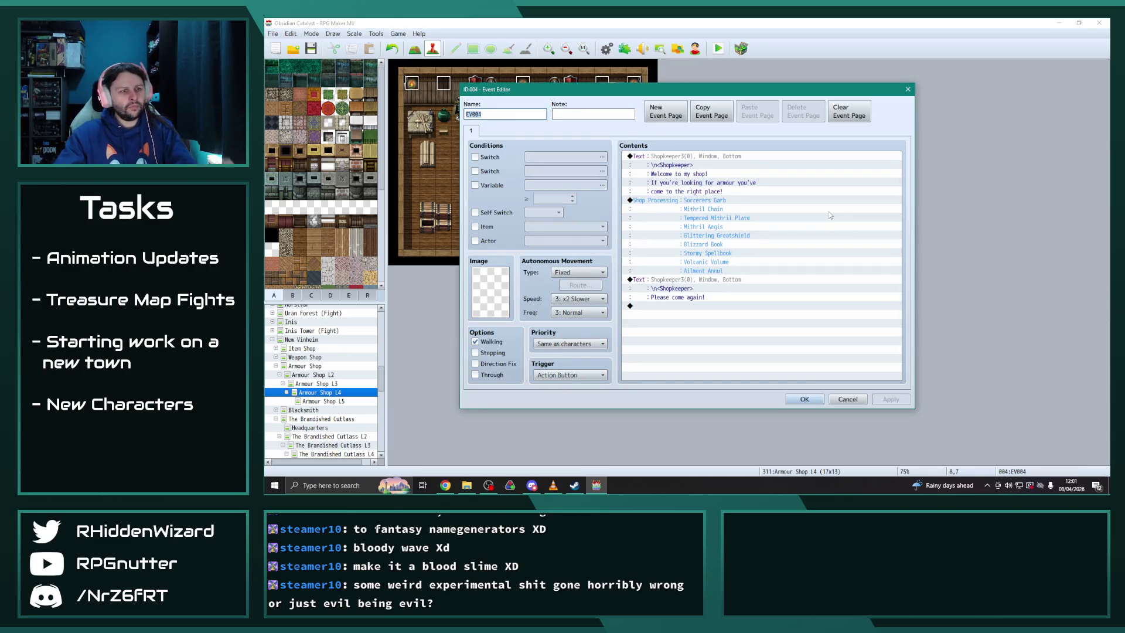
{"action": "left_click", "coordinate": [800, 399]}
Look over the shopkeeper events in Armour Shops L4 and L3 without changing them
{"action": "double_click", "coordinate": [524, 179]}
{"action": "left_click", "coordinate": [803, 399]}
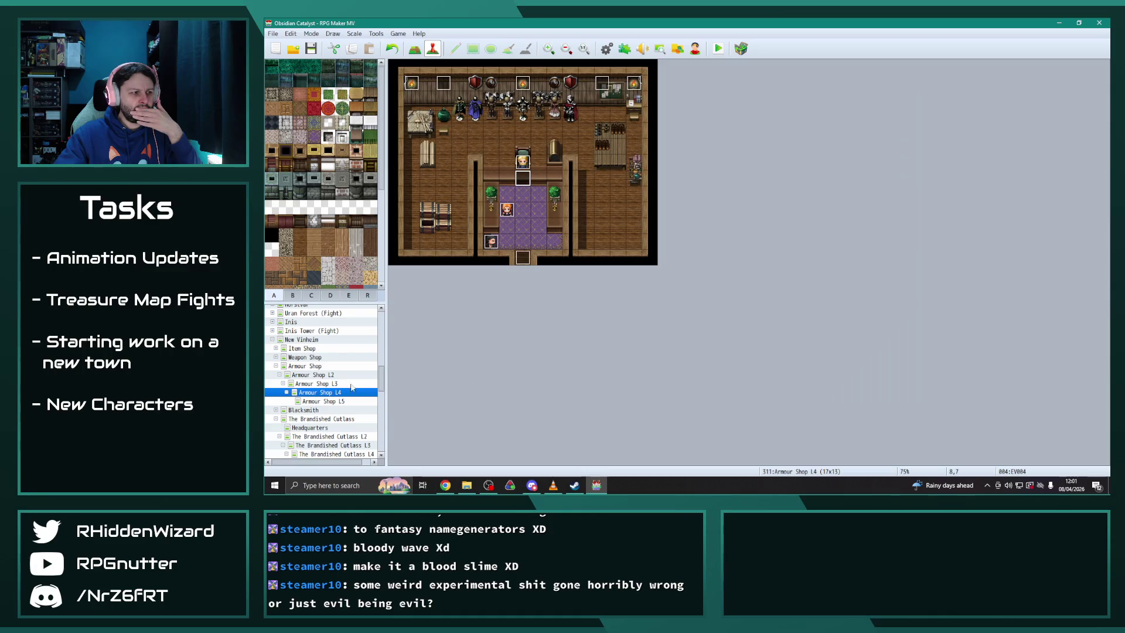
{"action": "left_click", "coordinate": [329, 384]}
{"action": "double_click", "coordinate": [527, 179]}
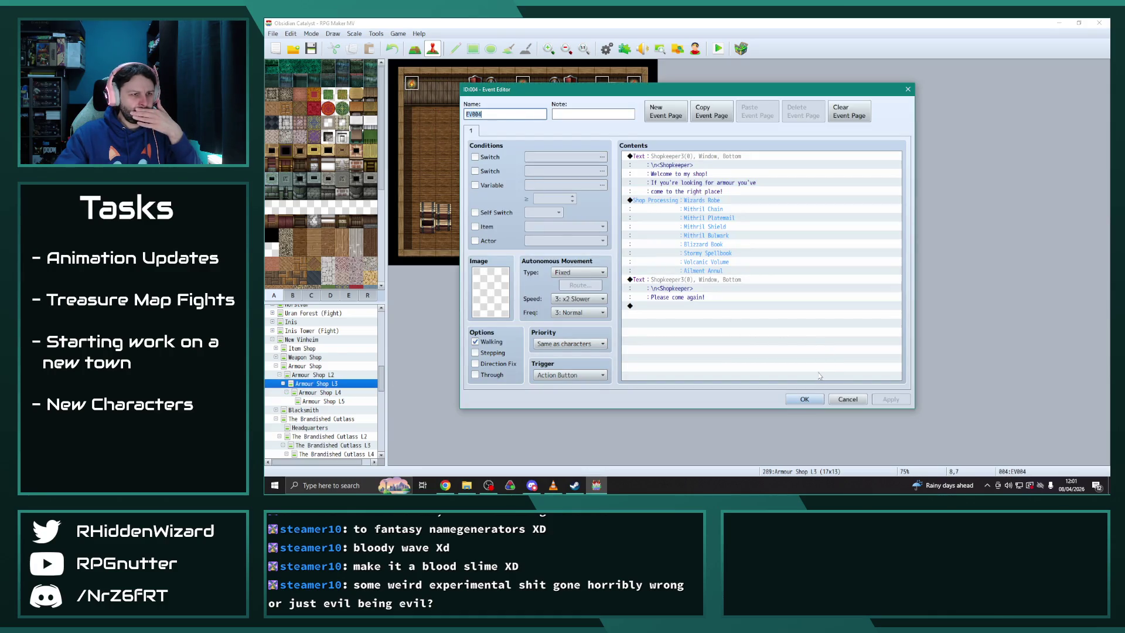
{"action": "left_click", "coordinate": [804, 398]}
{"action": "left_click", "coordinate": [339, 392]}
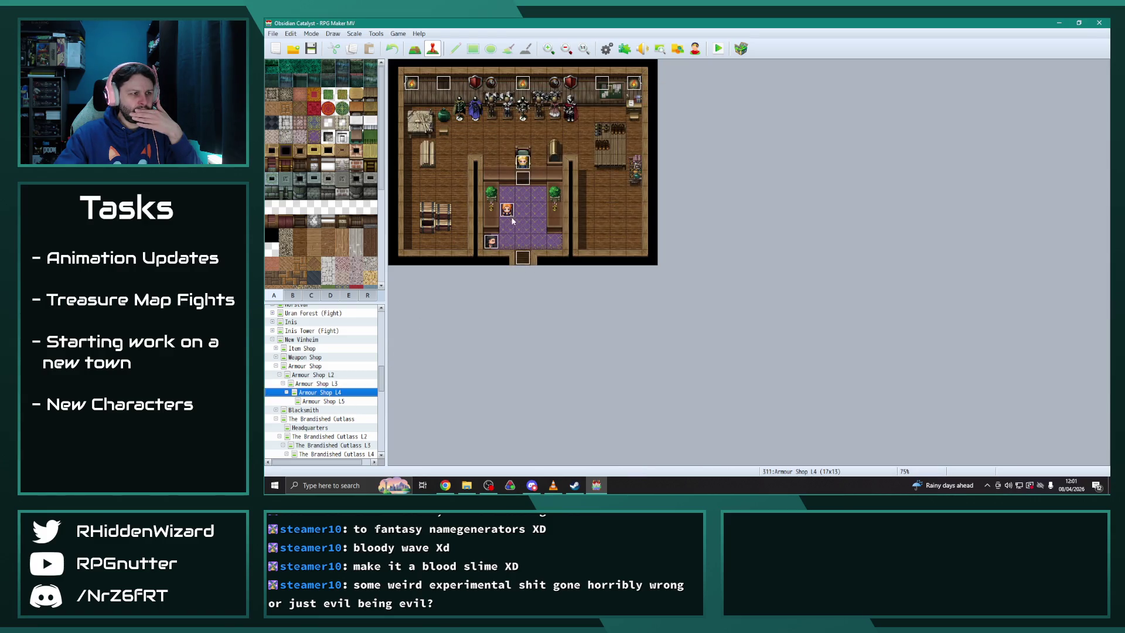
Replace Mithril Chain with Mithril Breastplate in Armour Shop L4's shop goods
{"action": "double_click", "coordinate": [522, 178]}
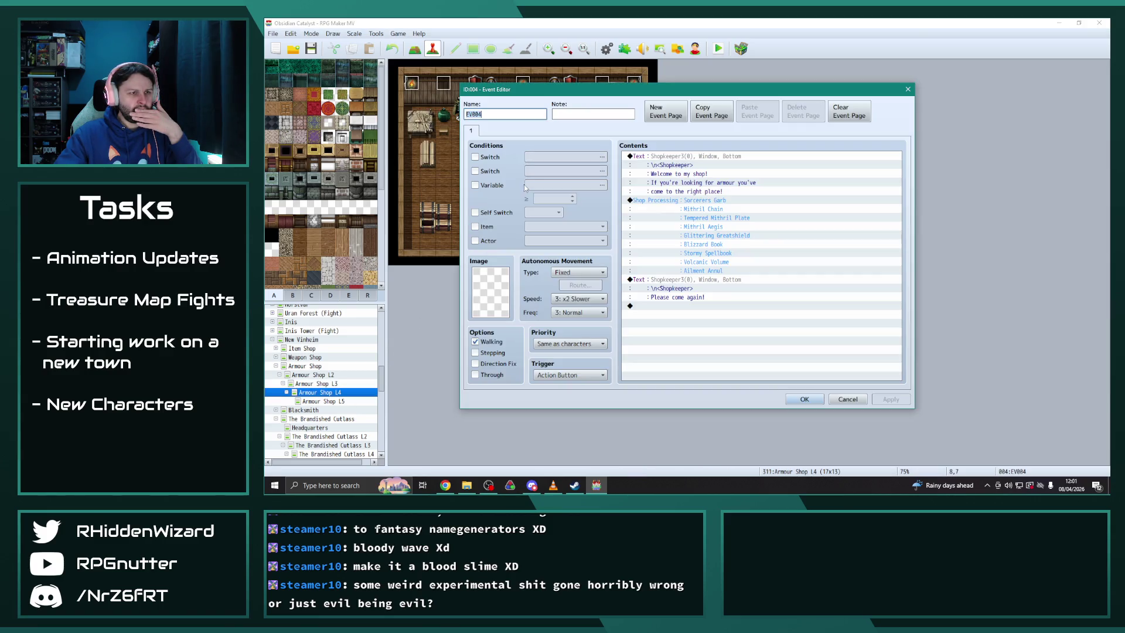
{"action": "double_click", "coordinate": [709, 209]}
{"action": "left_click", "coordinate": [735, 224]}
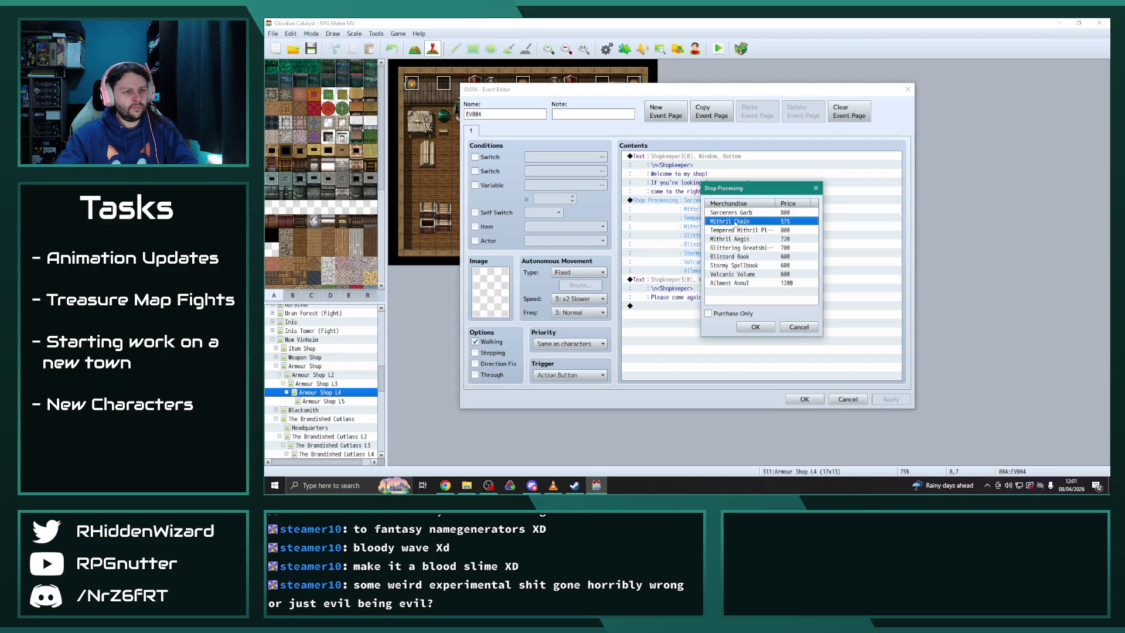
{"action": "double_click", "coordinate": [777, 222]}
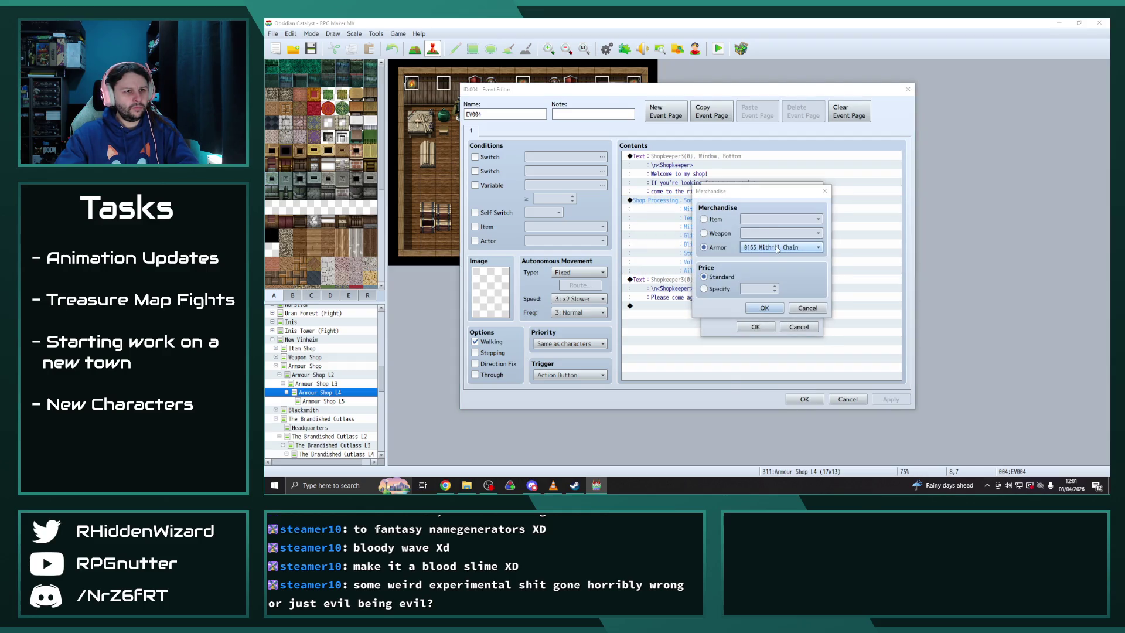
{"action": "left_click", "coordinate": [779, 246]}
{"action": "left_click", "coordinate": [777, 253]}
{"action": "left_click", "coordinate": [762, 327]}
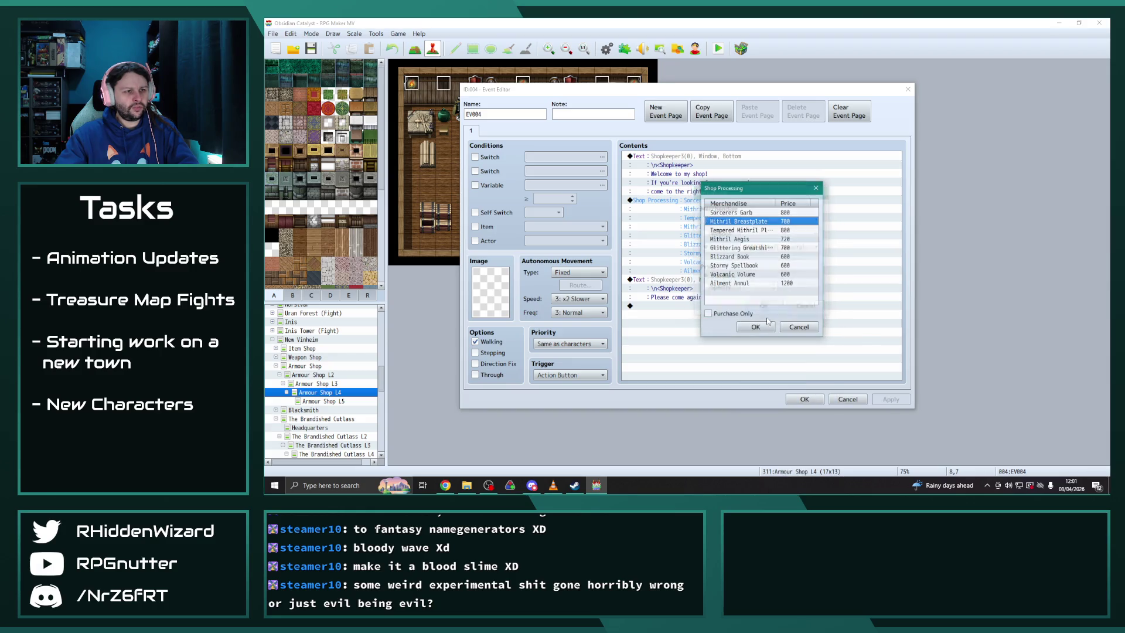
{"action": "left_click", "coordinate": [757, 327]}
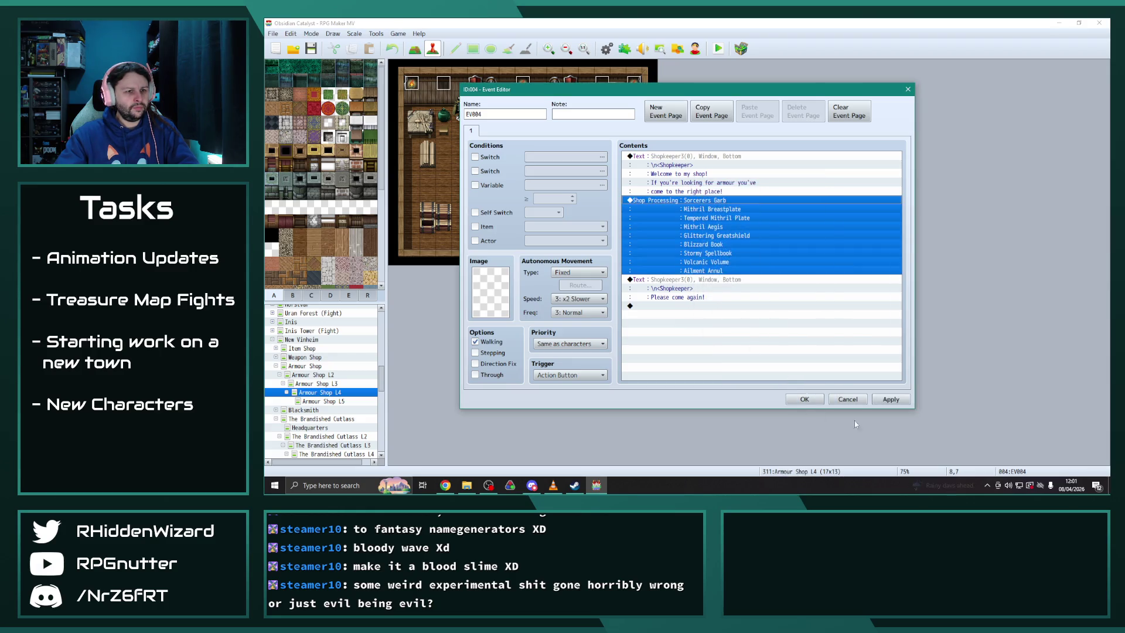
{"action": "left_click", "coordinate": [804, 399]}
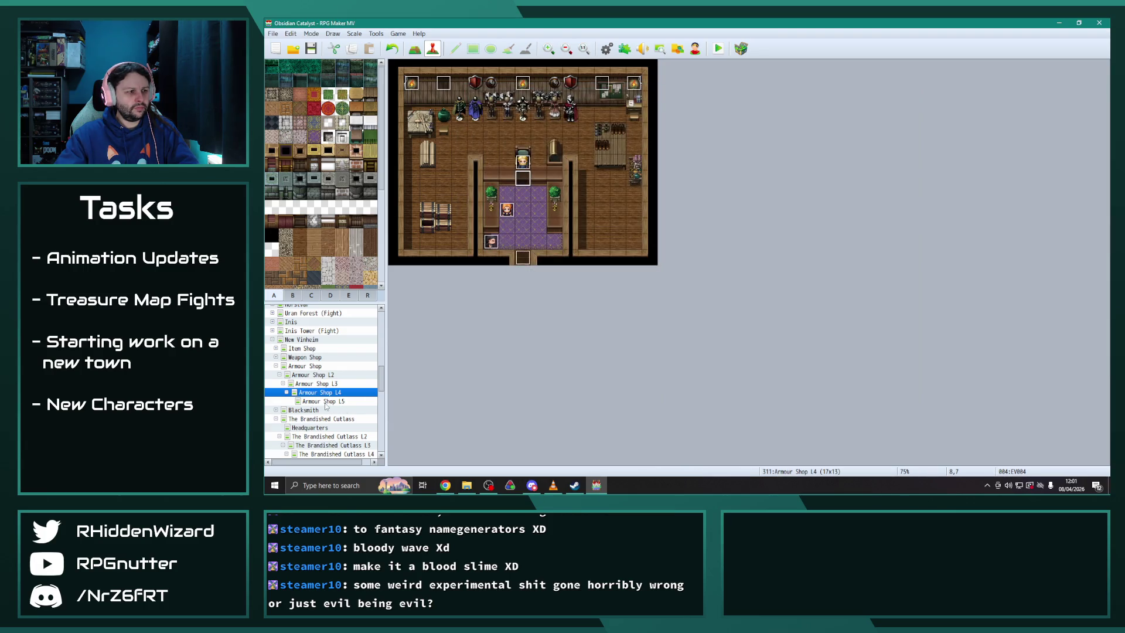
Replace Mithril Breastplate with Orichalcum Chainmail in Armour Shop L5's shop goods and save
{"action": "left_click", "coordinate": [326, 401]}
{"action": "double_click", "coordinate": [523, 179]}
{"action": "double_click", "coordinate": [709, 202]}
{"action": "left_click", "coordinate": [729, 220]}
{"action": "double_click", "coordinate": [758, 221]}
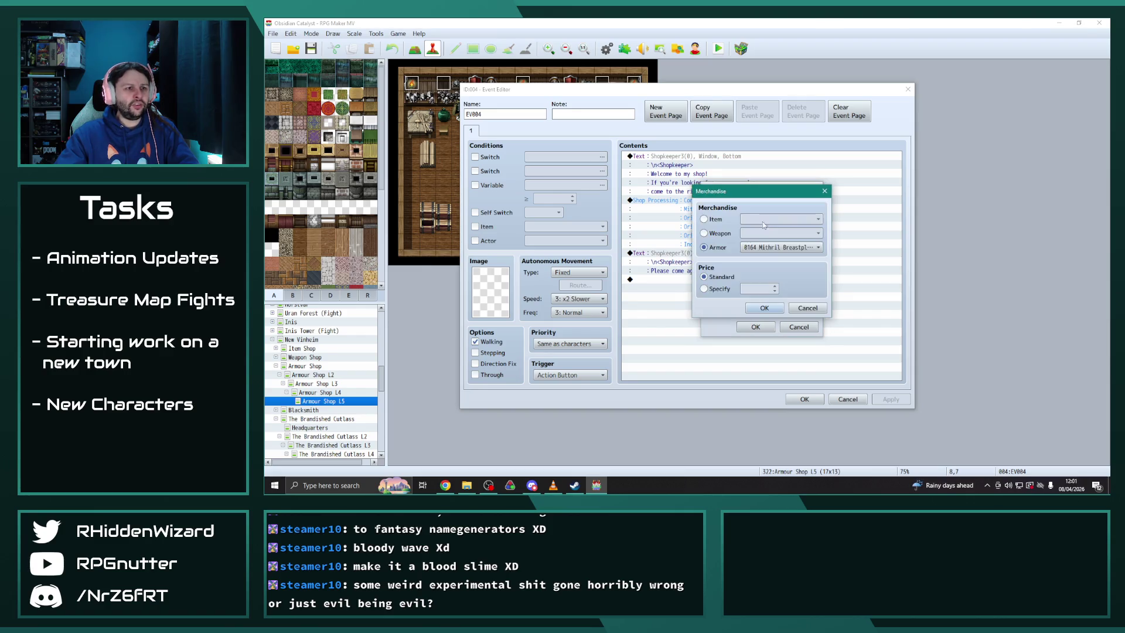
{"action": "left_click", "coordinate": [775, 251]}
{"action": "left_click", "coordinate": [775, 256]}
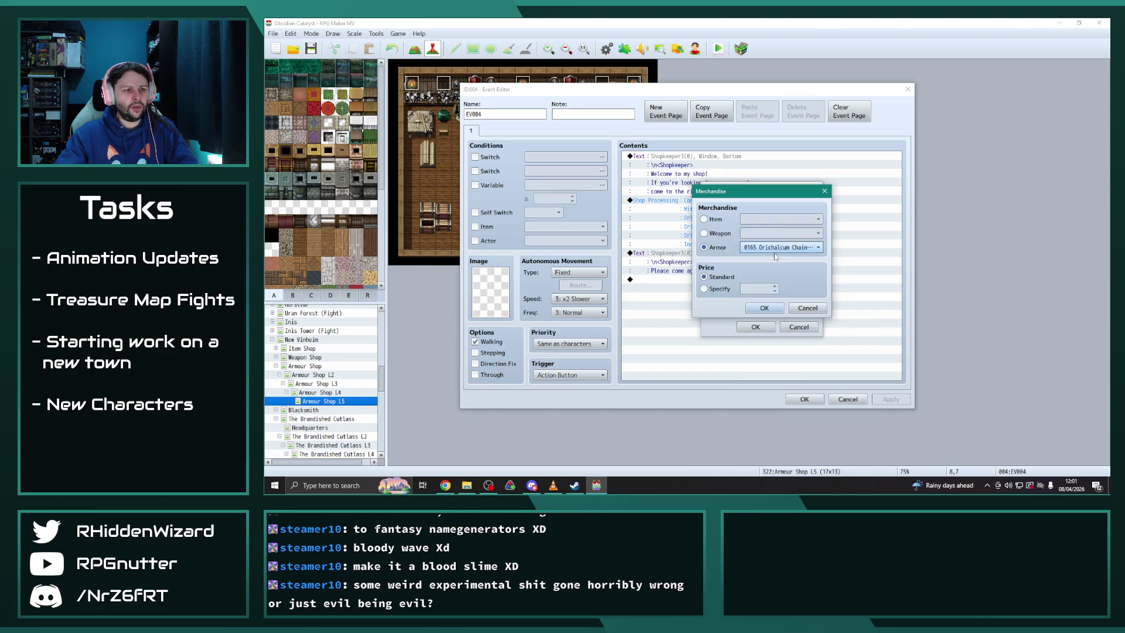
{"action": "left_click", "coordinate": [763, 307]}
{"action": "left_click", "coordinate": [755, 326]}
{"action": "left_click", "coordinate": [877, 399]}
{"action": "left_click", "coordinate": [804, 400]}
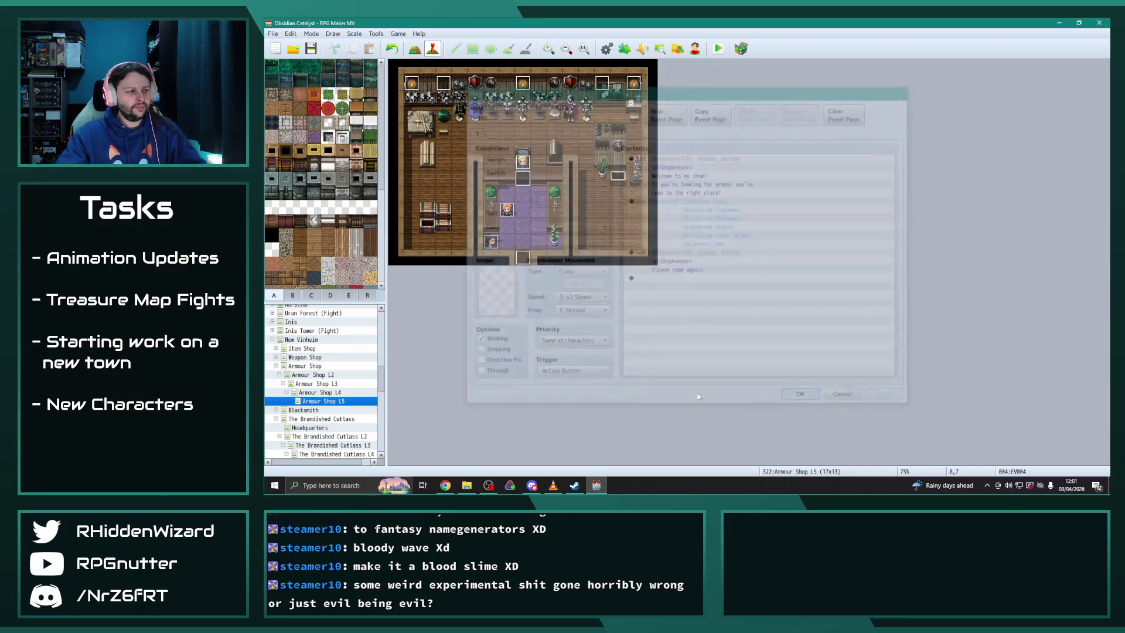
{"action": "left_click", "coordinate": [272, 340]}
Inspect the item, weapon and other shopkeepers on the Susskaak Shop map
{"action": "scroll", "coordinate": [337, 380], "scroll_direction": "down", "scroll_amount": 3}
{"action": "scroll", "coordinate": [328, 379], "scroll_direction": "down", "scroll_amount": 3}
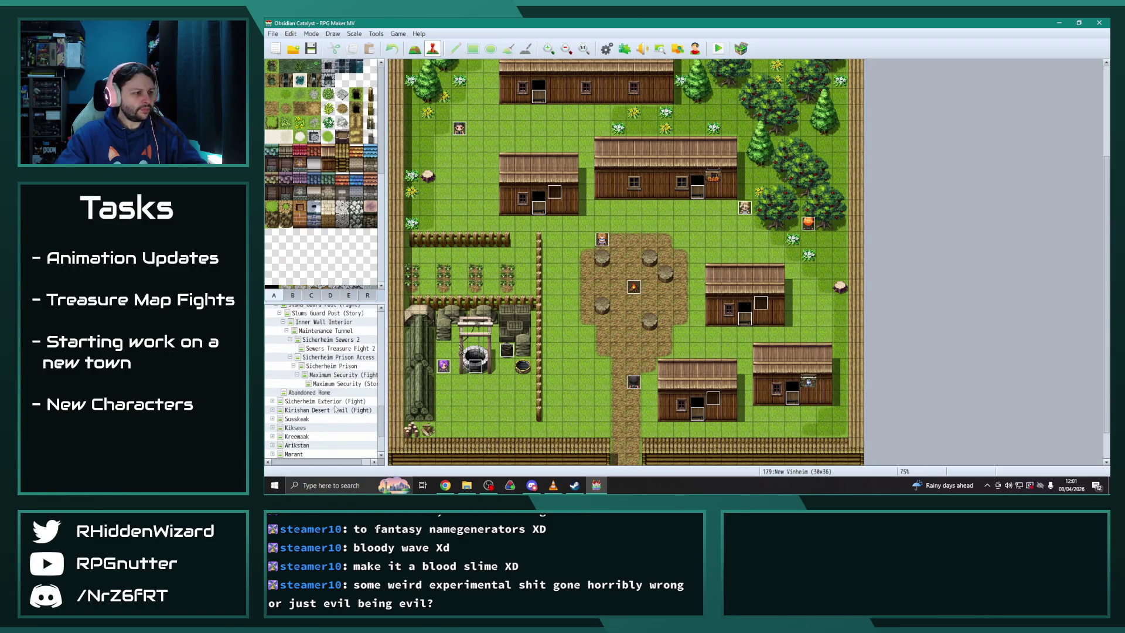
{"action": "left_click", "coordinate": [289, 384]}
{"action": "left_click", "coordinate": [272, 384]}
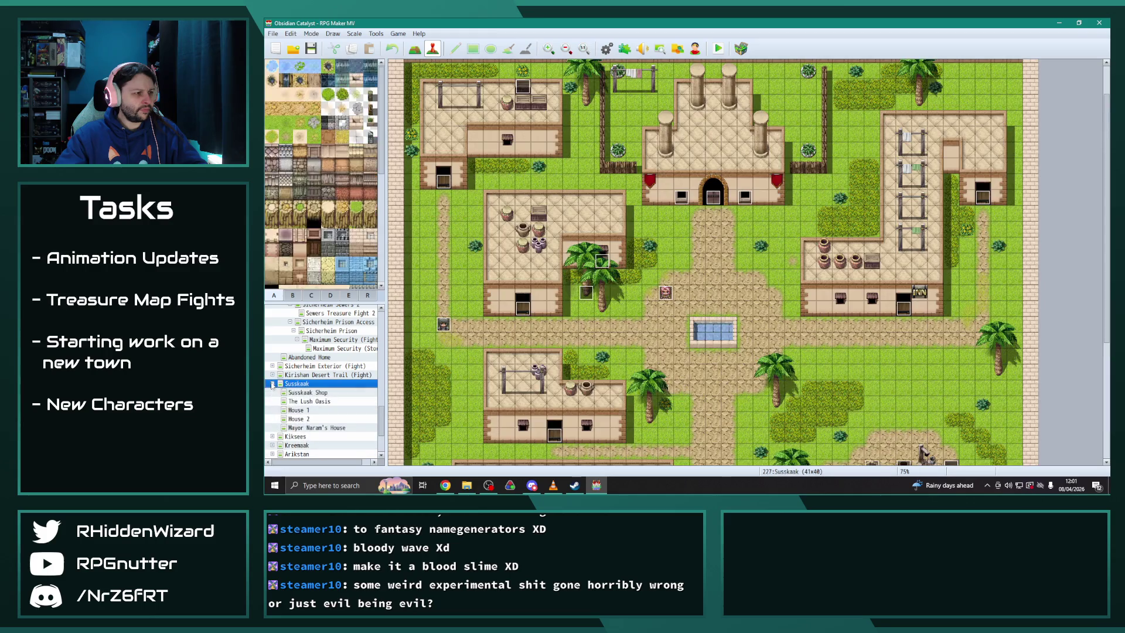
{"action": "scroll", "coordinate": [325, 398], "scroll_direction": "down", "scroll_amount": 1}
{"action": "left_click", "coordinate": [319, 374]}
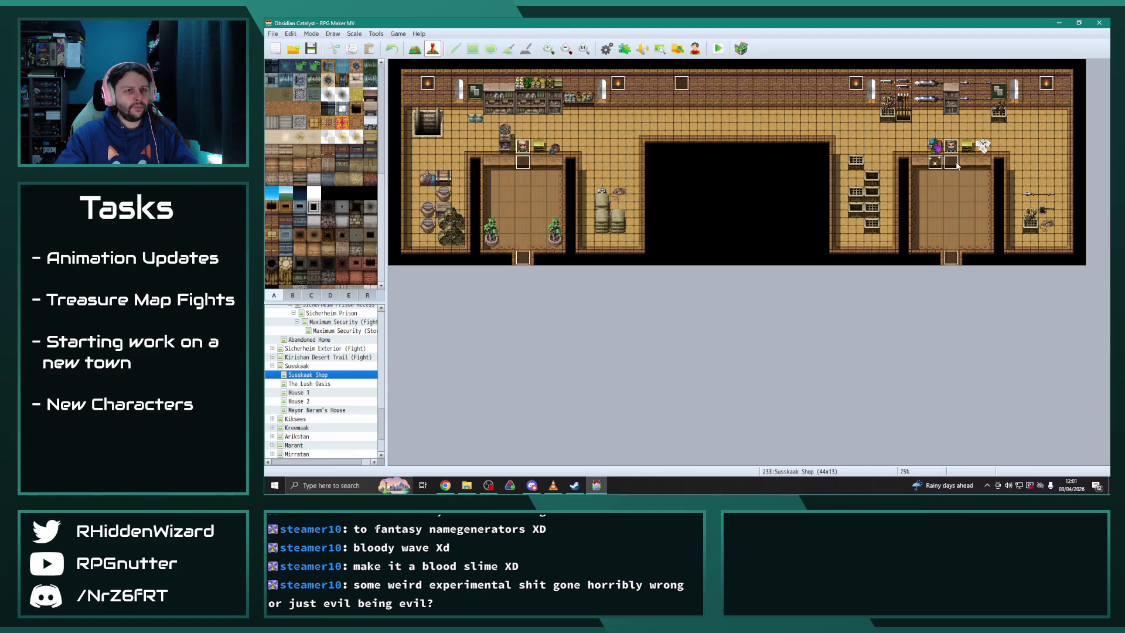
{"action": "double_click", "coordinate": [935, 166]}
{"action": "key", "text": "Escape"}
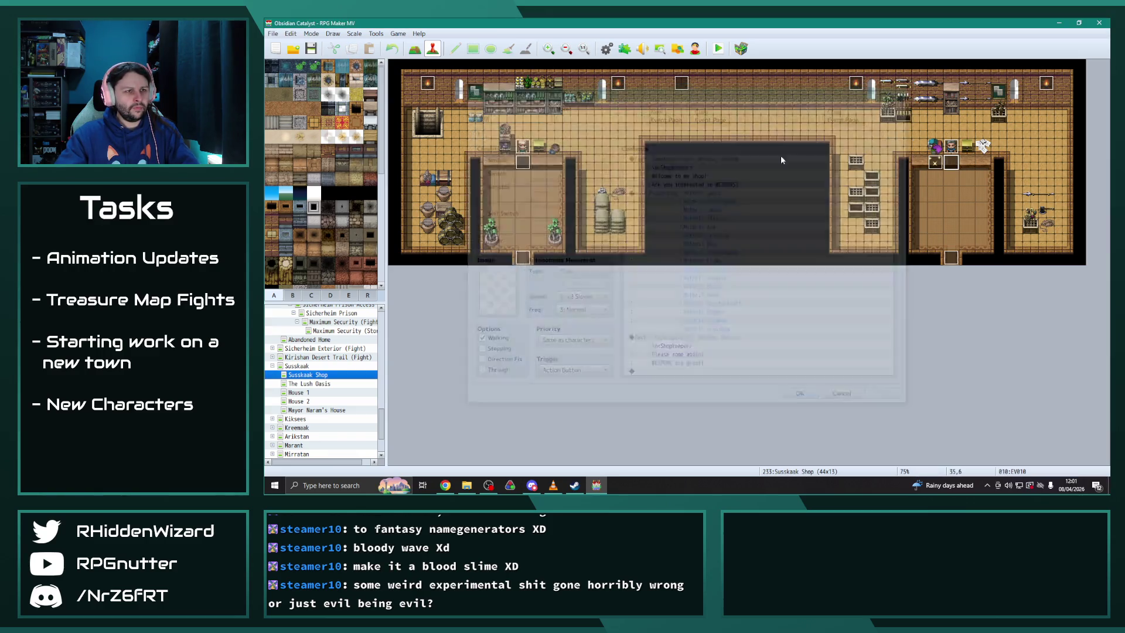
{"action": "double_click", "coordinate": [525, 164]}
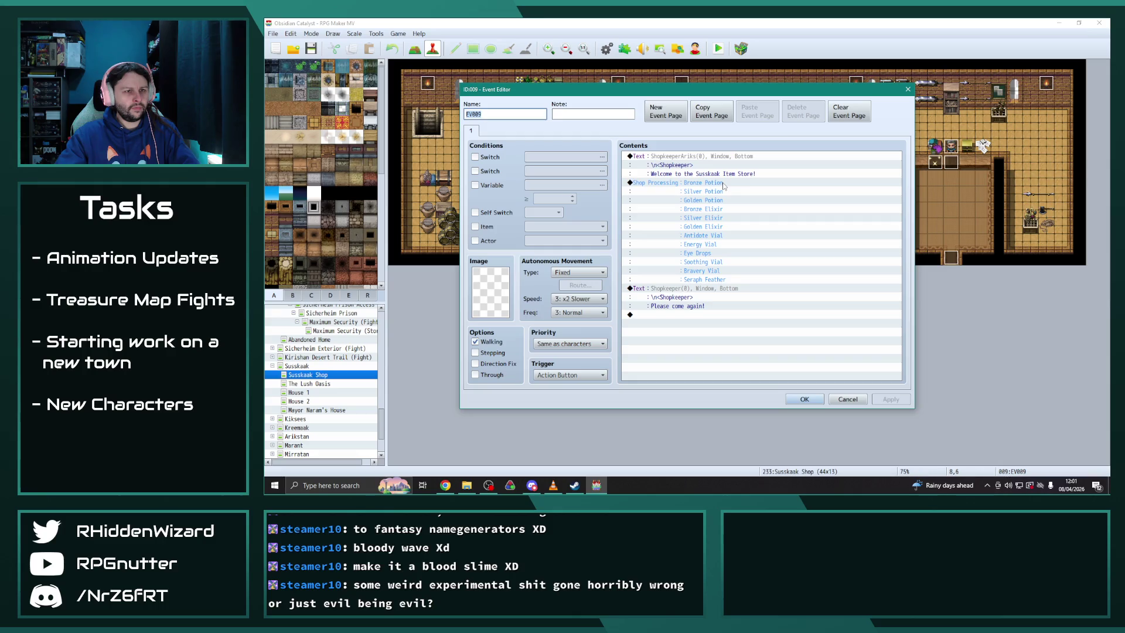
{"action": "key", "text": "Escape"}
{"action": "double_click", "coordinate": [950, 164]}
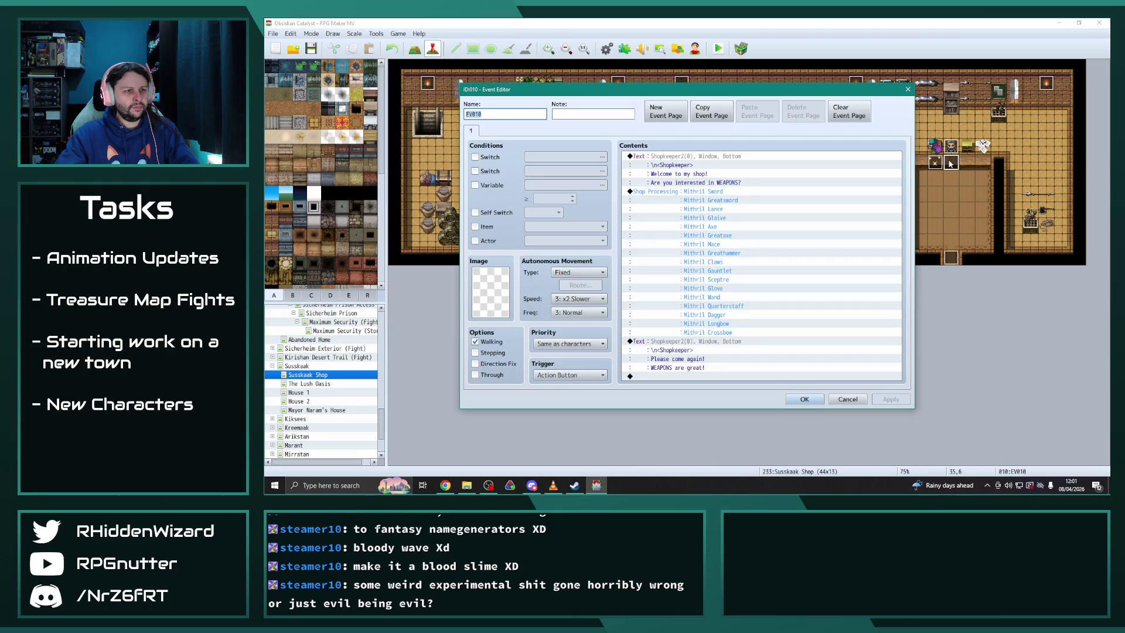
{"action": "key", "text": "Escape"}
Inspect the armour shopkeeper's goods on the Kiksees Armour Shop map
{"action": "left_click", "coordinate": [274, 366]}
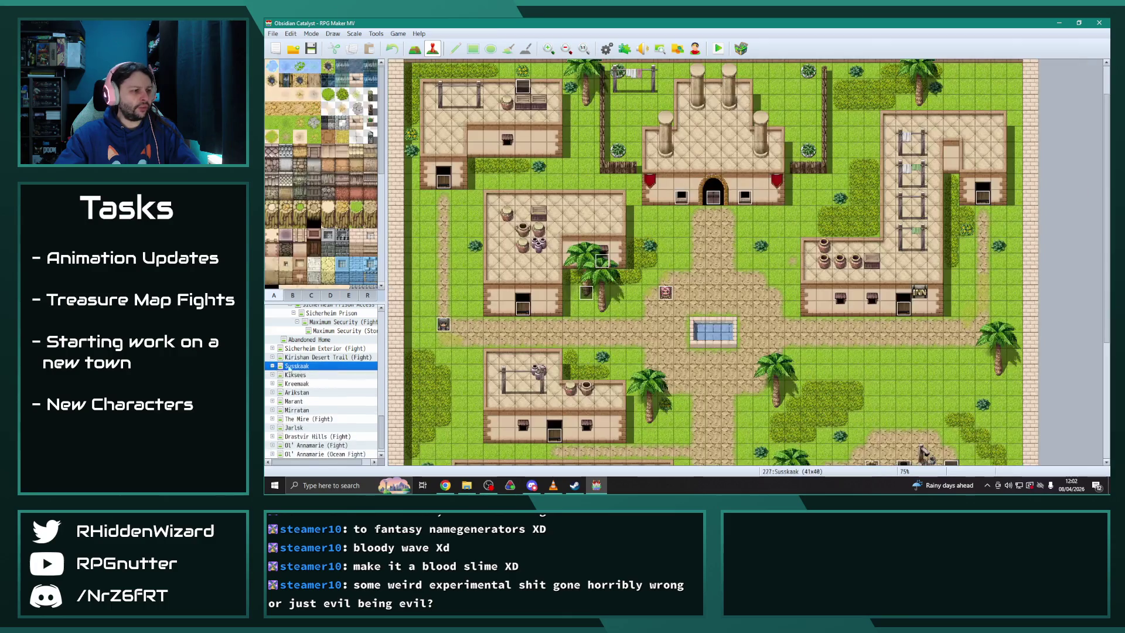
{"action": "left_click", "coordinate": [272, 365]}
{"action": "left_click", "coordinate": [287, 374]}
{"action": "left_click", "coordinate": [271, 374]}
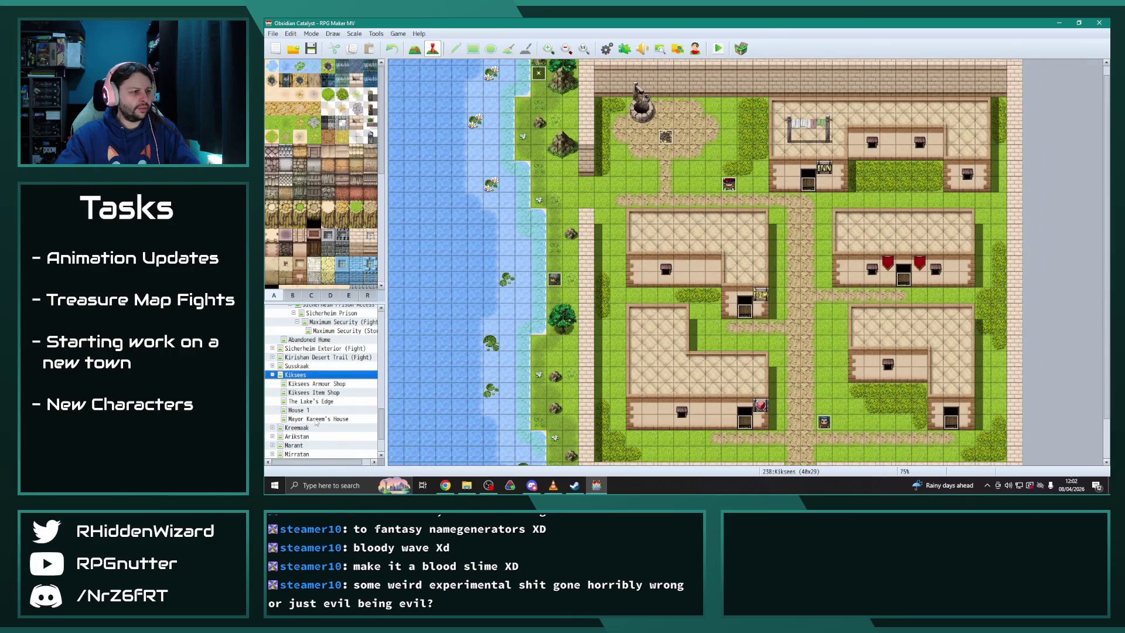
{"action": "left_click", "coordinate": [316, 383]}
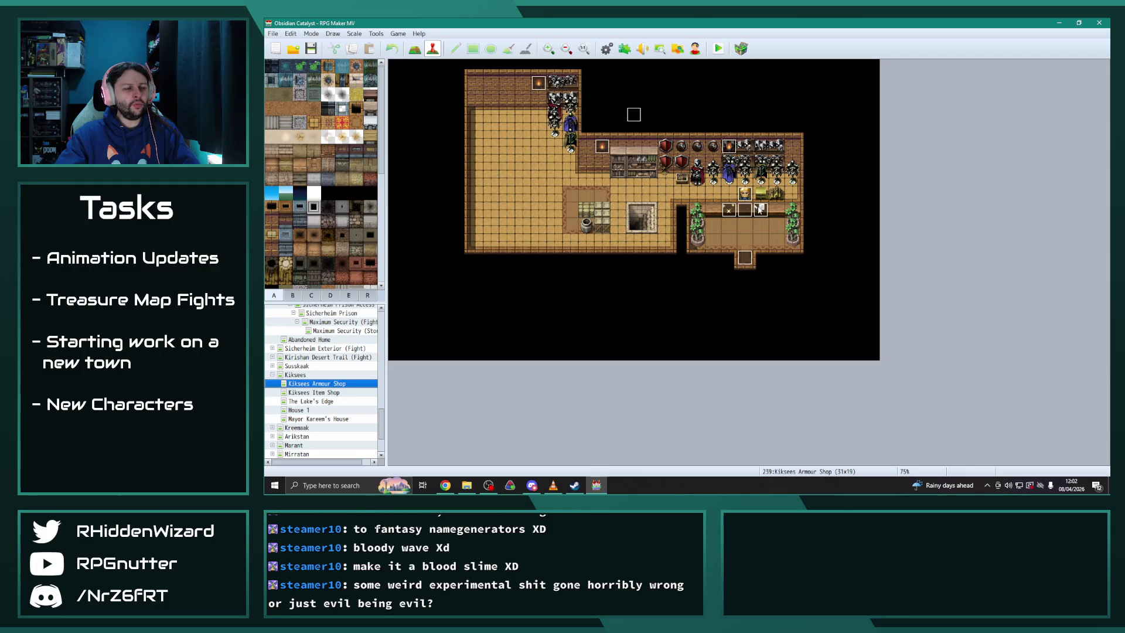
{"action": "double_click", "coordinate": [743, 211]}
{"action": "left_click", "coordinate": [755, 206]}
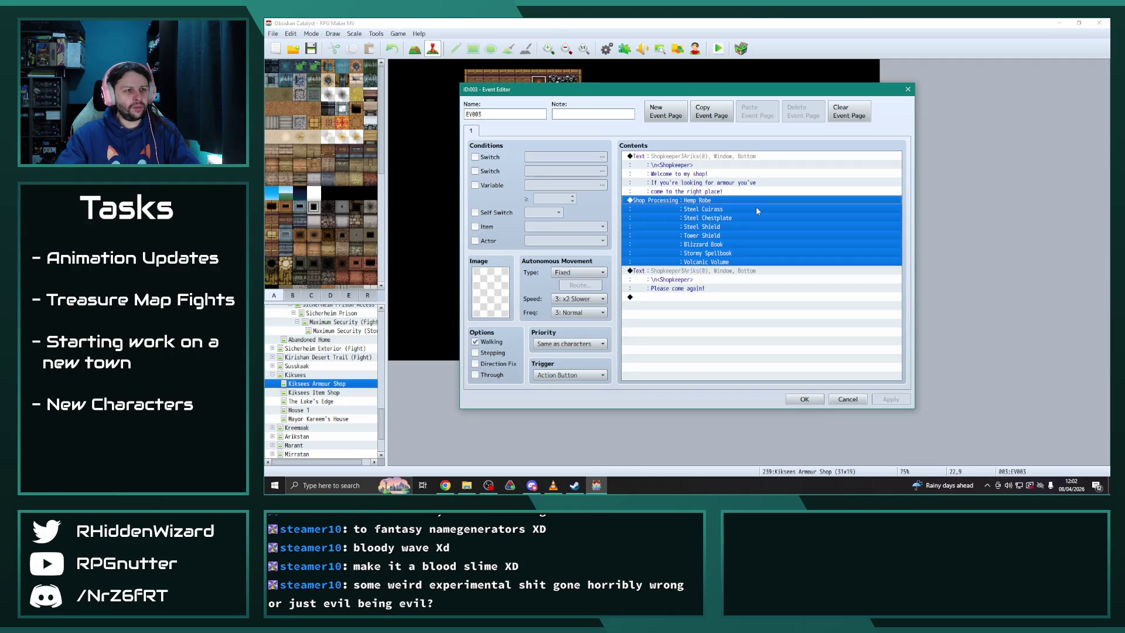
{"action": "key", "text": "Escape"}
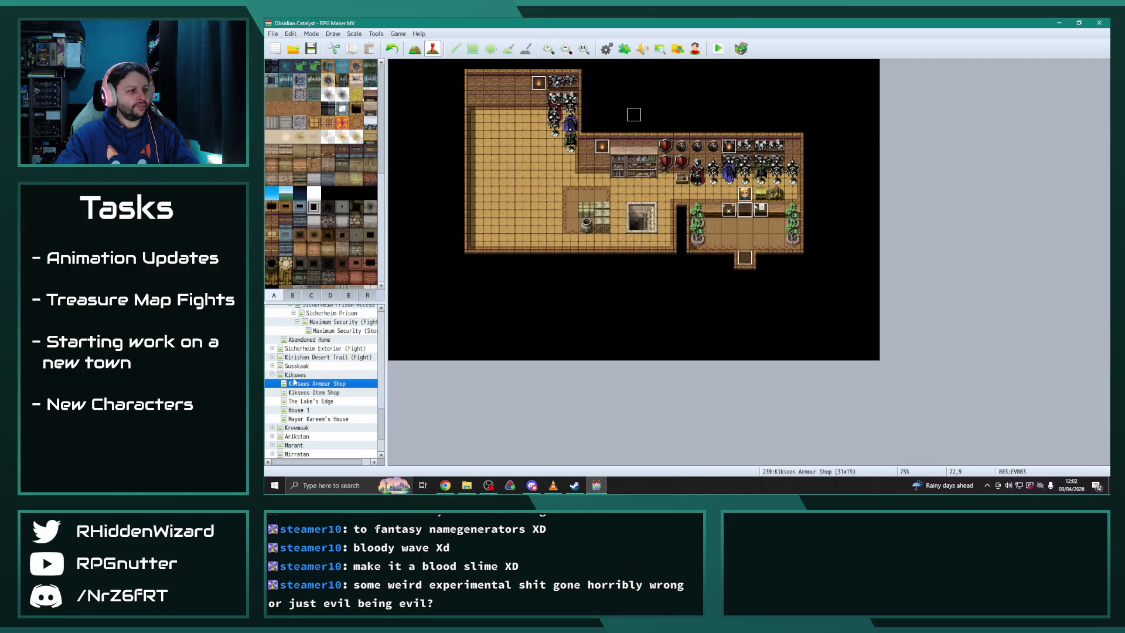
Open the Arikstan Shop map and inspect its first shopkeeper event
{"action": "left_click", "coordinate": [272, 374]}
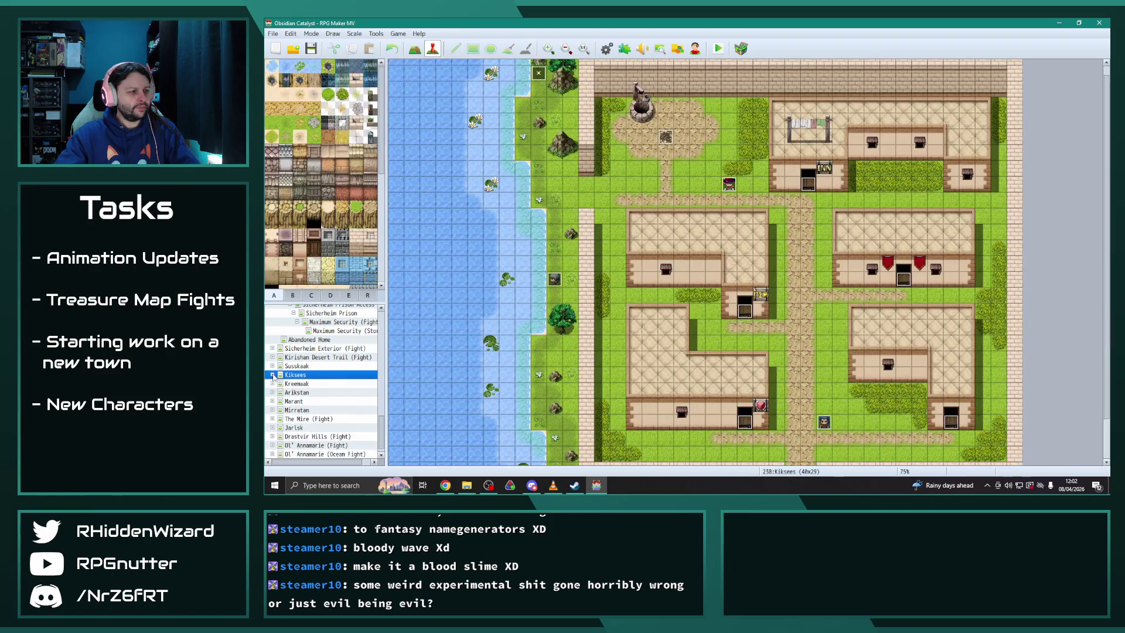
{"action": "left_click", "coordinate": [299, 383]}
{"action": "left_click", "coordinate": [272, 392]}
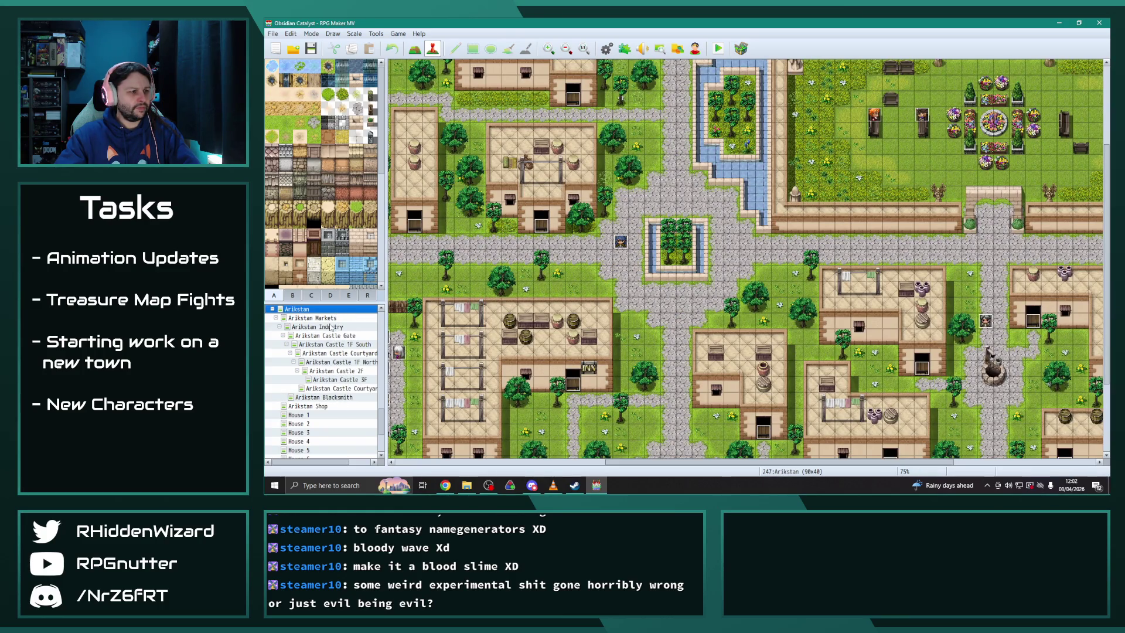
{"action": "left_click", "coordinate": [308, 406]}
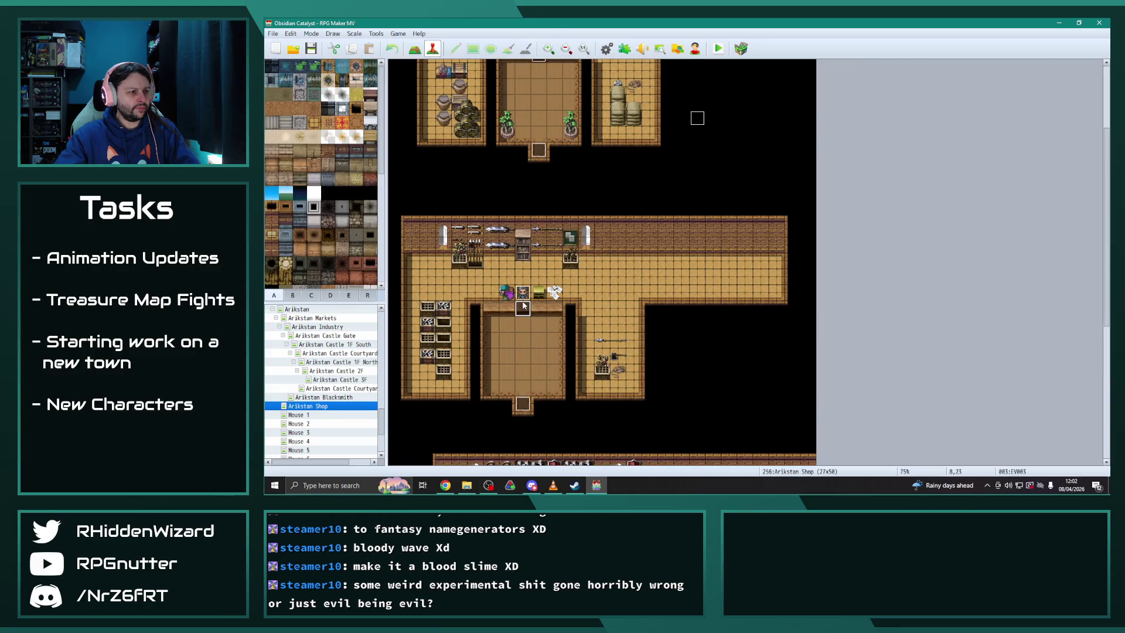
{"action": "double_click", "coordinate": [523, 305]}
{"action": "key", "text": "Escape"}
Inspect the Arikstan Shop's item and armour shopkeepers, then collapse the Arikstan group
{"action": "scroll", "coordinate": [555, 311], "scroll_direction": "up", "scroll_amount": 3}
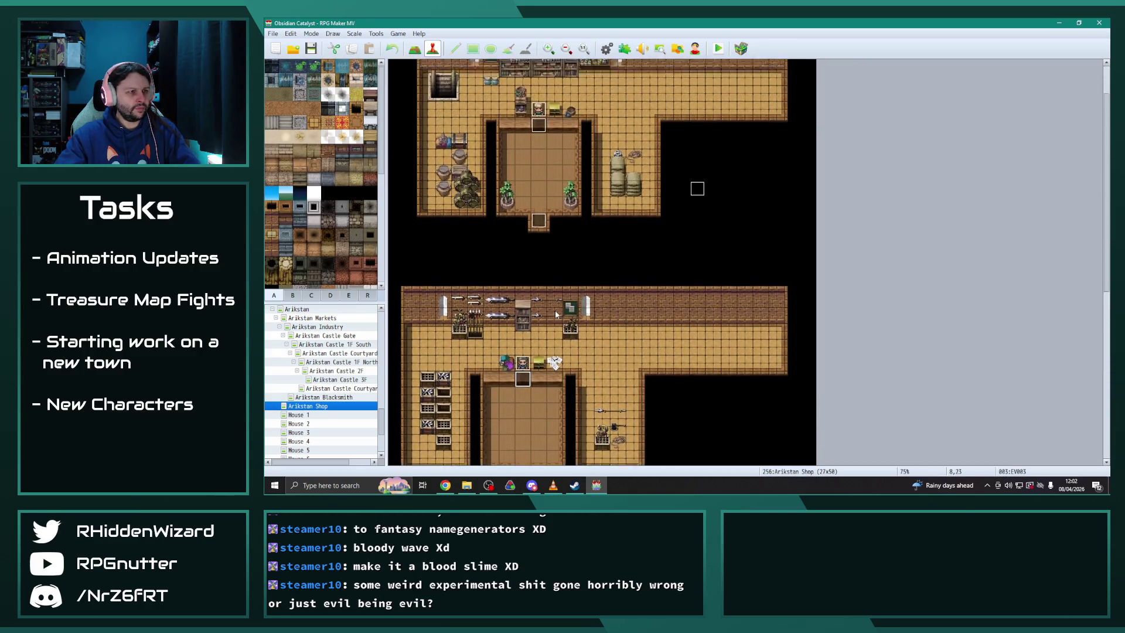
{"action": "double_click", "coordinate": [542, 161]}
{"action": "key", "text": "Escape"}
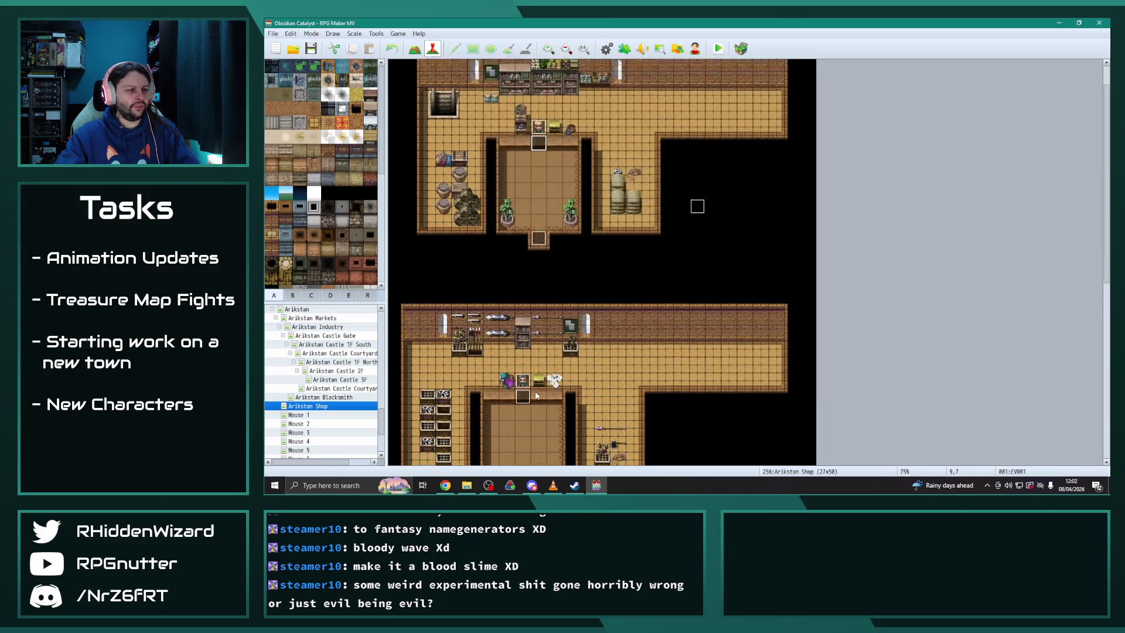
{"action": "scroll", "coordinate": [551, 376], "scroll_direction": "down", "scroll_amount": 4}
{"action": "scroll", "coordinate": [554, 372], "scroll_direction": "down", "scroll_amount": 1}
{"action": "double_click", "coordinate": [559, 342]}
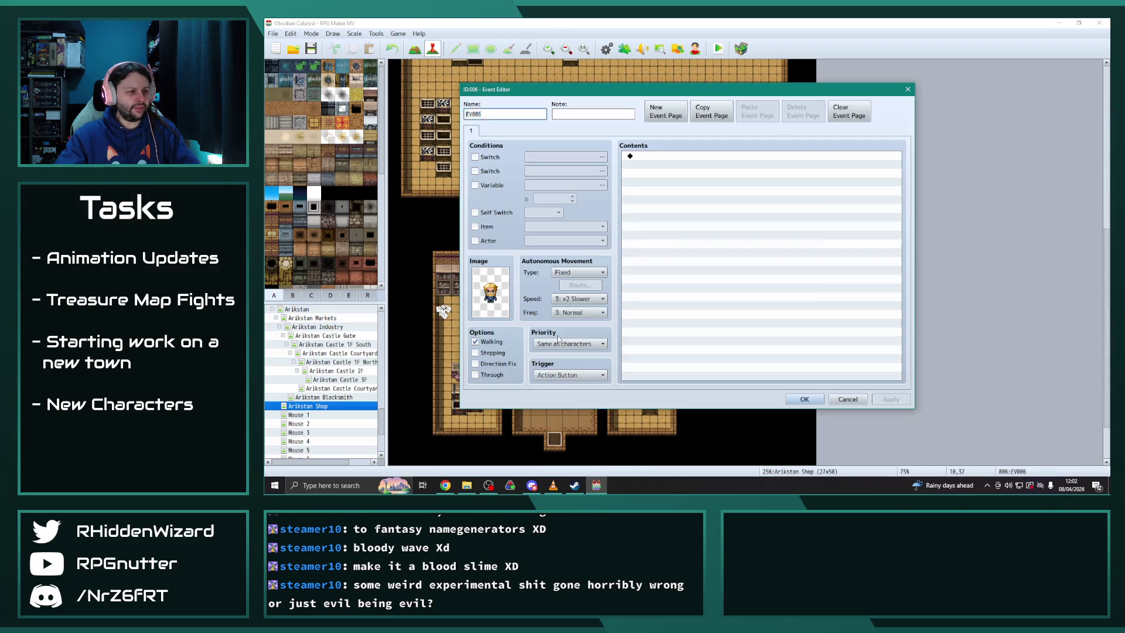
{"action": "key", "text": "Escape"}
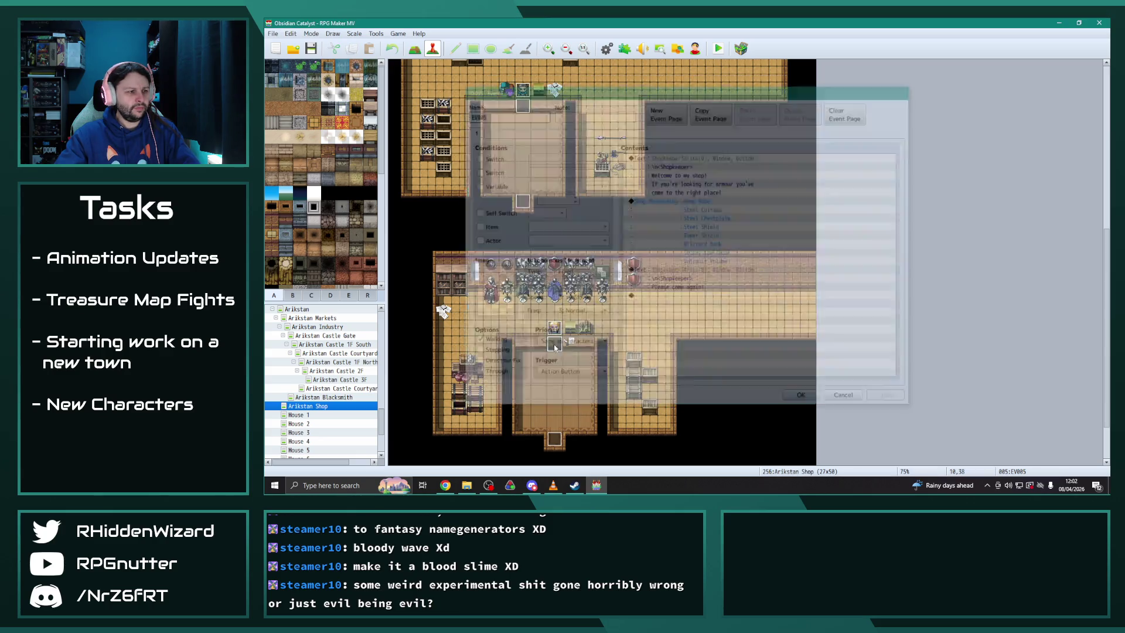
{"action": "scroll", "coordinate": [283, 336], "scroll_direction": "up", "scroll_amount": 2}
{"action": "left_click", "coordinate": [271, 343]}
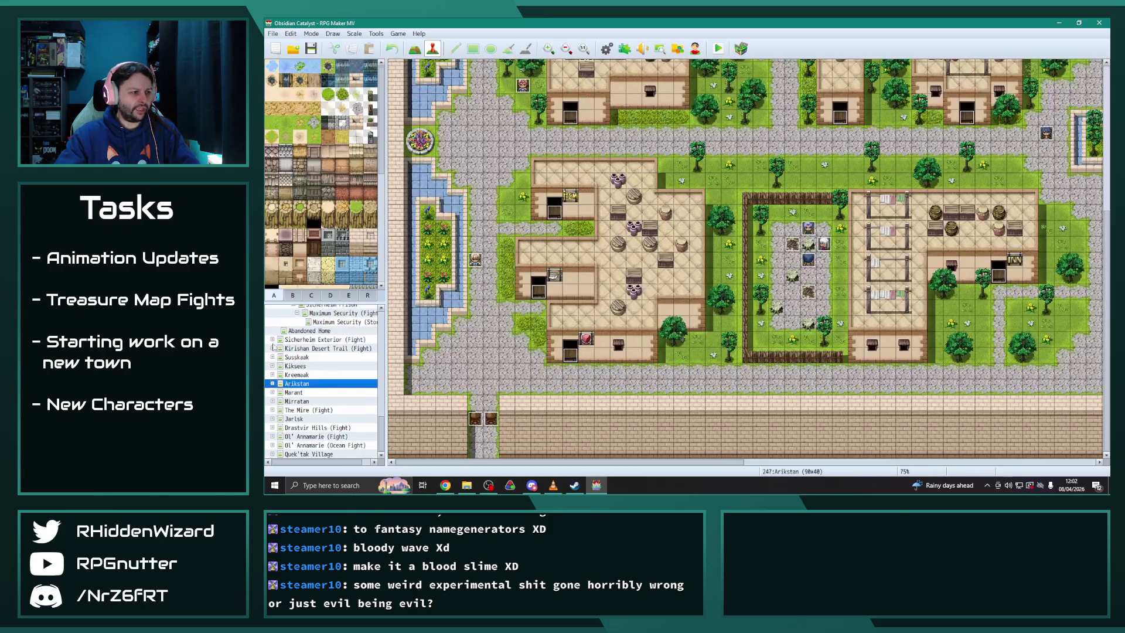
{"action": "left_click", "coordinate": [294, 391]}
Open the Mirratan Armour Shop map and its armour shopkeeper's event
{"action": "left_click", "coordinate": [272, 392]}
{"action": "left_click", "coordinate": [272, 392]}
{"action": "left_click", "coordinate": [296, 401]}
{"action": "left_click", "coordinate": [272, 401]}
{"action": "scroll", "coordinate": [309, 388], "scroll_direction": "down", "scroll_amount": 2}
{"action": "left_click", "coordinate": [305, 376]}
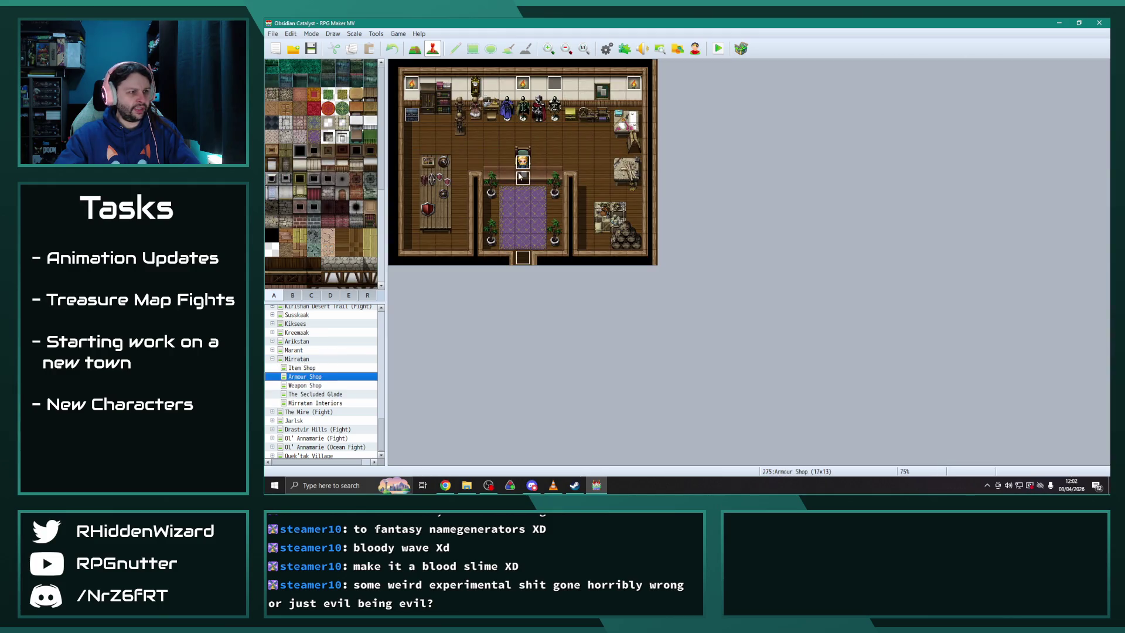
{"action": "double_click", "coordinate": [523, 175]}
Swap the shop's Ninja Garb entry for Mithril Chain and save the event
{"action": "double_click", "coordinate": [714, 201]}
{"action": "left_click", "coordinate": [732, 222]}
{"action": "double_click", "coordinate": [731, 226]}
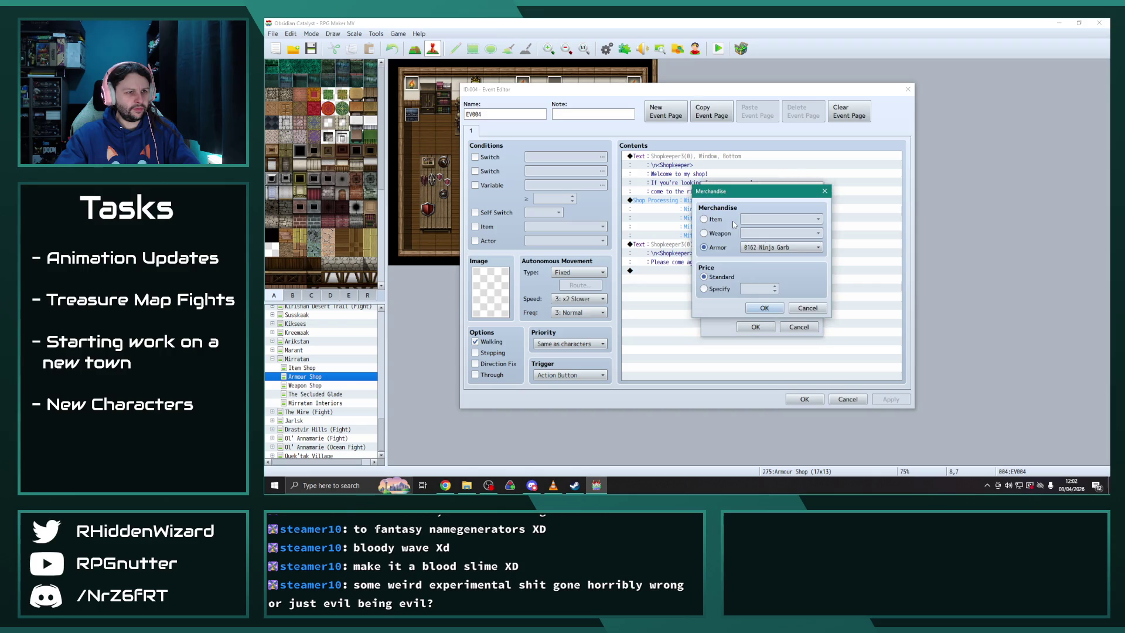
{"action": "left_click", "coordinate": [773, 248]}
{"action": "left_click", "coordinate": [773, 253]}
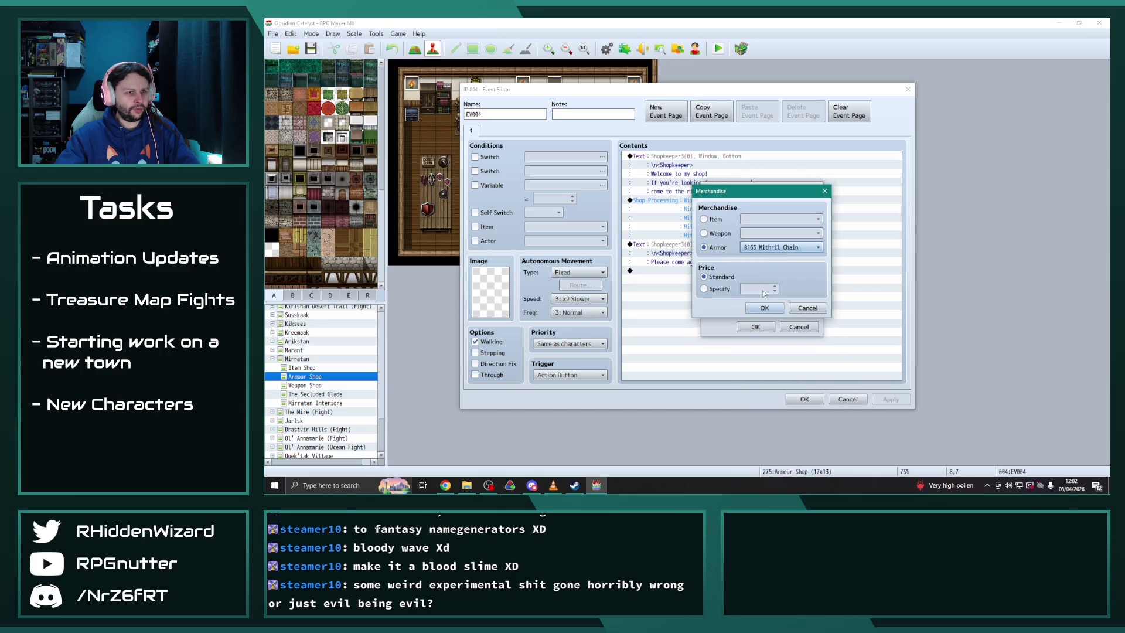
{"action": "left_click", "coordinate": [763, 306]}
{"action": "left_click", "coordinate": [756, 327]}
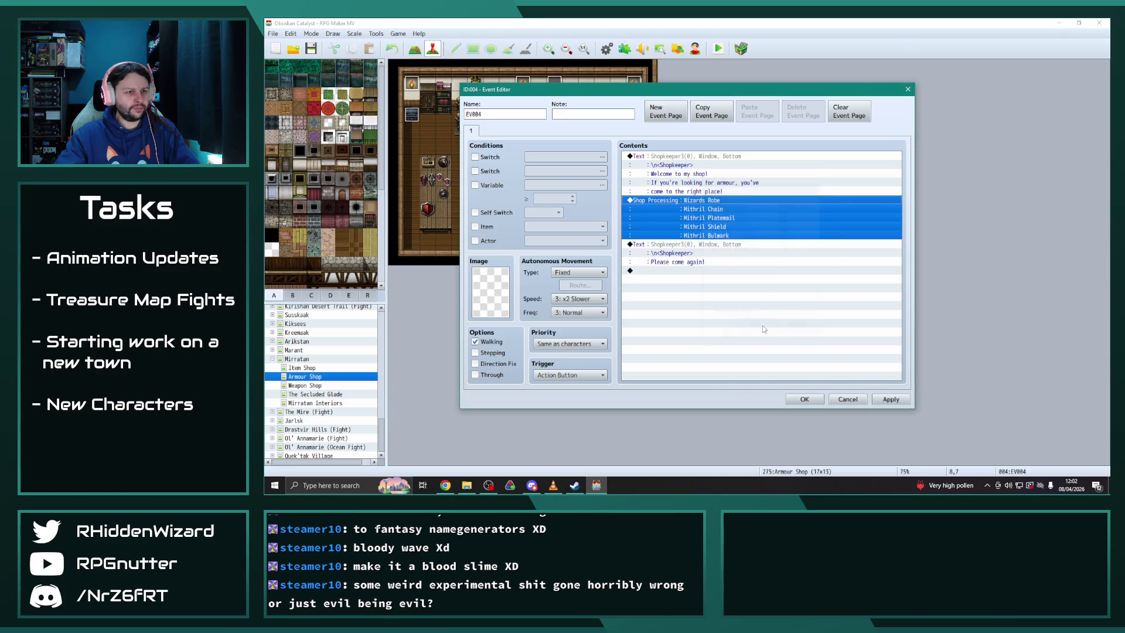
{"action": "left_click", "coordinate": [888, 401]}
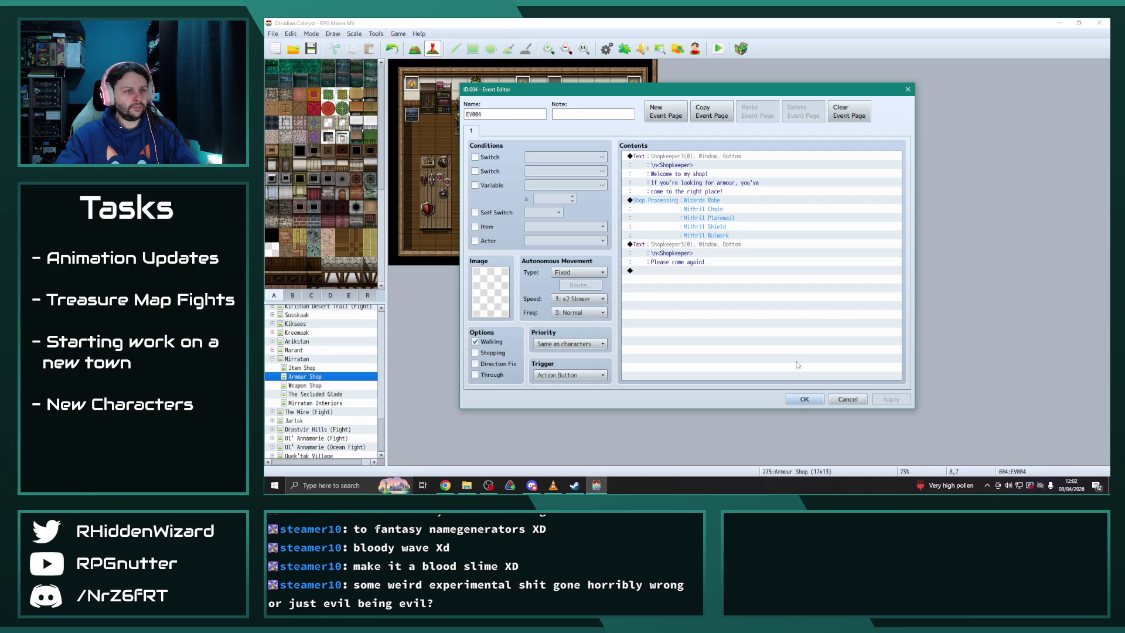
{"action": "left_click", "coordinate": [805, 401]}
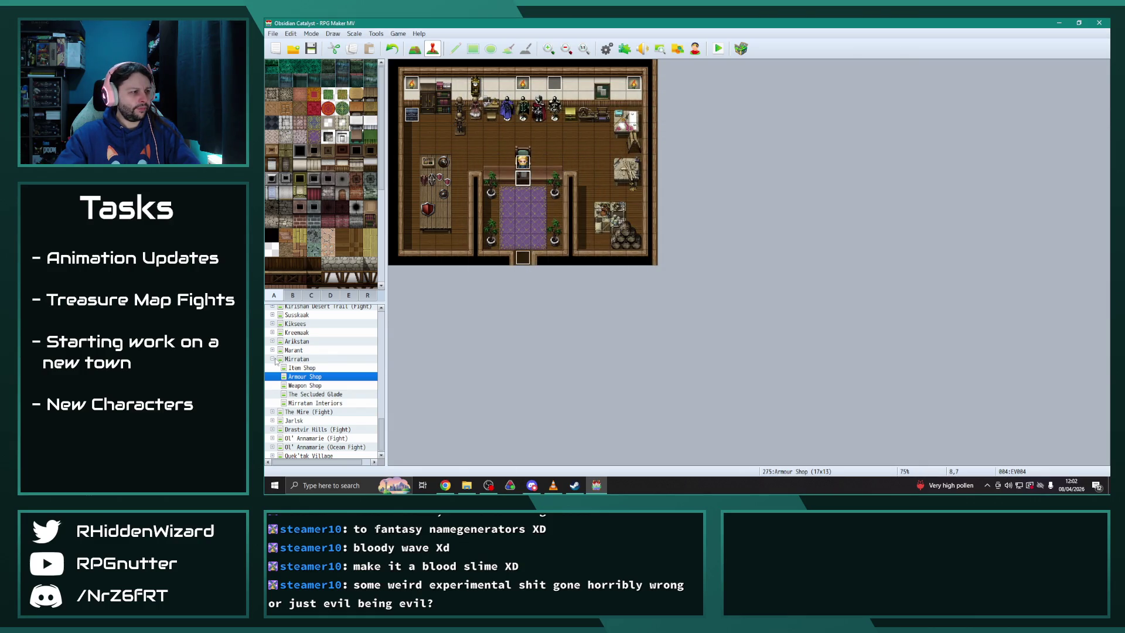
{"action": "left_click", "coordinate": [274, 359]}
Browse the Jarlsk maps: Item Shop, Interiors, The Drifting Glacier, Drastvir Hills
{"action": "left_click", "coordinate": [295, 418]}
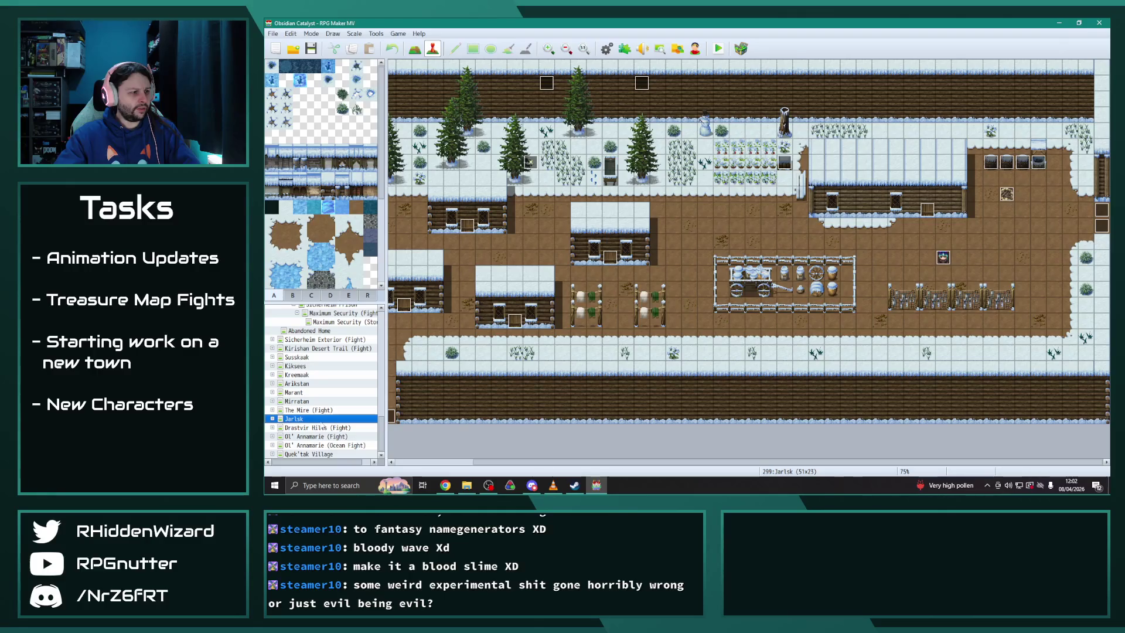
{"action": "left_click", "coordinate": [272, 418]}
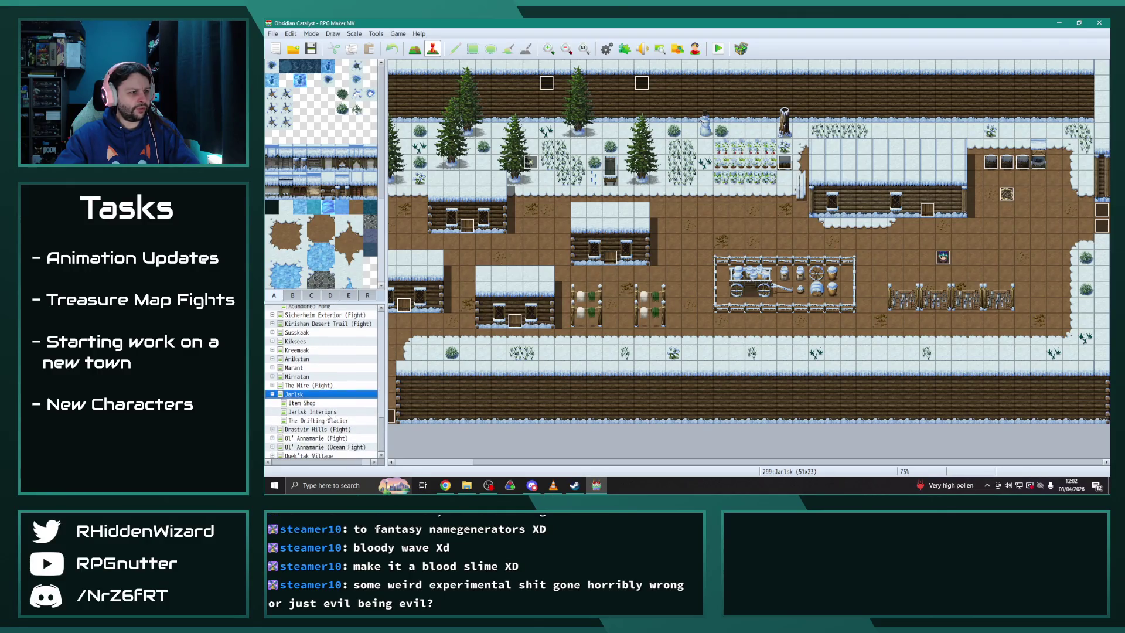
{"action": "left_click", "coordinate": [303, 404]}
{"action": "left_click", "coordinate": [309, 412]}
{"action": "left_click", "coordinate": [308, 421]}
{"action": "left_click", "coordinate": [272, 394]}
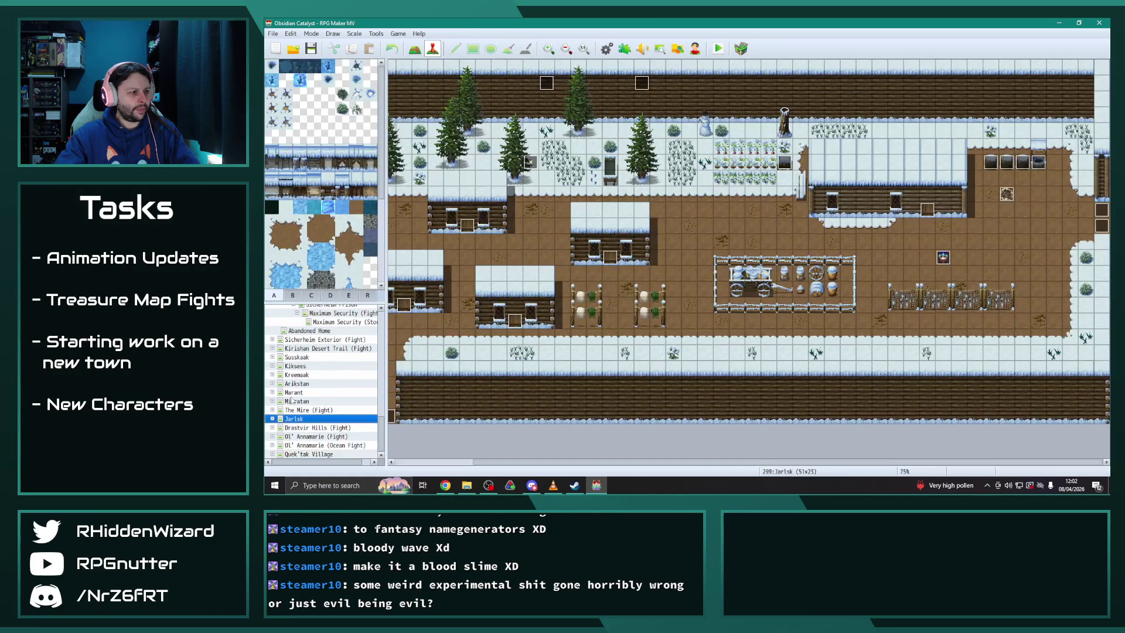
{"action": "left_click", "coordinate": [310, 428]}
{"action": "left_click", "coordinate": [311, 445]}
Look at Quek'tak Village's child maps, then switch to the web browser
{"action": "left_click", "coordinate": [274, 455]}
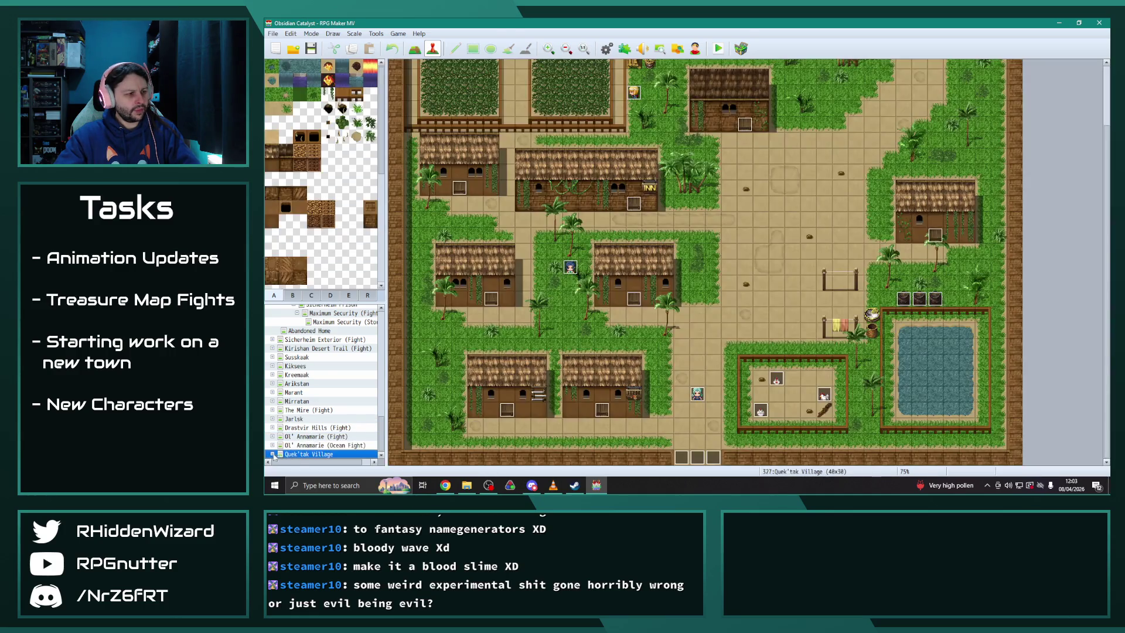
{"action": "left_click", "coordinate": [273, 455]}
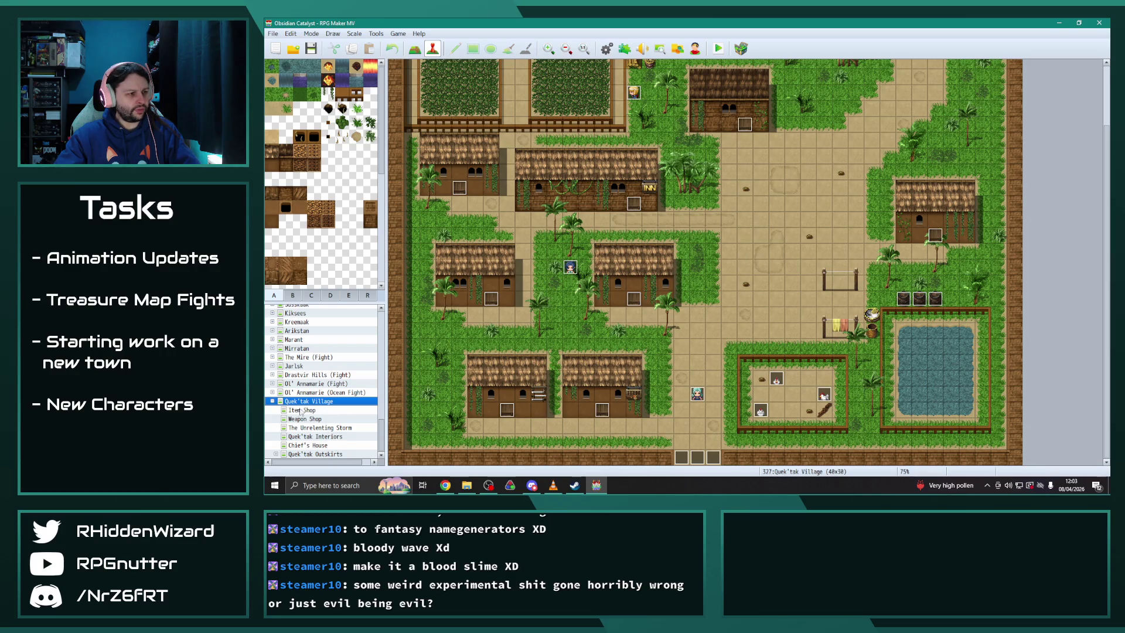
{"action": "left_click", "coordinate": [272, 402]}
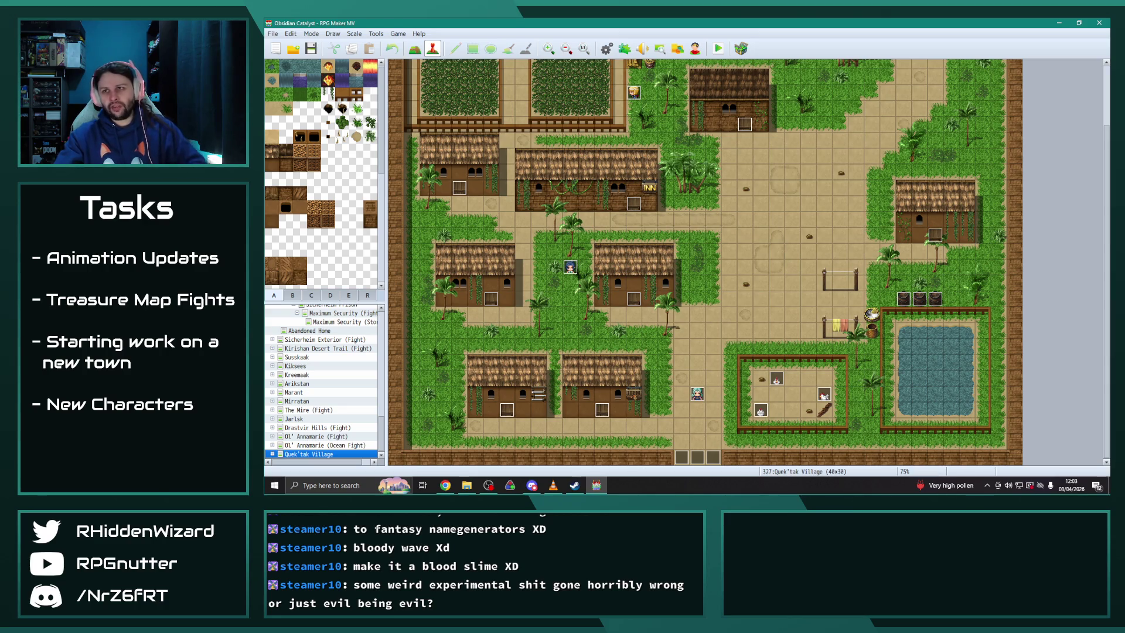
{"action": "key", "text": "alt+Tab"}
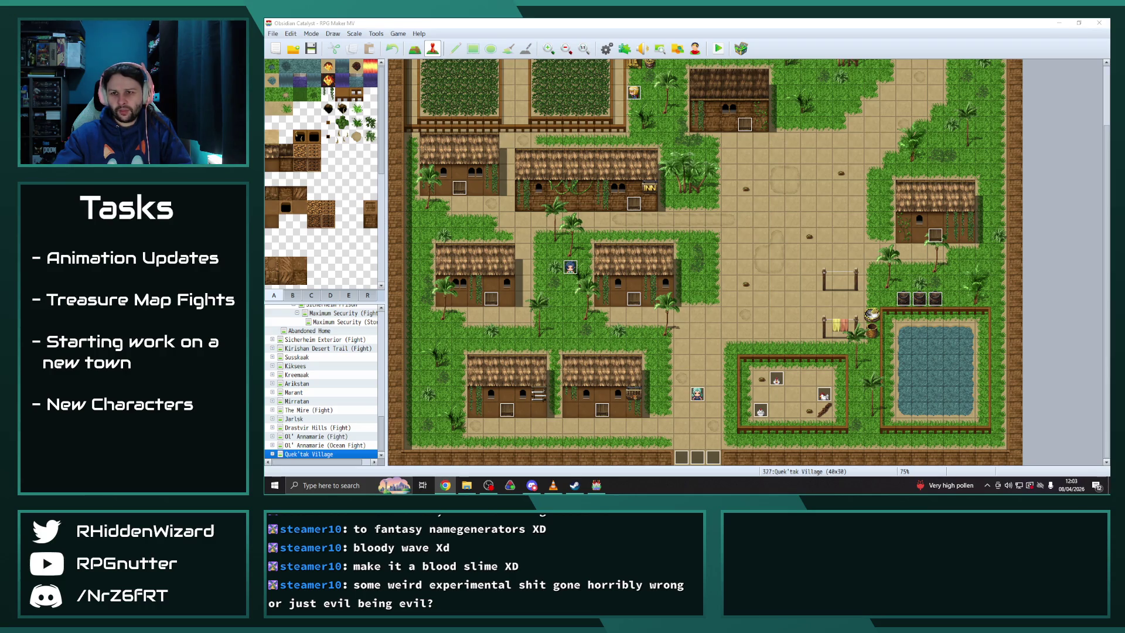
{"action": "scroll", "coordinate": [296, 380], "scroll_direction": "up", "scroll_amount": 10}
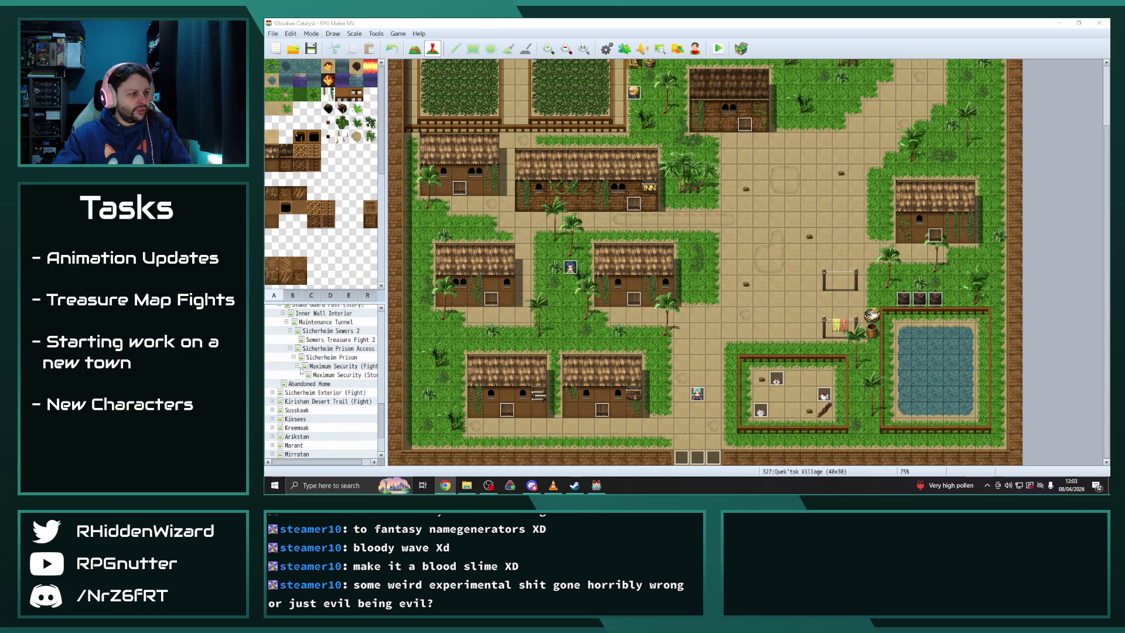
Navigate through Sicherheim Slums 2 to the Kirishan Desert Trail 2 (Story) map
{"action": "left_click", "coordinate": [273, 357]}
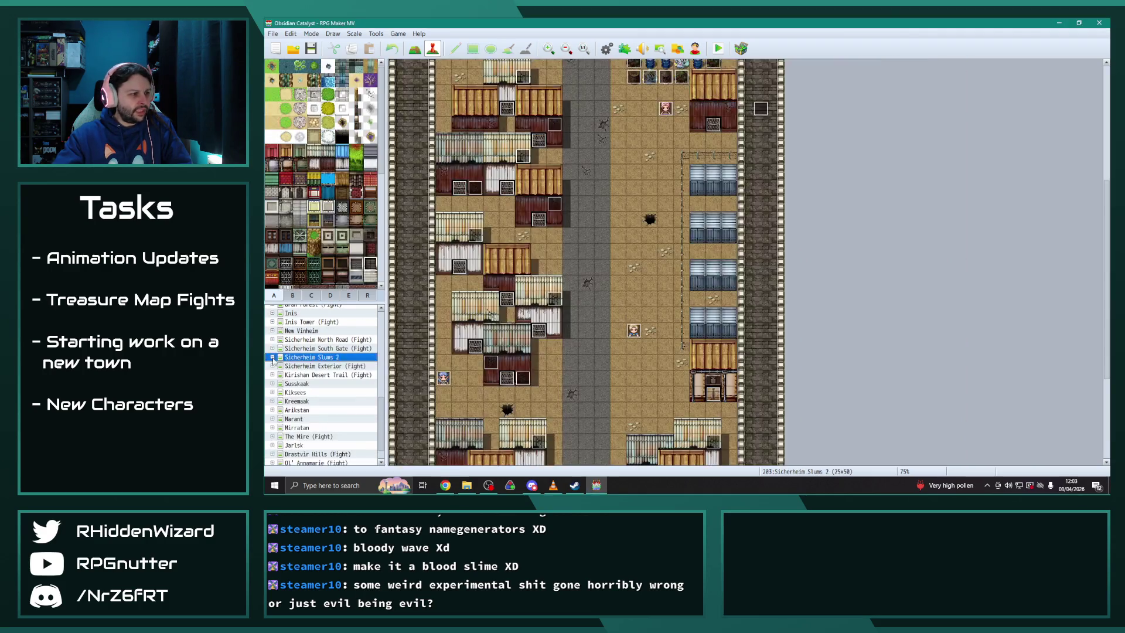
{"action": "left_click", "coordinate": [273, 357]}
{"action": "scroll", "coordinate": [337, 400], "scroll_direction": "down", "scroll_amount": 5}
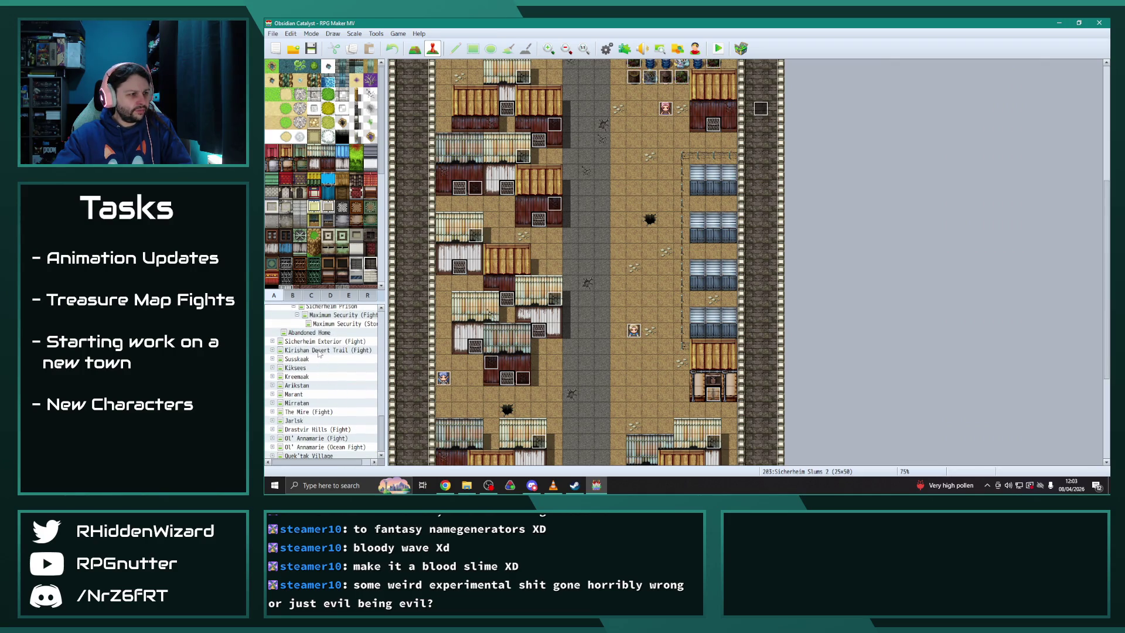
{"action": "left_click", "coordinate": [320, 351]}
{"action": "key", "text": "Right"}
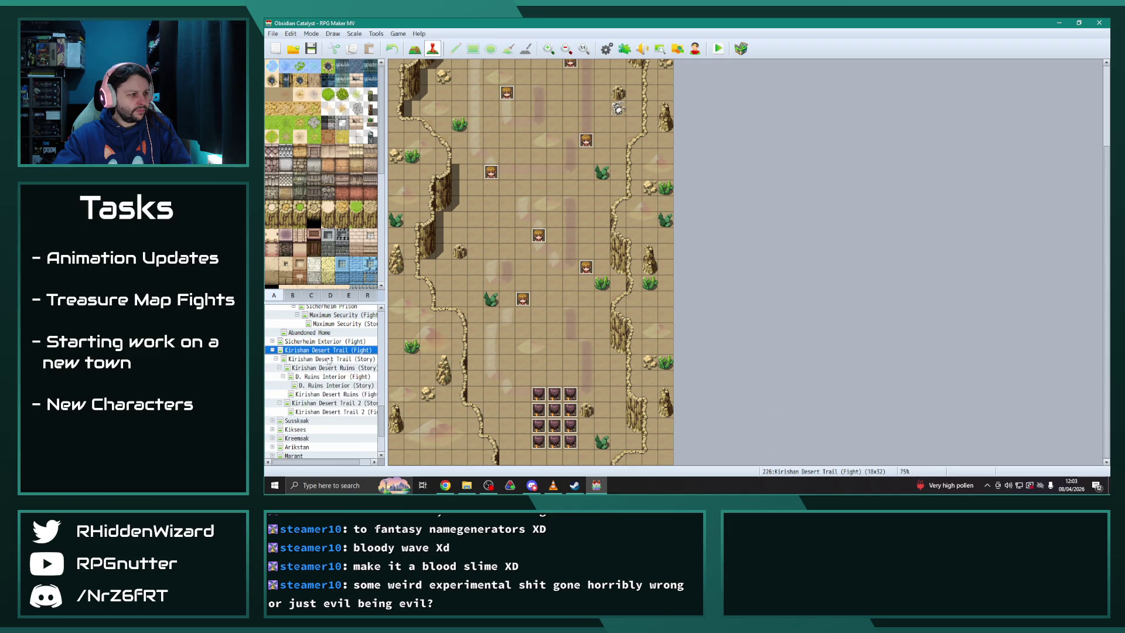
{"action": "left_click", "coordinate": [331, 361]}
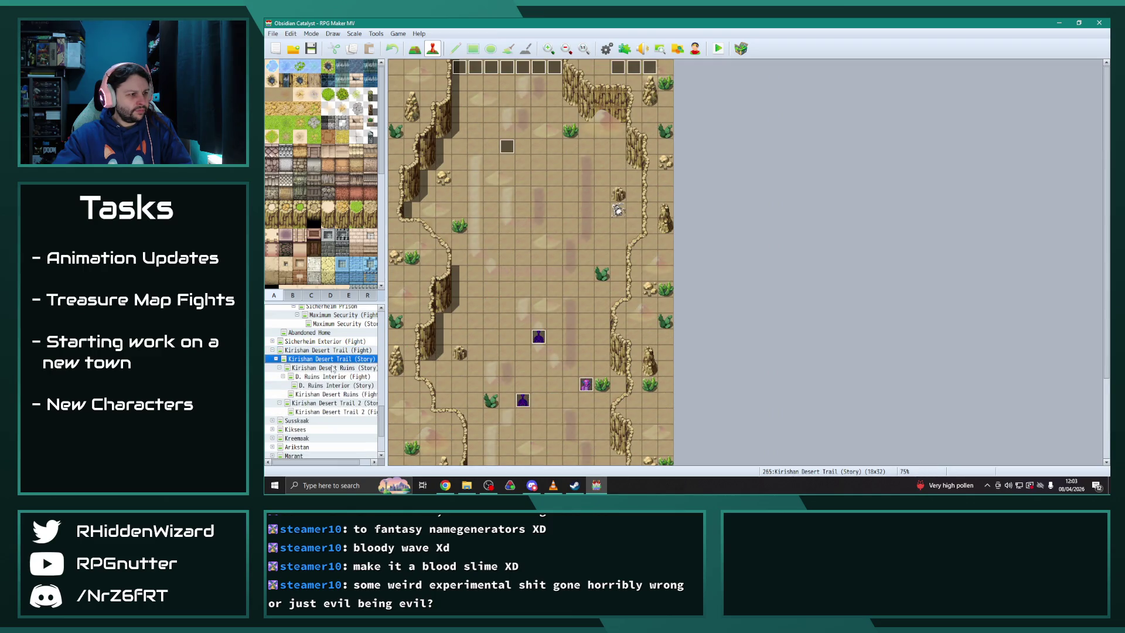
{"action": "left_click", "coordinate": [336, 404]}
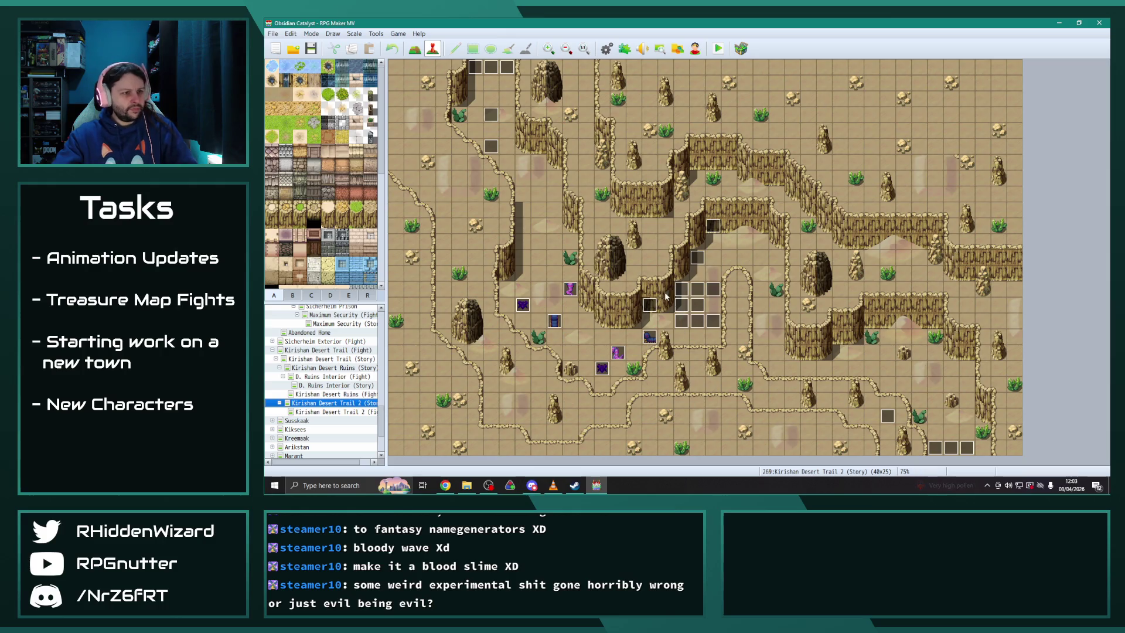
{"action": "double_click", "coordinate": [695, 322]}
On EV010's page 2, change Adeem's body equipment from Ancient Armour to Ninja Garb
{"action": "key", "text": "Escape"}
{"action": "double_click", "coordinate": [698, 320]}
{"action": "left_click", "coordinate": [491, 134]}
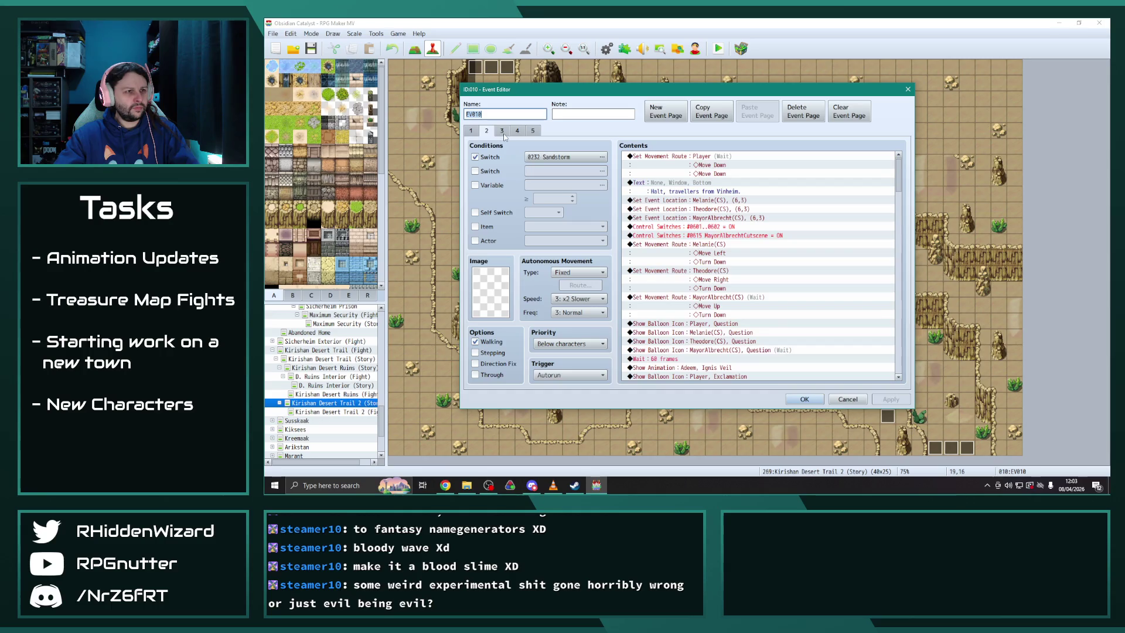
{"action": "scroll", "coordinate": [779, 303], "scroll_direction": "down", "scroll_amount": 5}
{"action": "left_click_drag", "start_coordinate": [898, 202], "coordinate": [896, 355]}
{"action": "double_click", "coordinate": [722, 256]}
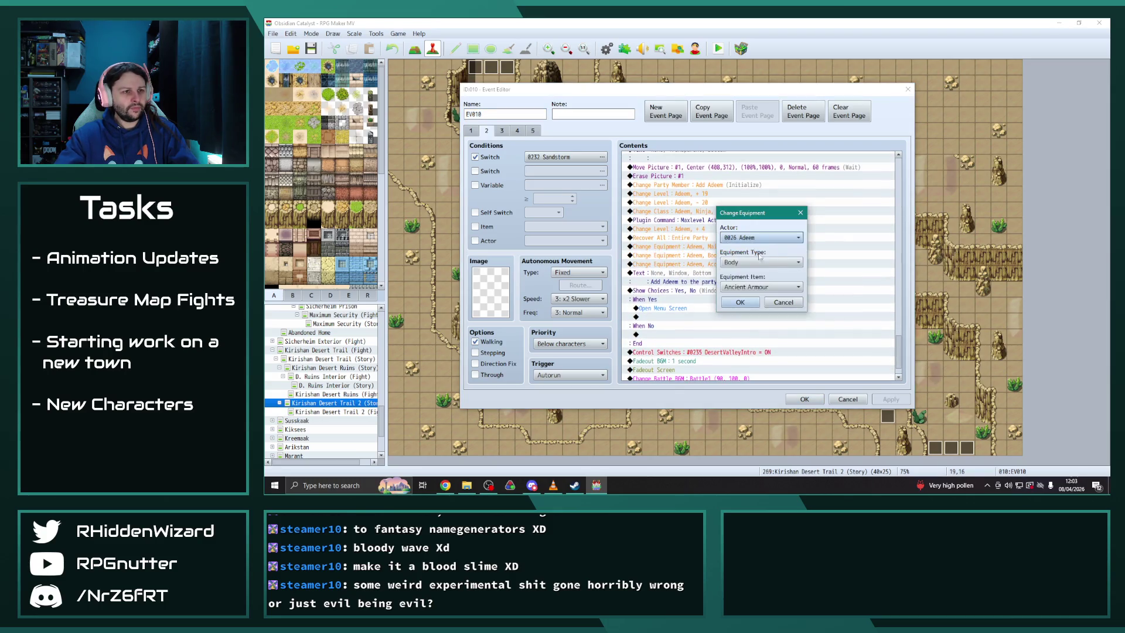
{"action": "left_click", "coordinate": [761, 286]}
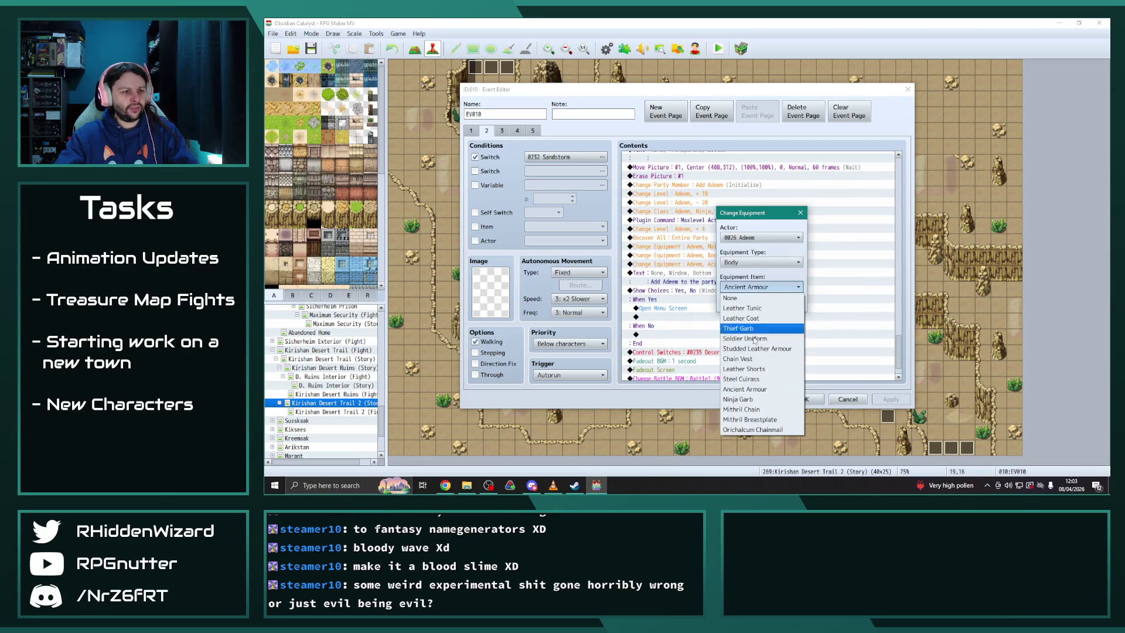
{"action": "left_click", "coordinate": [755, 398]}
{"action": "left_click", "coordinate": [744, 308]}
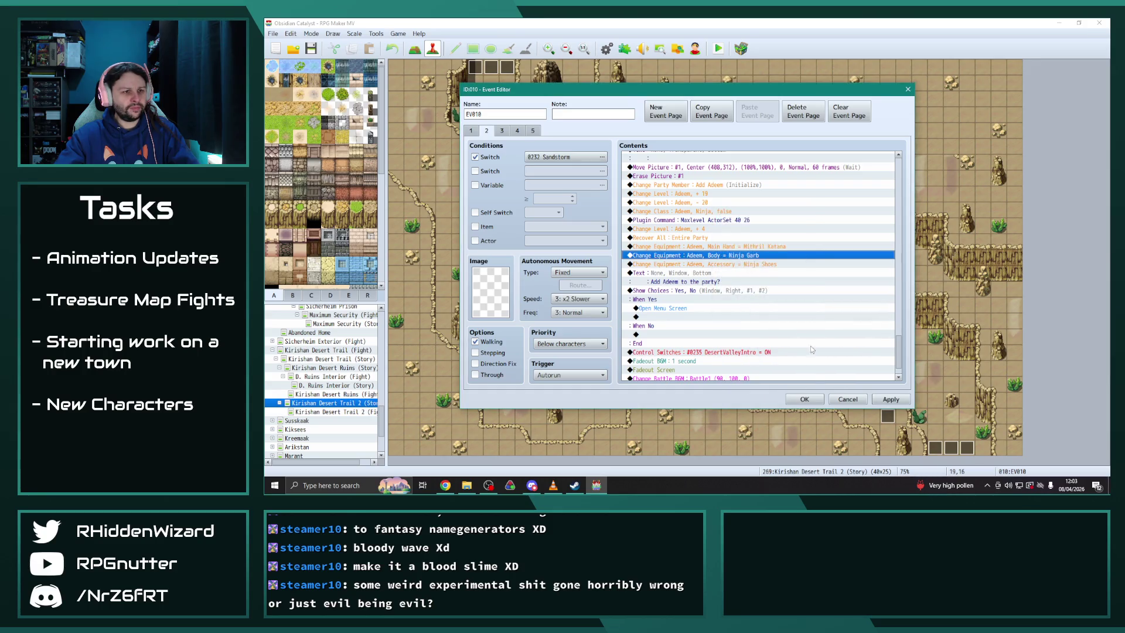
{"action": "left_click", "coordinate": [888, 399]}
{"action": "left_click", "coordinate": [804, 399]}
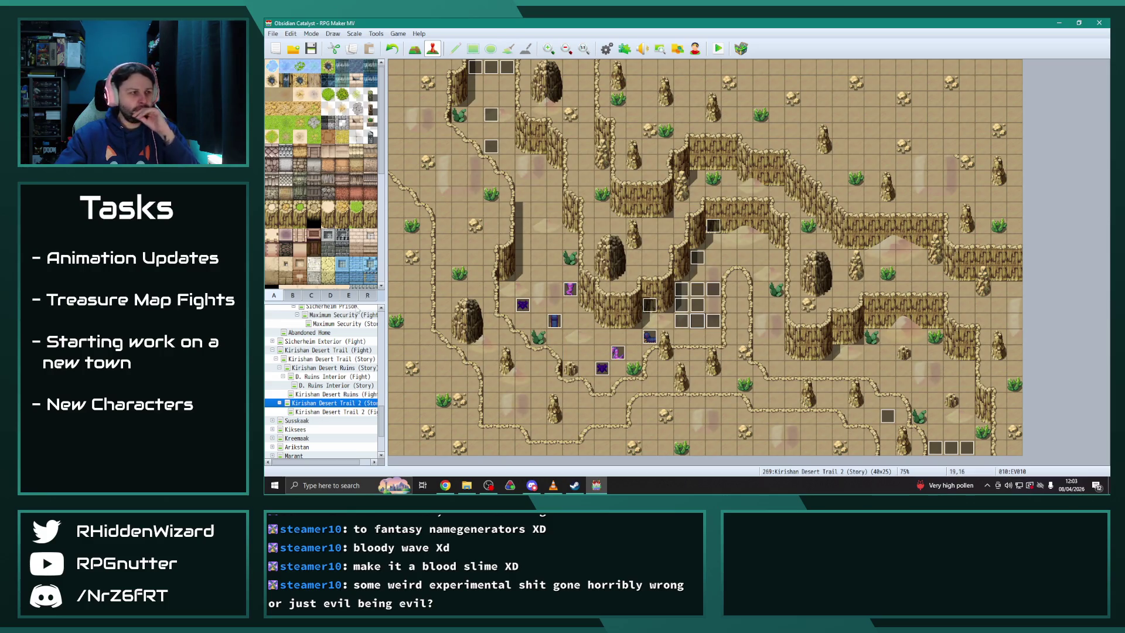
Pass by Kirishan Desert Trail (Fight) in the map tree and open New Vinheim
{"action": "scroll", "coordinate": [310, 410], "scroll_direction": "up", "scroll_amount": 3}
{"action": "scroll", "coordinate": [307, 405], "scroll_direction": "down", "scroll_amount": 2}
{"action": "left_click", "coordinate": [290, 385]}
{"action": "scroll", "coordinate": [316, 401], "scroll_direction": "up", "scroll_amount": 3}
{"action": "scroll", "coordinate": [316, 400], "scroll_direction": "up", "scroll_amount": 5}
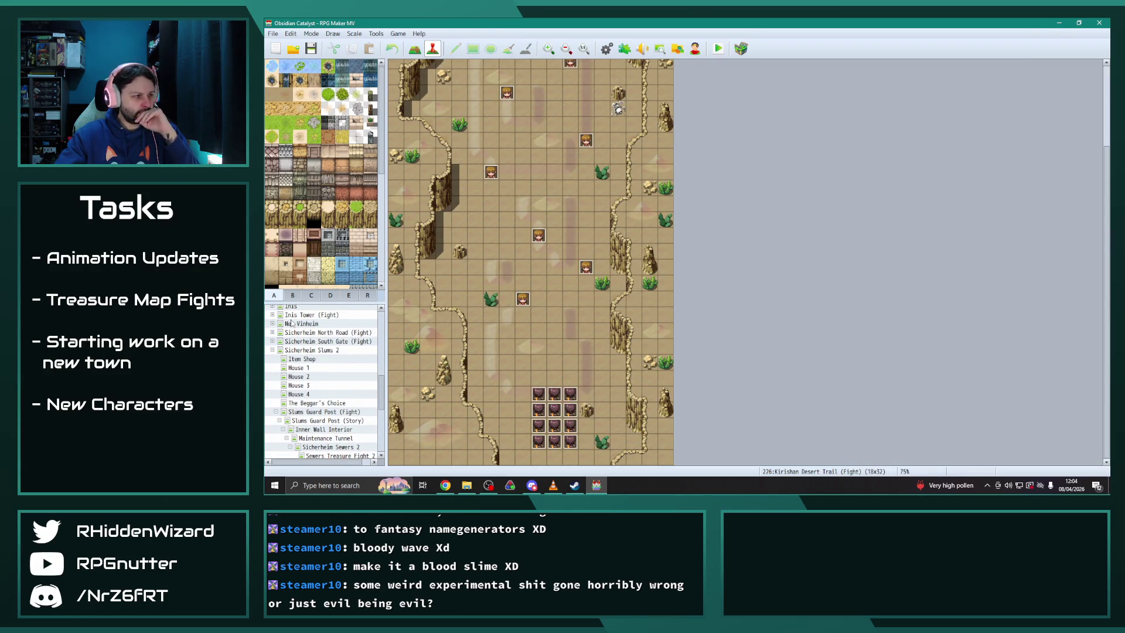
{"action": "left_click", "coordinate": [313, 323]}
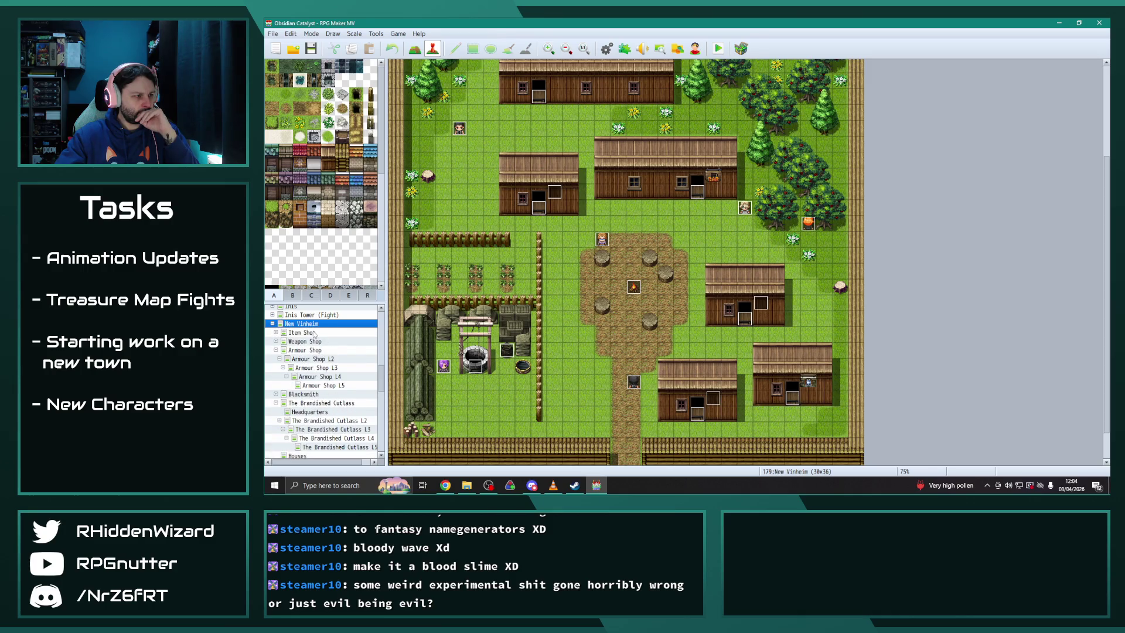
{"action": "scroll", "coordinate": [319, 358], "scroll_direction": "down", "scroll_amount": 3}
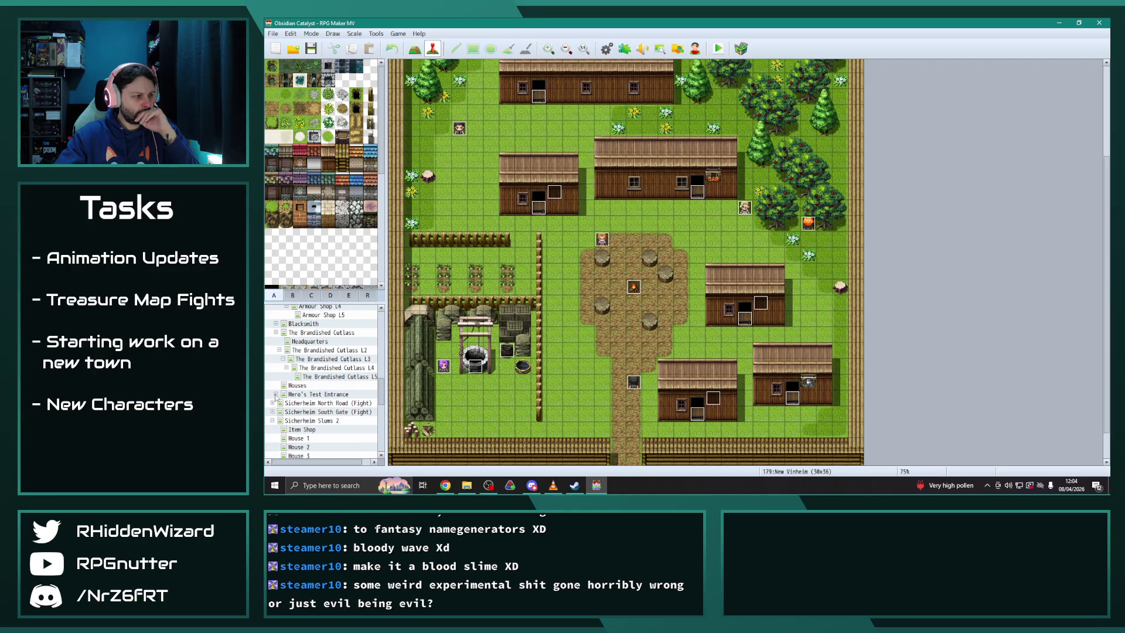
Open Harridian's event on Hero's Test Entrance and scroll to its Steel Cuirass equipment commands
{"action": "left_click", "coordinate": [300, 395]}
{"action": "double_click", "coordinate": [520, 148]}
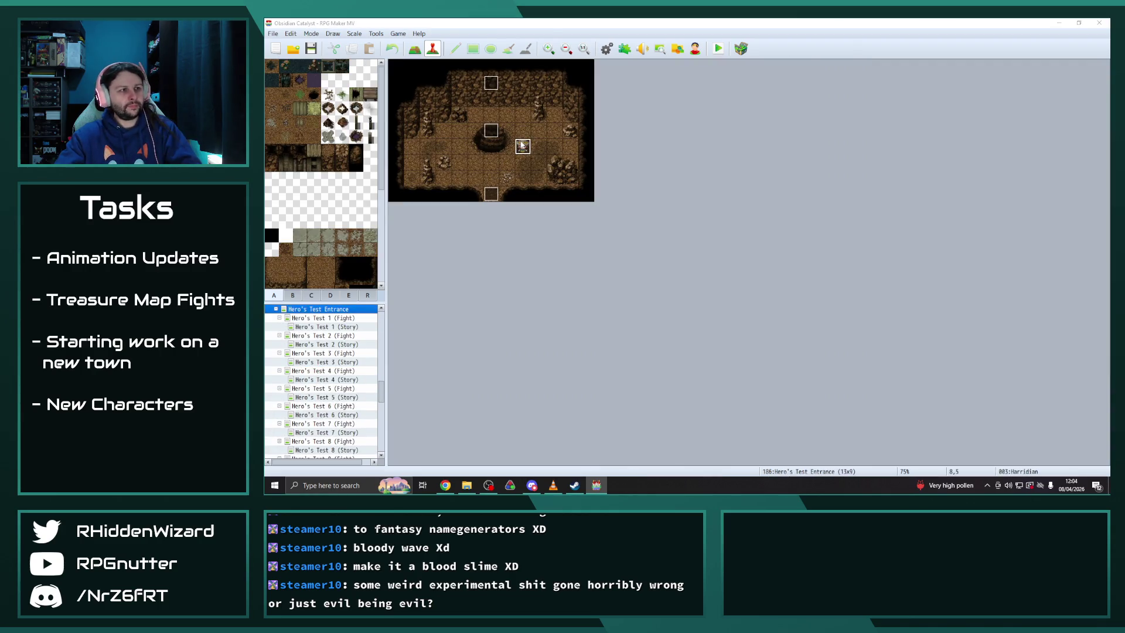
{"action": "scroll", "coordinate": [817, 330], "scroll_direction": "down", "scroll_amount": 6}
{"action": "left_click_drag", "start_coordinate": [901, 254], "coordinate": [894, 339]}
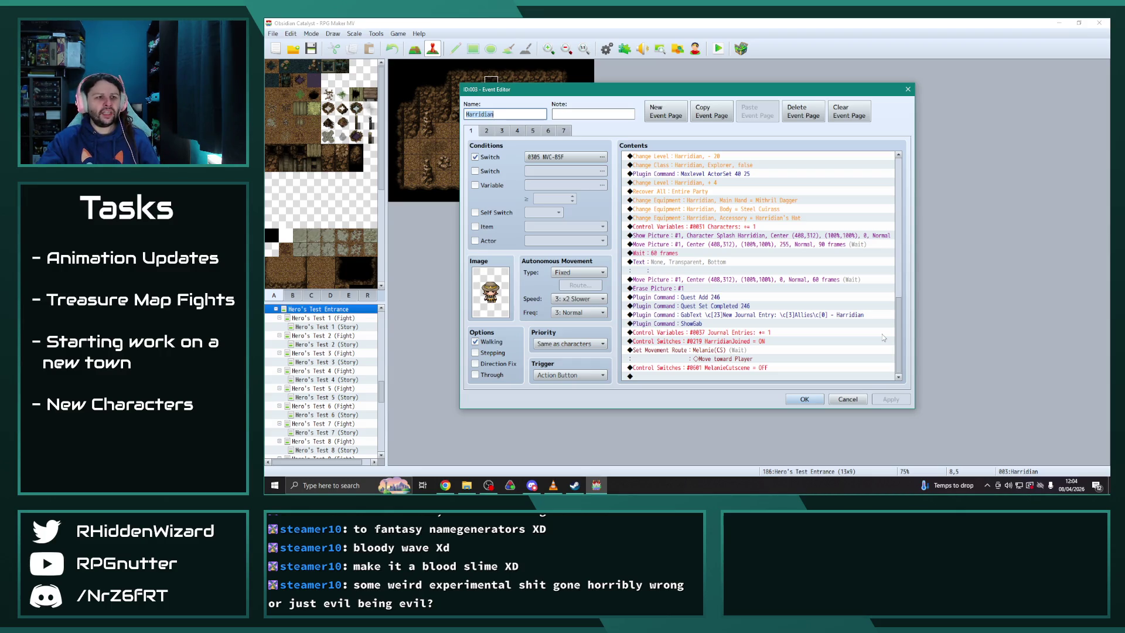
Review Harridian's Steel Cuirass body equipment command, leaving it unchanged
{"action": "left_click", "coordinate": [759, 210]}
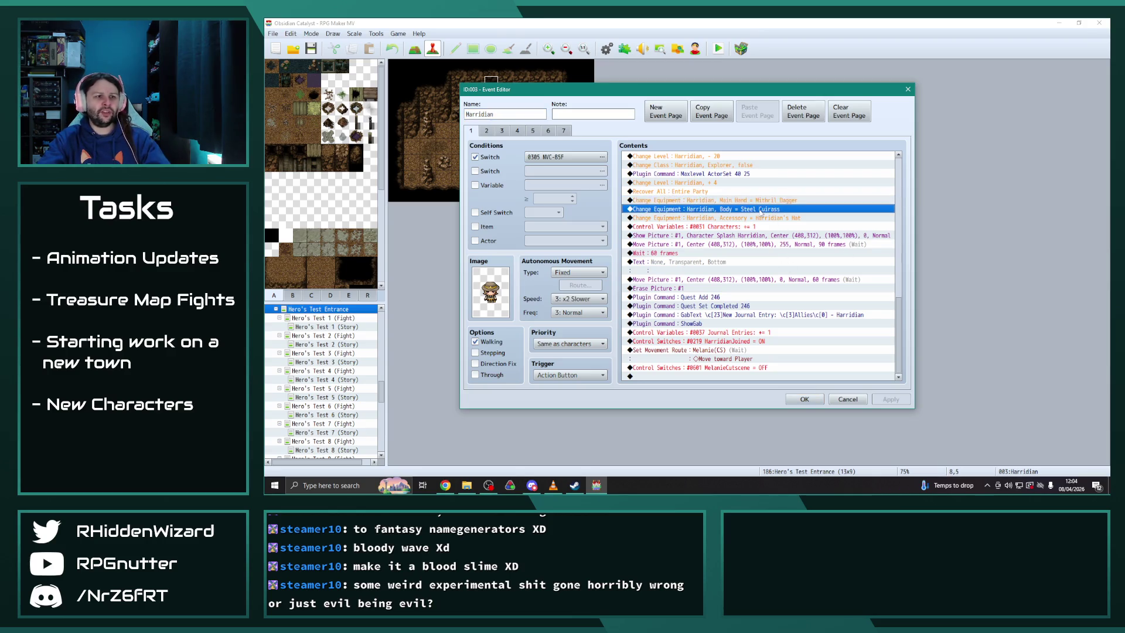
{"action": "double_click", "coordinate": [761, 212]}
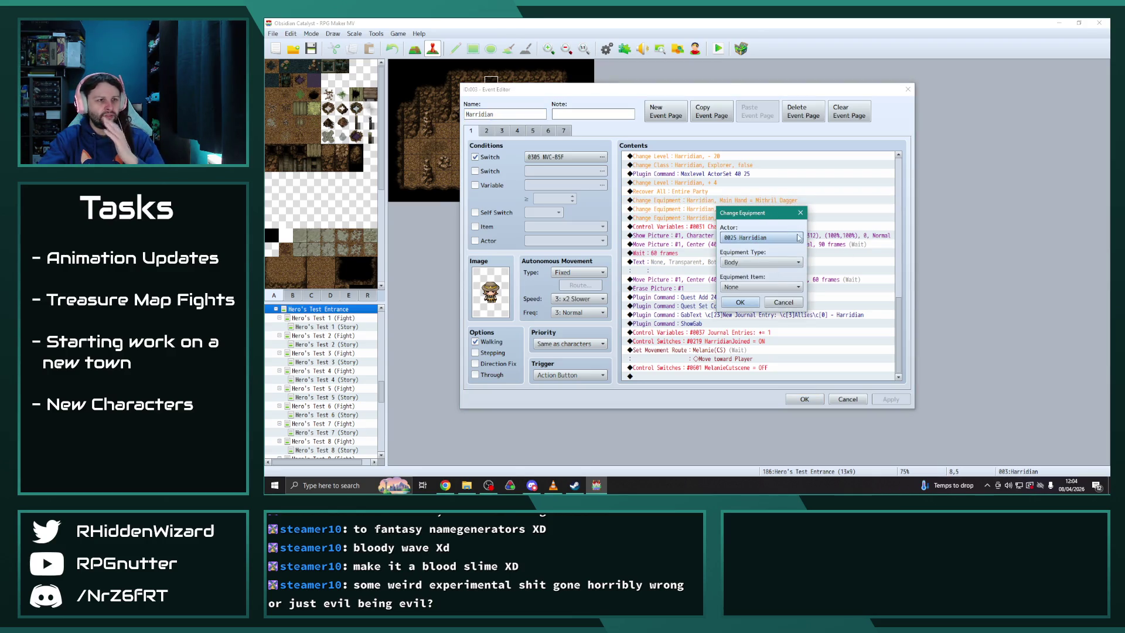
{"action": "left_click", "coordinate": [772, 287]}
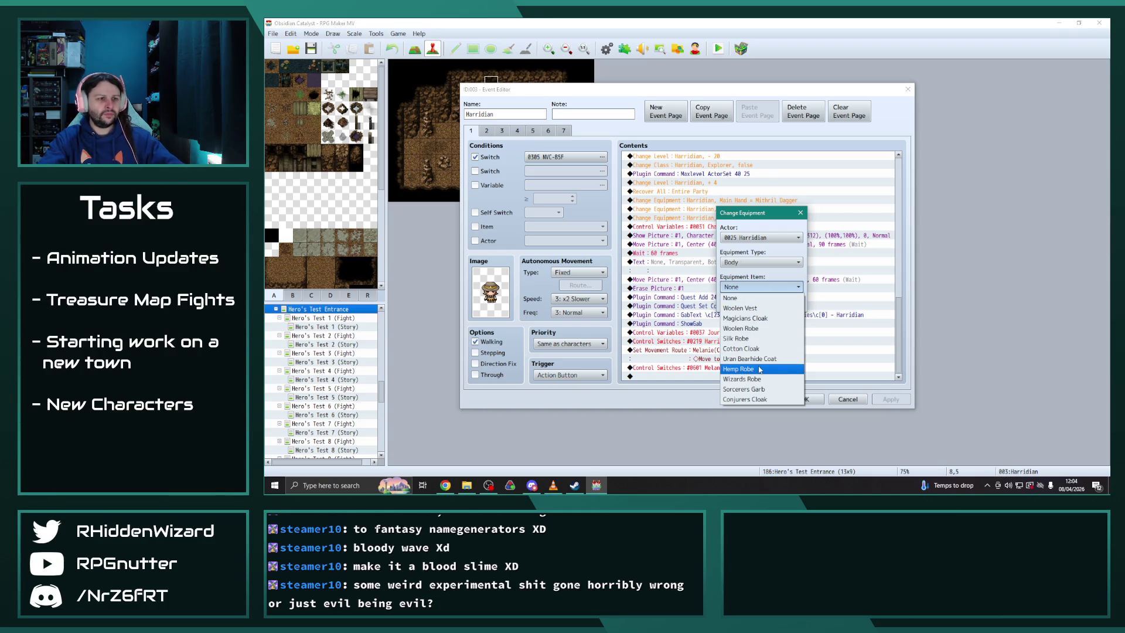
{"action": "key", "text": "Escape"}
{"action": "key", "text": "Escape"}
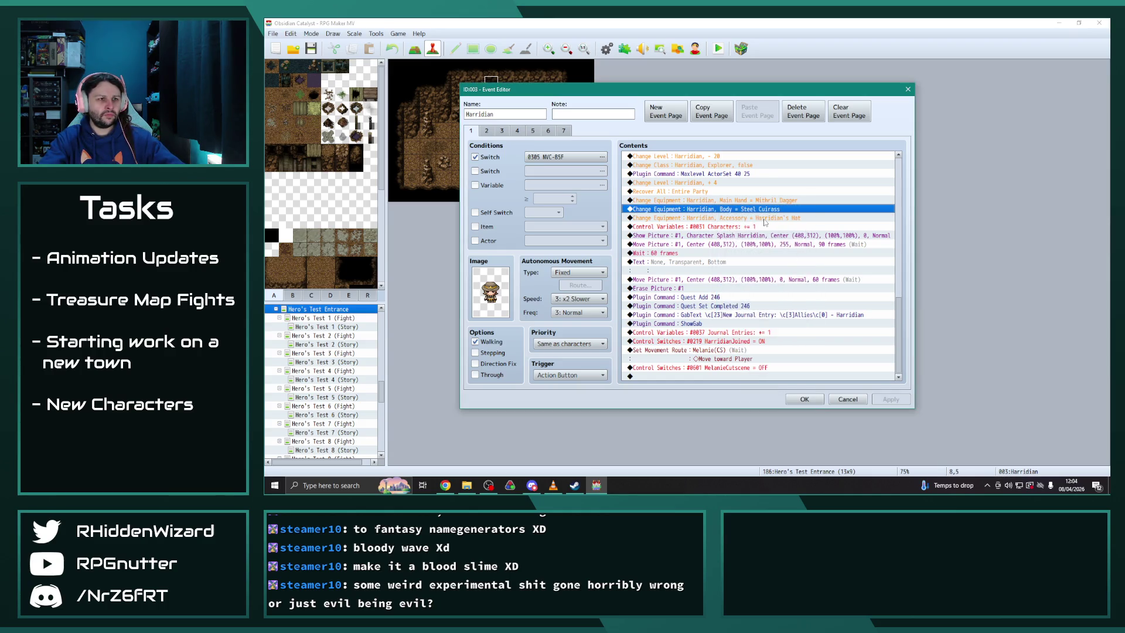
{"action": "double_click", "coordinate": [736, 209]}
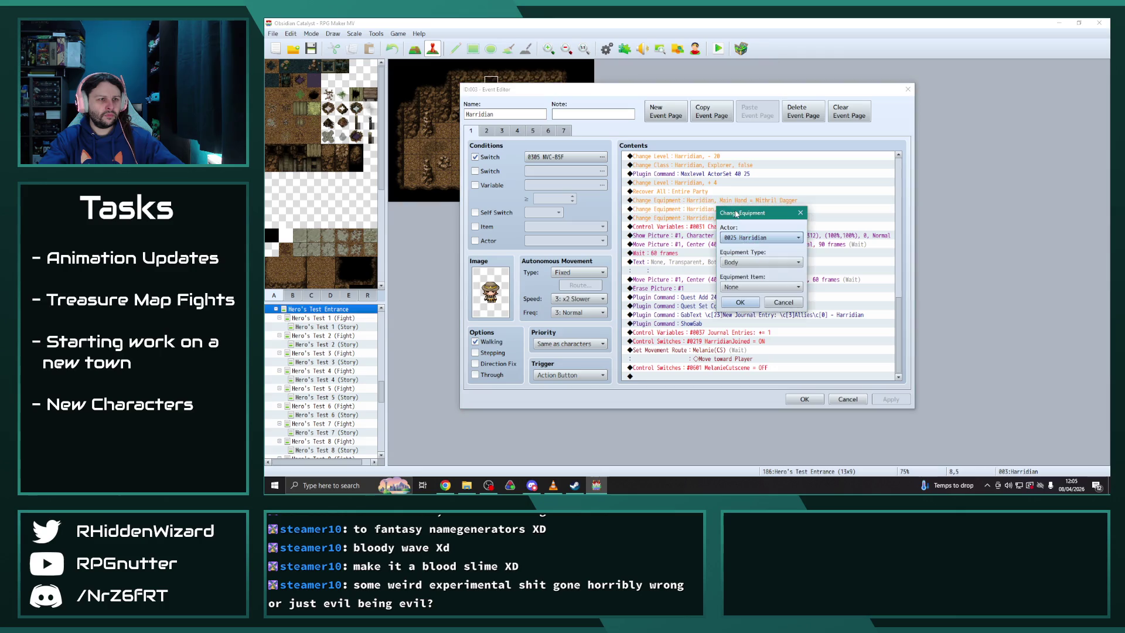
{"action": "left_click", "coordinate": [760, 287]}
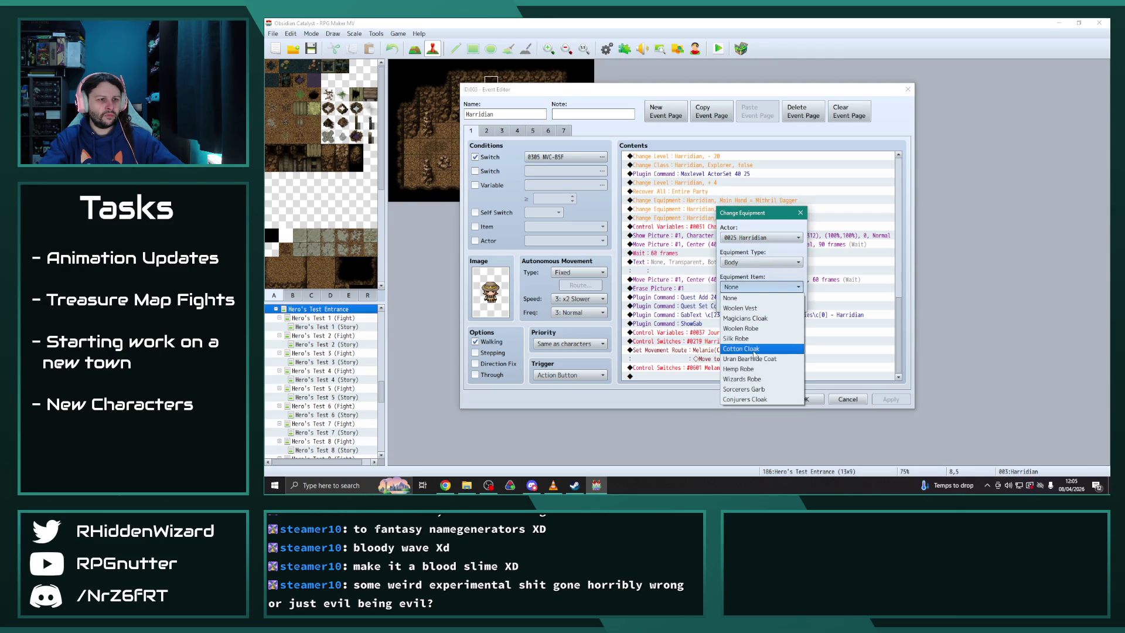
{"action": "left_click", "coordinate": [754, 359]}
{"action": "left_click", "coordinate": [783, 302]}
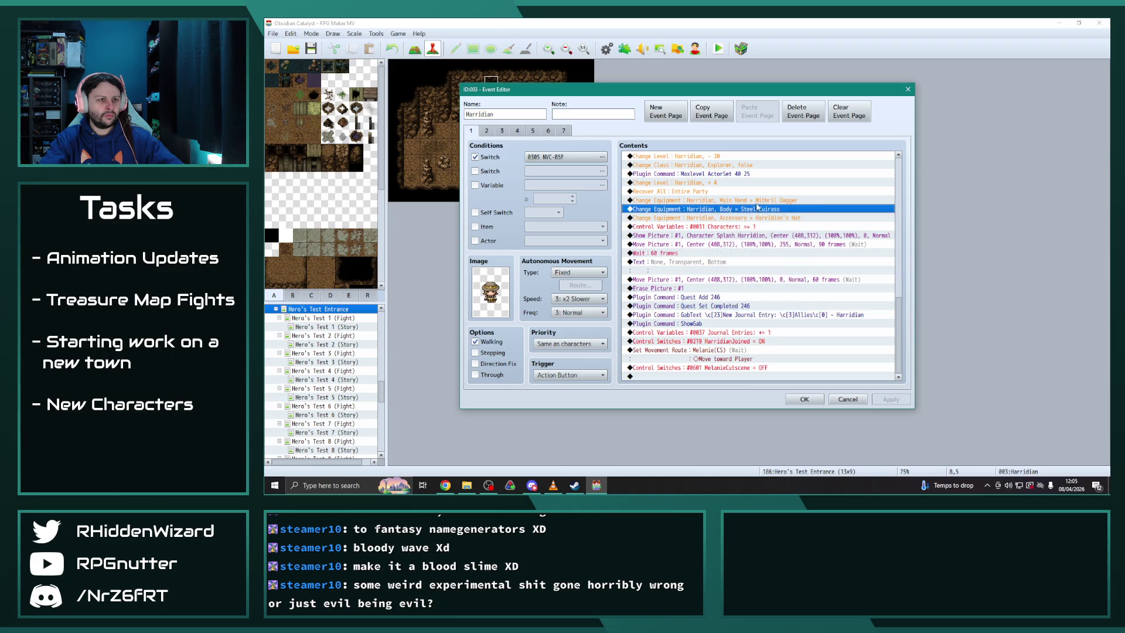
Review the accessory equipment command, keeping Harridian as the actor and the settings unchanged
{"action": "left_click", "coordinate": [754, 218]}
{"action": "double_click", "coordinate": [754, 218]}
{"action": "left_click", "coordinate": [760, 287]}
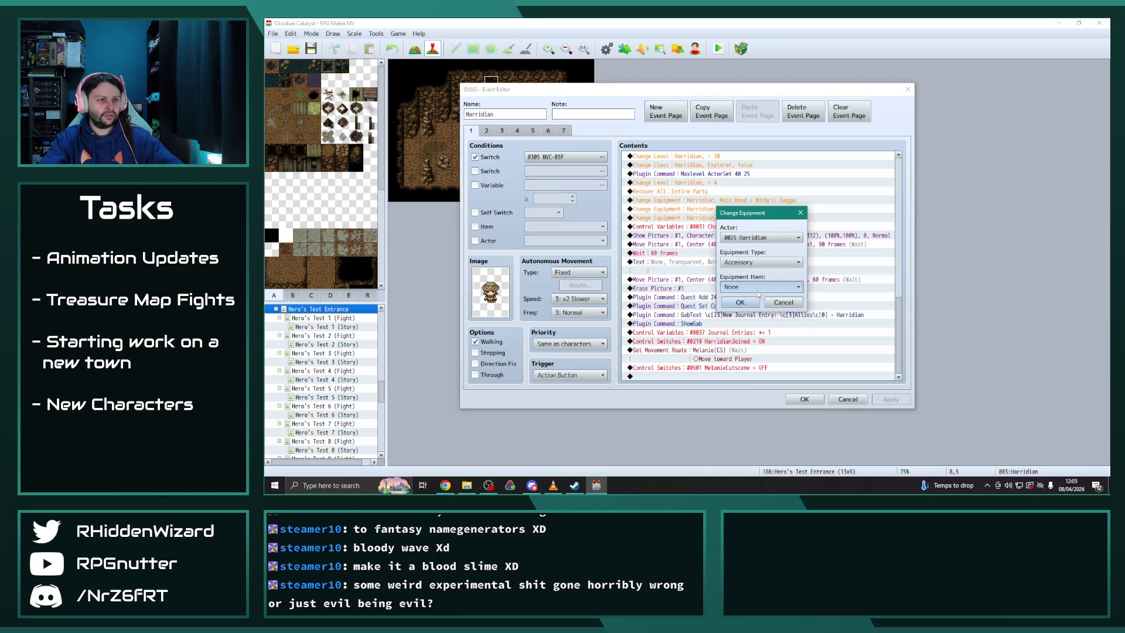
{"action": "left_click", "coordinate": [756, 296]}
{"action": "key", "text": "Escape"}
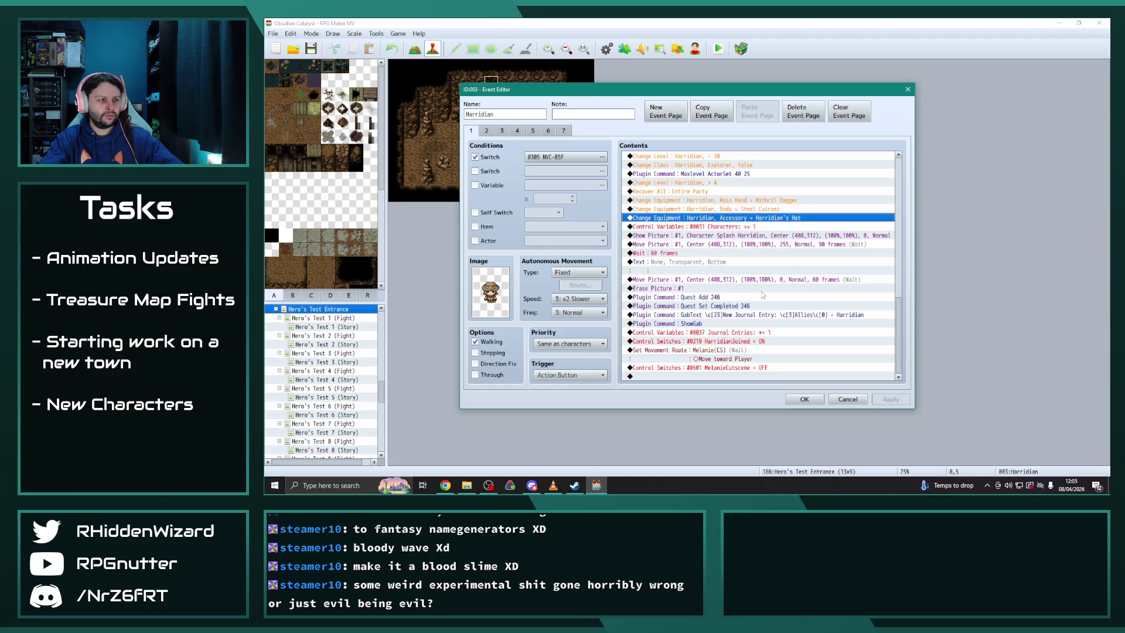
{"action": "key", "text": "Insert"}
{"action": "key", "text": "Escape"}
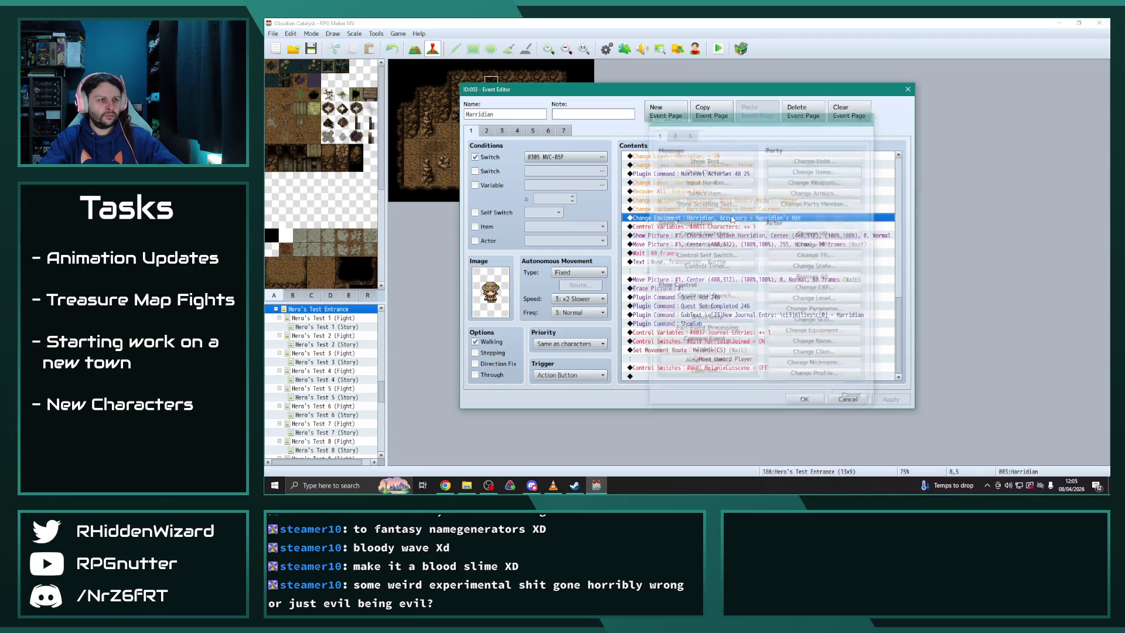
{"action": "double_click", "coordinate": [744, 220]}
{"action": "left_click", "coordinate": [761, 287]}
{"action": "left_click", "coordinate": [752, 297]}
{"action": "left_click", "coordinate": [754, 238]}
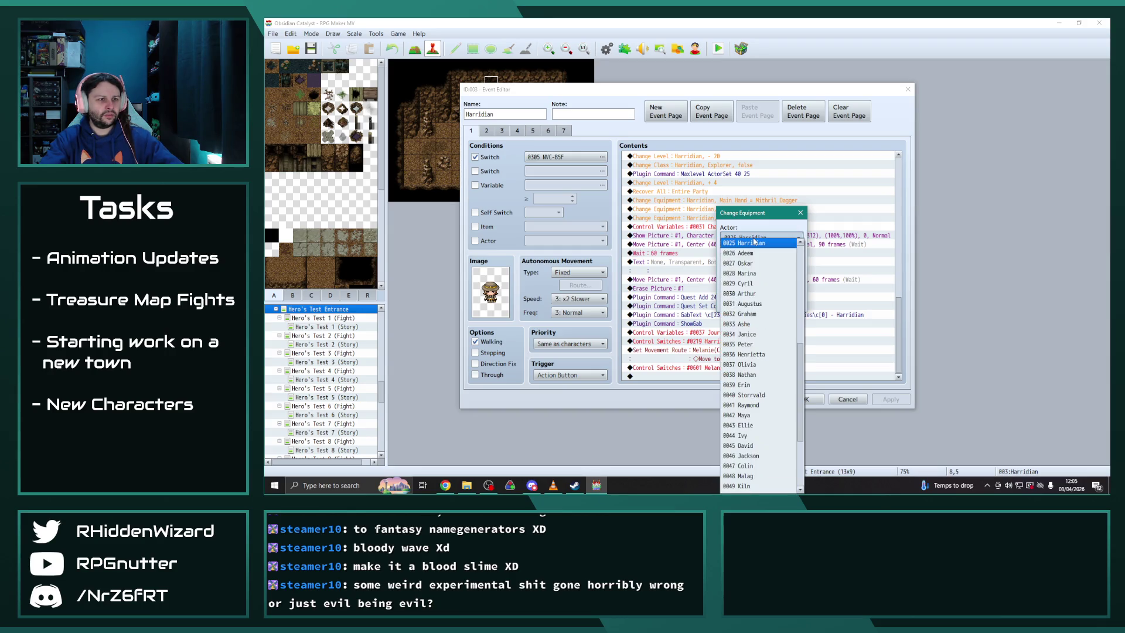
{"action": "left_click", "coordinate": [754, 242]}
{"action": "key", "text": "Return"}
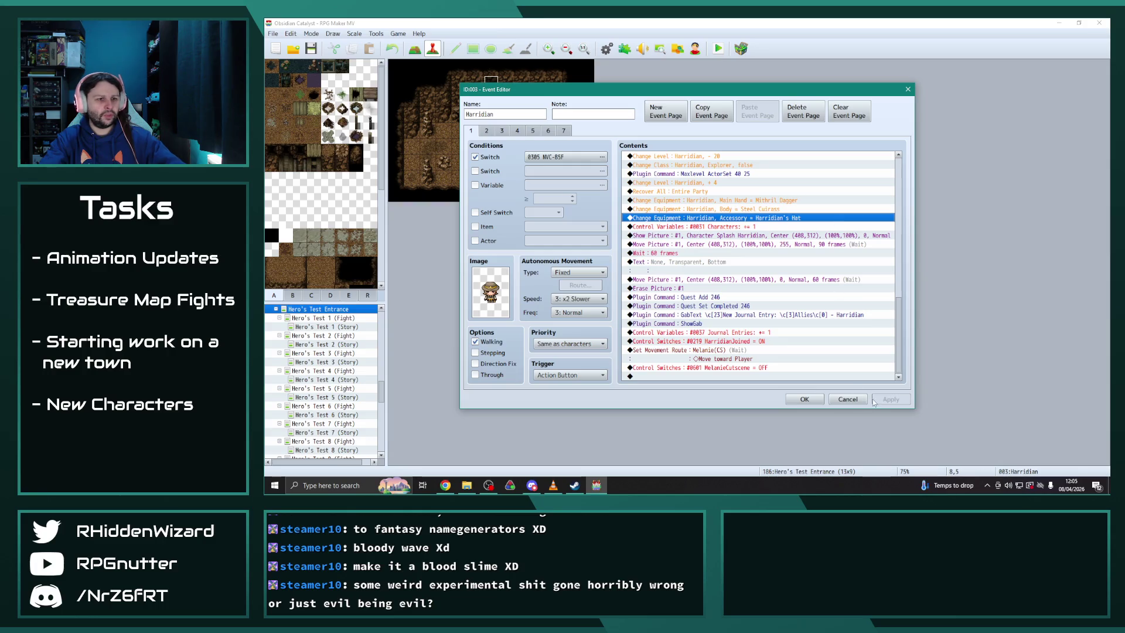
Insert a Change Equipment command equipping Harridian's main hand with the Mithril Dagger
{"action": "left_click", "coordinate": [770, 203]}
{"action": "key", "text": "Insert"}
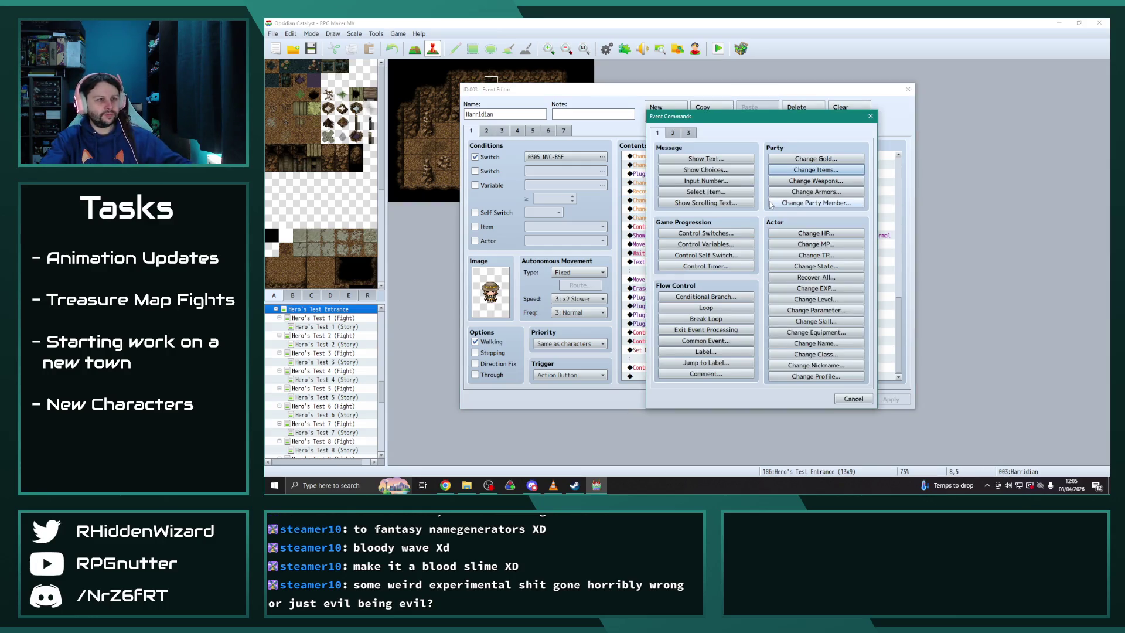
{"action": "left_click", "coordinate": [816, 332]}
{"action": "left_click", "coordinate": [749, 287]}
{"action": "left_click", "coordinate": [749, 291]}
{"action": "left_click", "coordinate": [749, 287]}
{"action": "left_click", "coordinate": [749, 309]}
{"action": "key", "text": "Return"}
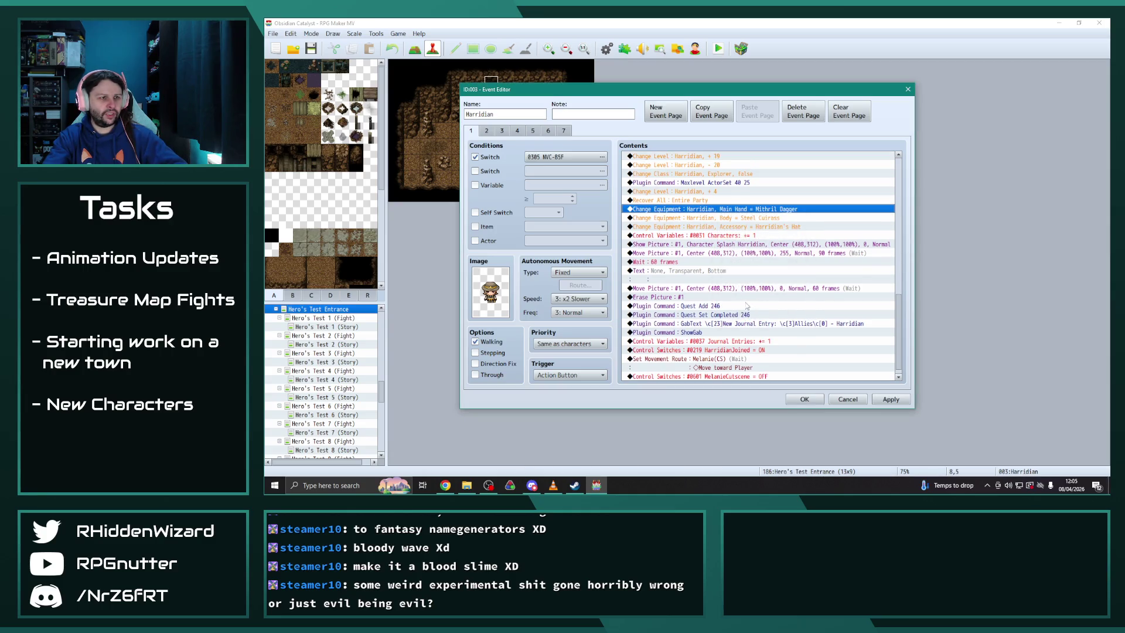
Check the command list and close Harridian's event editor with OK
{"action": "scroll", "coordinate": [746, 306], "scroll_direction": "up", "scroll_amount": 2}
{"action": "scroll", "coordinate": [746, 305], "scroll_direction": "down", "scroll_amount": 1}
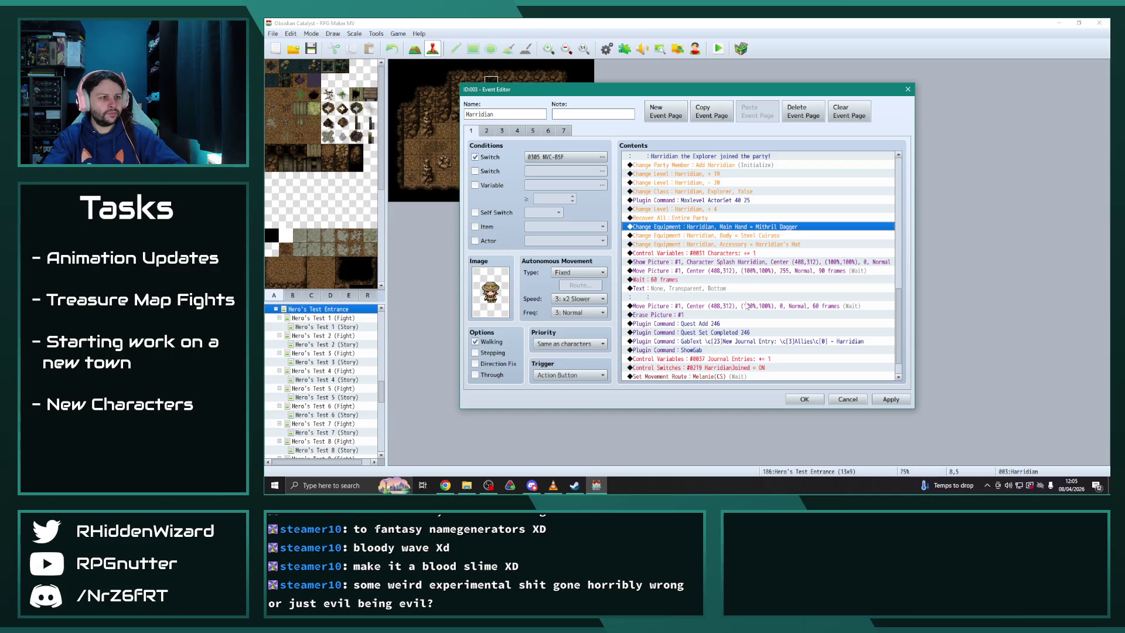
{"action": "scroll", "coordinate": [747, 305], "scroll_direction": "up", "scroll_amount": 2}
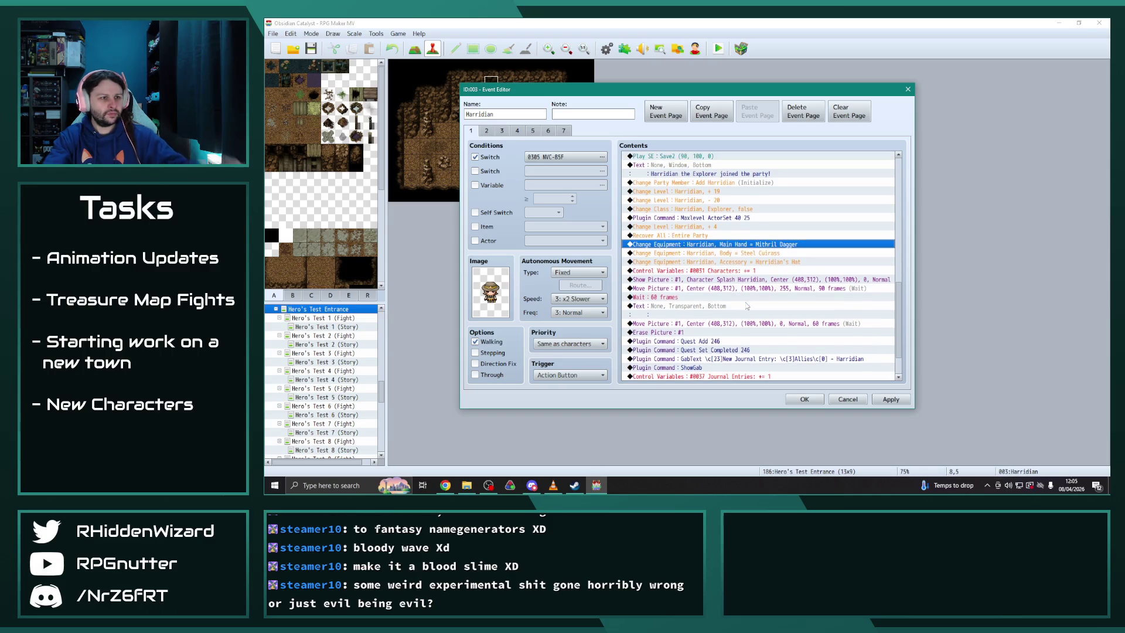
{"action": "scroll", "coordinate": [777, 361], "scroll_direction": "up", "scroll_amount": 1}
{"action": "scroll", "coordinate": [777, 361], "scroll_direction": "up", "scroll_amount": 1}
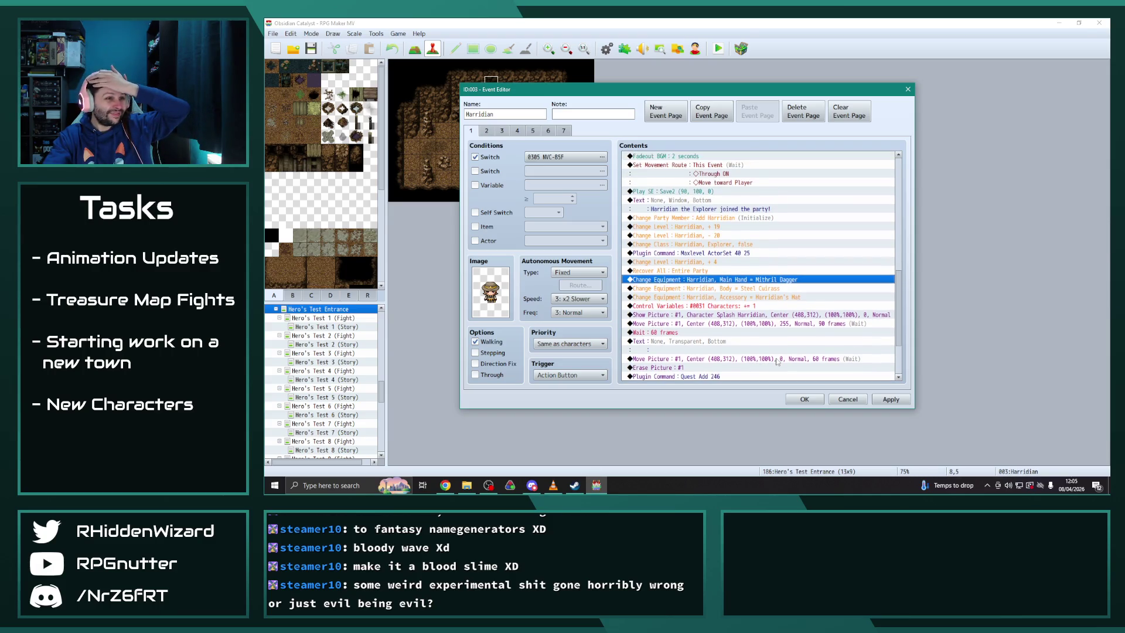
{"action": "left_click", "coordinate": [762, 244]}
{"action": "left_click", "coordinate": [805, 399]}
{"action": "left_click", "coordinate": [607, 48]}
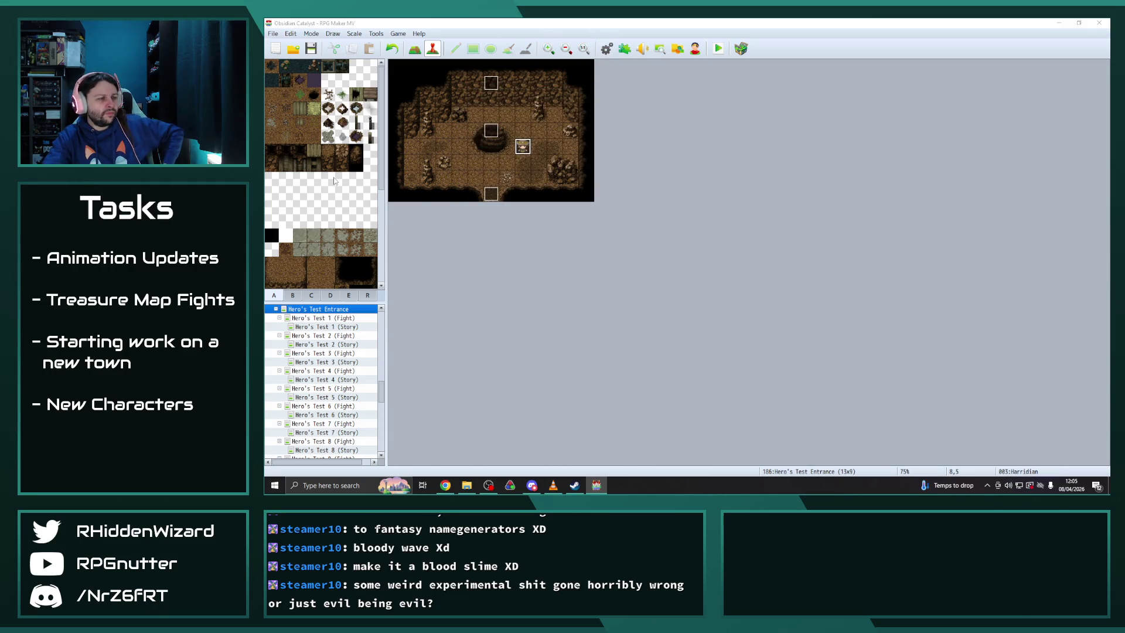
Copy the Explorer class's equipment traits, from Light Armour through Harridian
{"action": "left_click", "coordinate": [457, 119]}
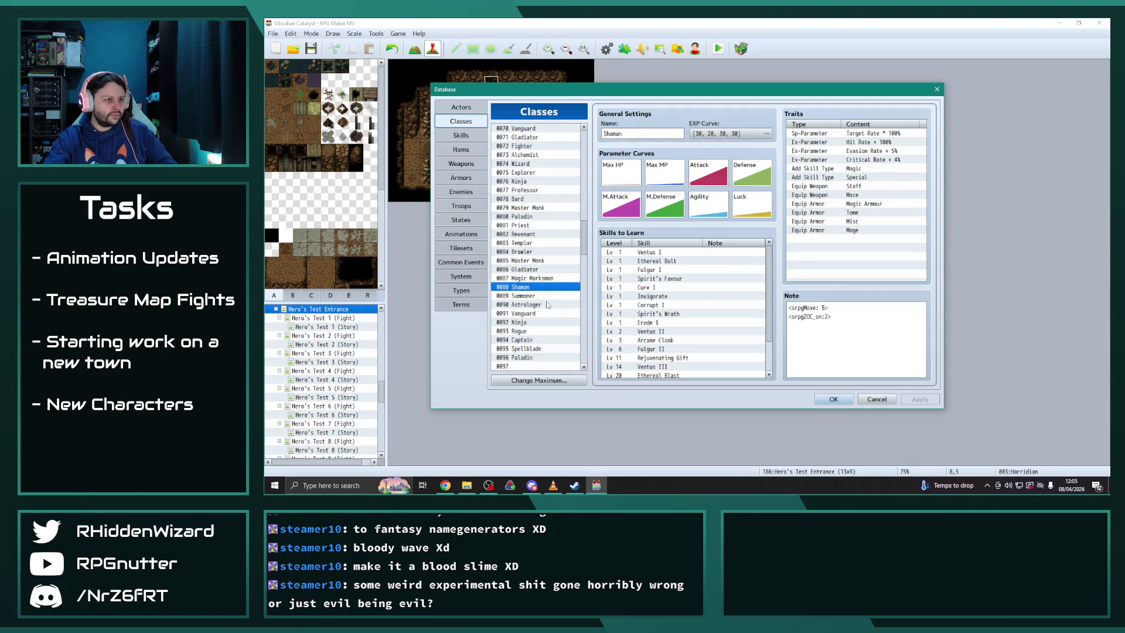
{"action": "scroll", "coordinate": [547, 304], "scroll_direction": "up", "scroll_amount": 3}
{"action": "left_click", "coordinate": [530, 242]}
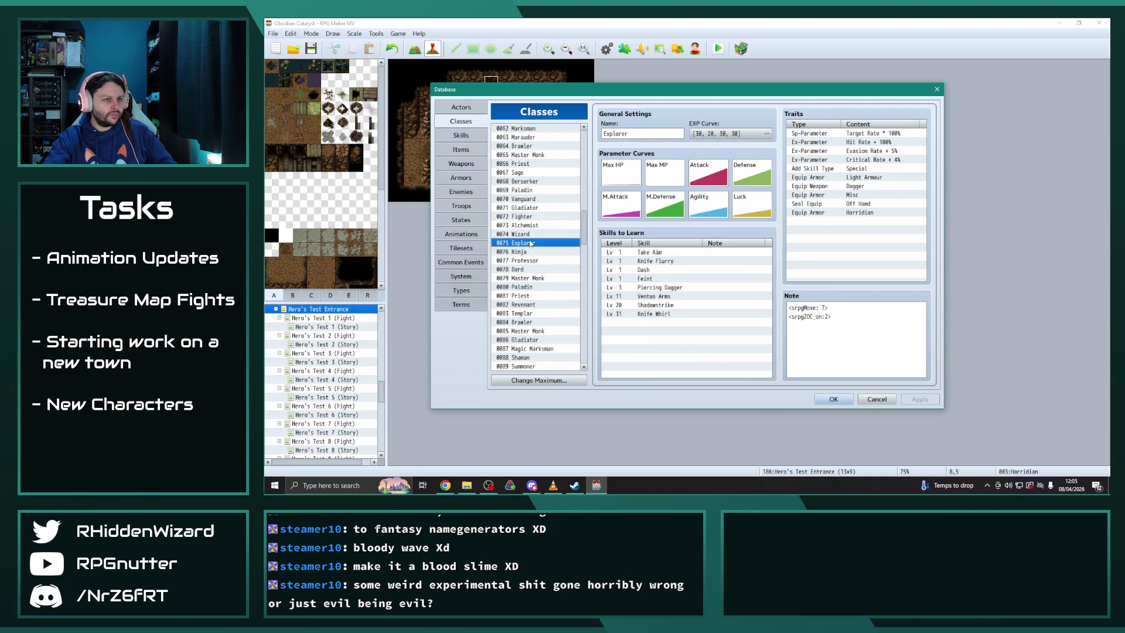
{"action": "left_click_drag", "start_coordinate": [872, 177], "coordinate": [861, 215]}
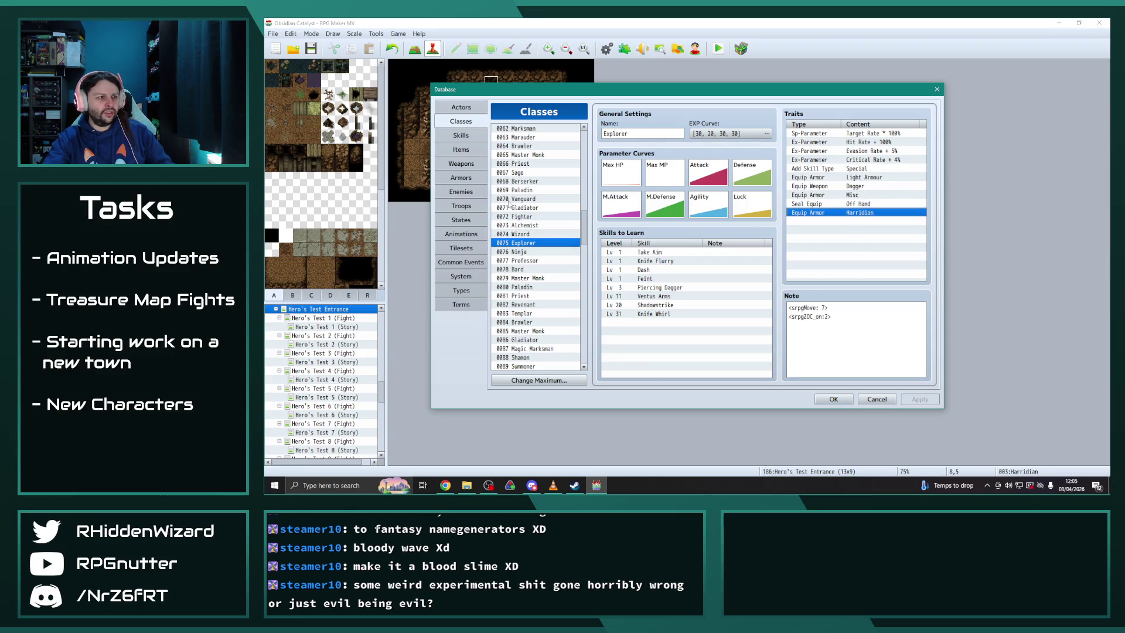
{"action": "scroll", "coordinate": [576, 242], "scroll_direction": "up", "scroll_amount": 13}
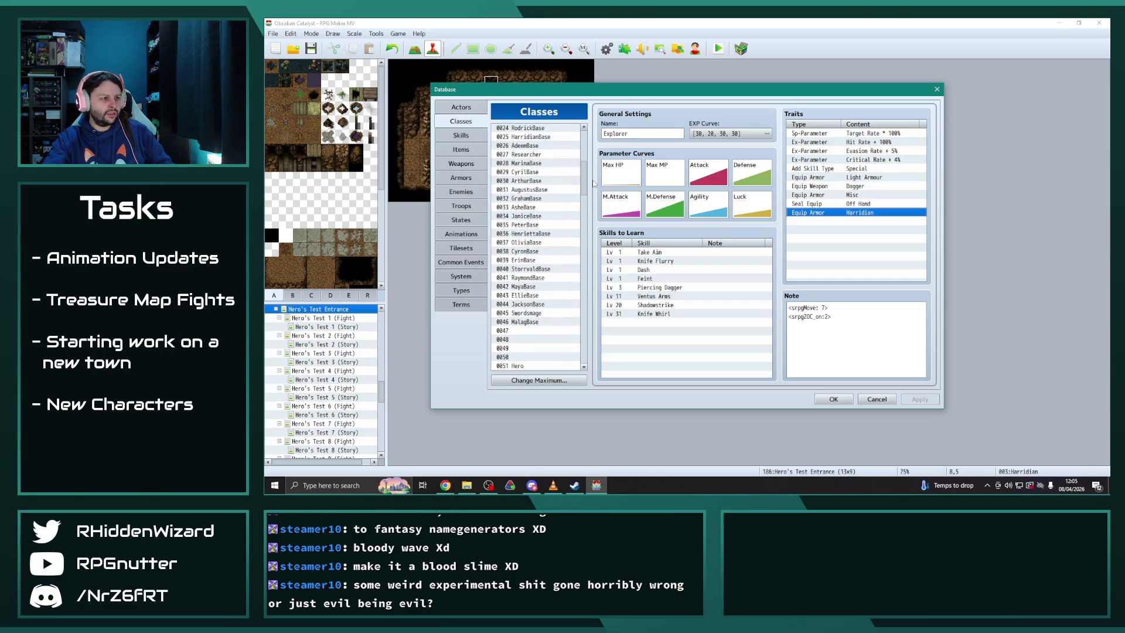
{"action": "left_click", "coordinate": [856, 178]}
{"action": "left_click", "coordinate": [852, 215], "text": "shift"}
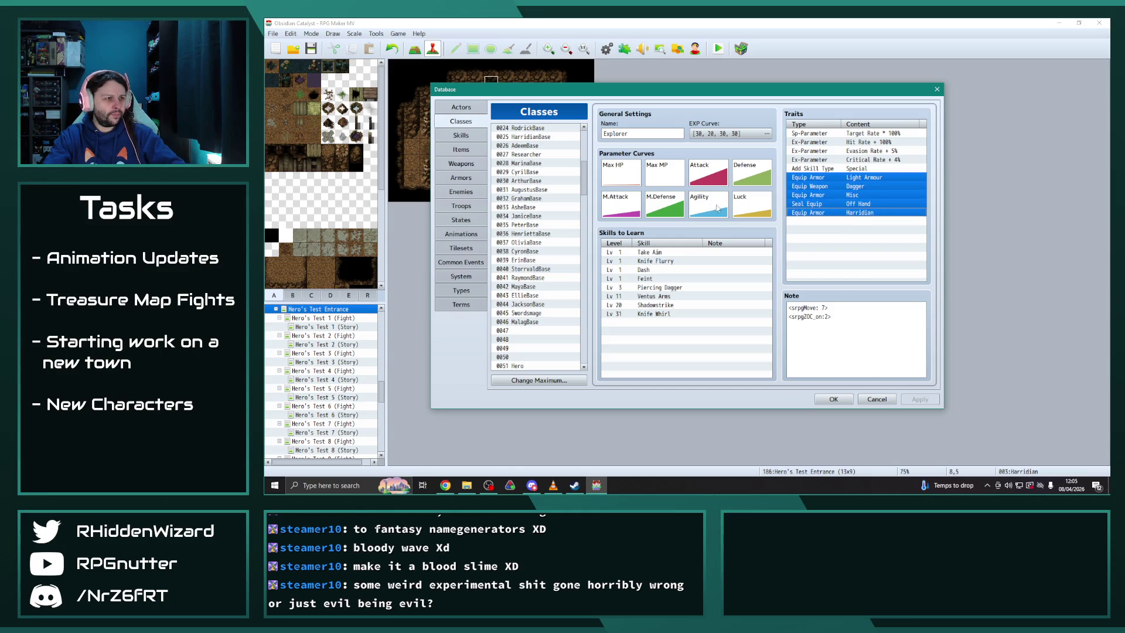
Paste them into HarridianBase, removing Magic Armour and the duplicate Dagger trait, then apply
{"action": "scroll", "coordinate": [535, 286], "scroll_direction": "up", "scroll_amount": 1}
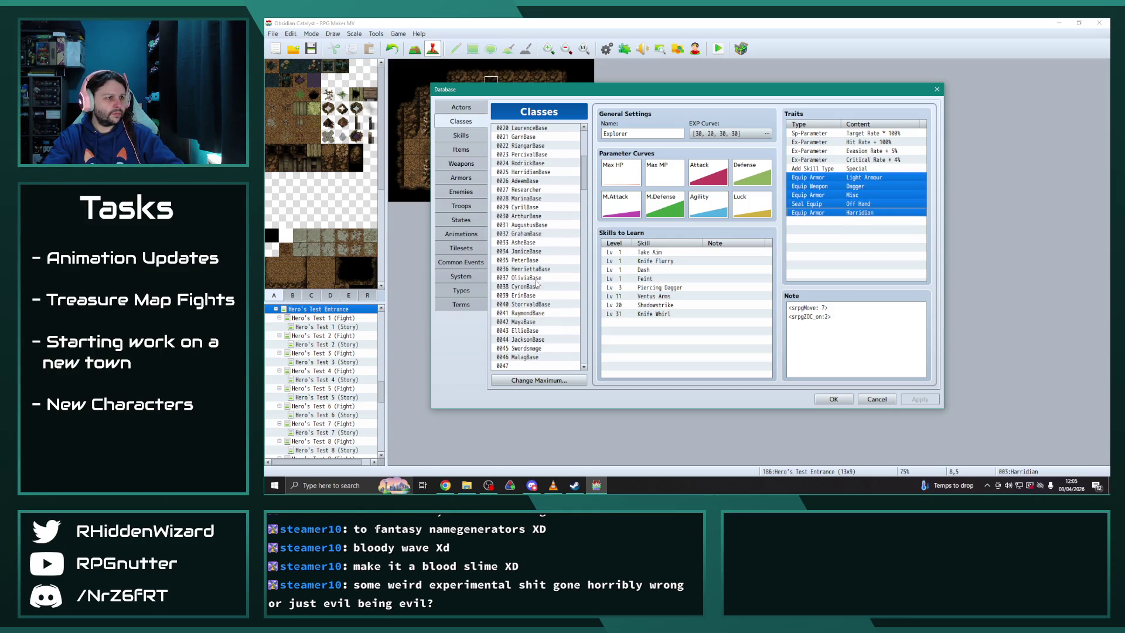
{"action": "left_click", "coordinate": [536, 172]}
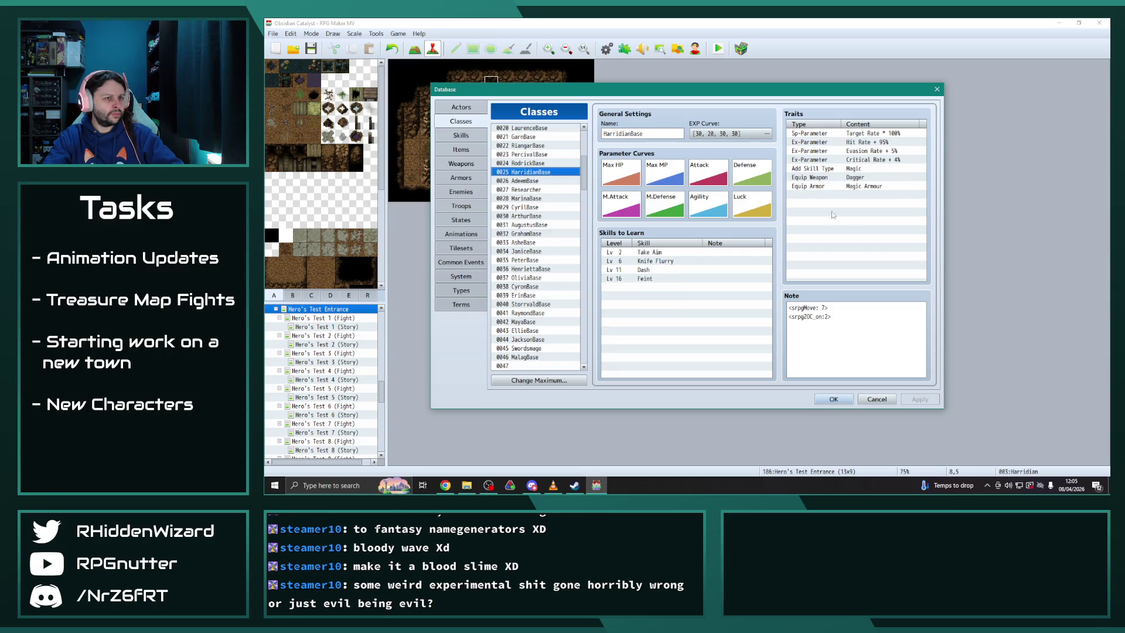
{"action": "left_click", "coordinate": [853, 187]}
{"action": "key", "text": "Delete"}
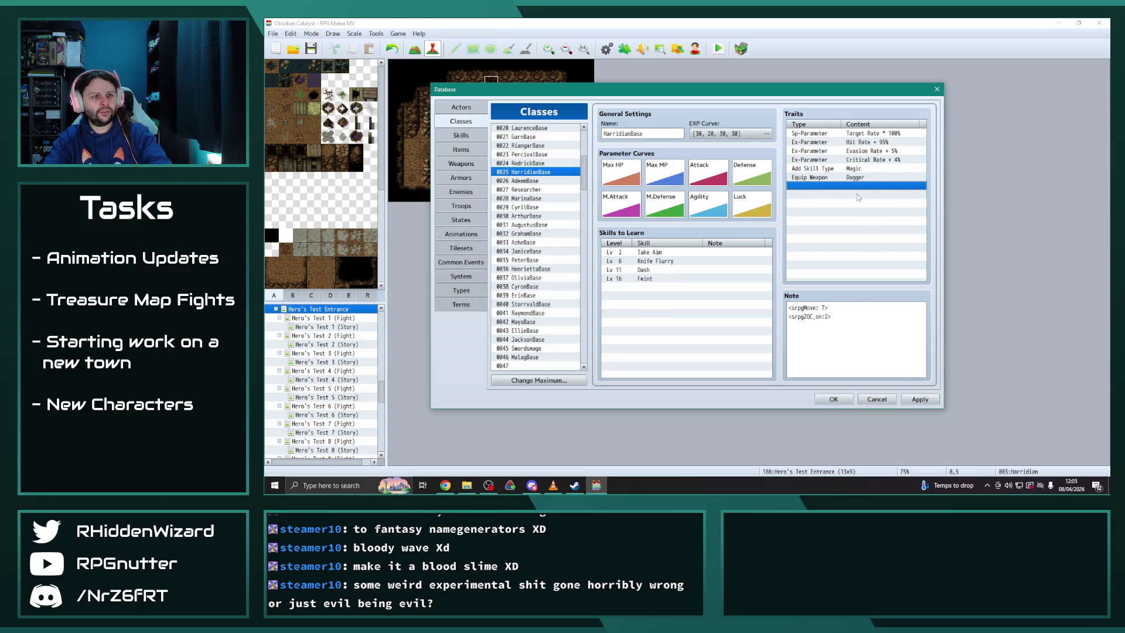
{"action": "key", "text": "ctrl+v"}
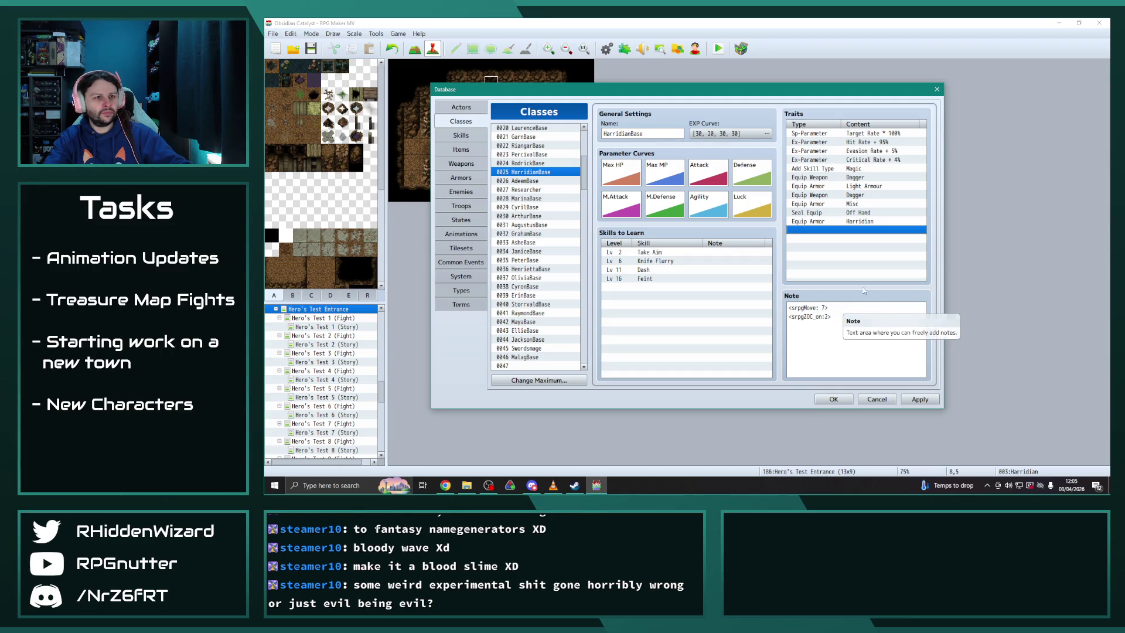
{"action": "left_click", "coordinate": [862, 196]}
{"action": "key", "text": "Delete"}
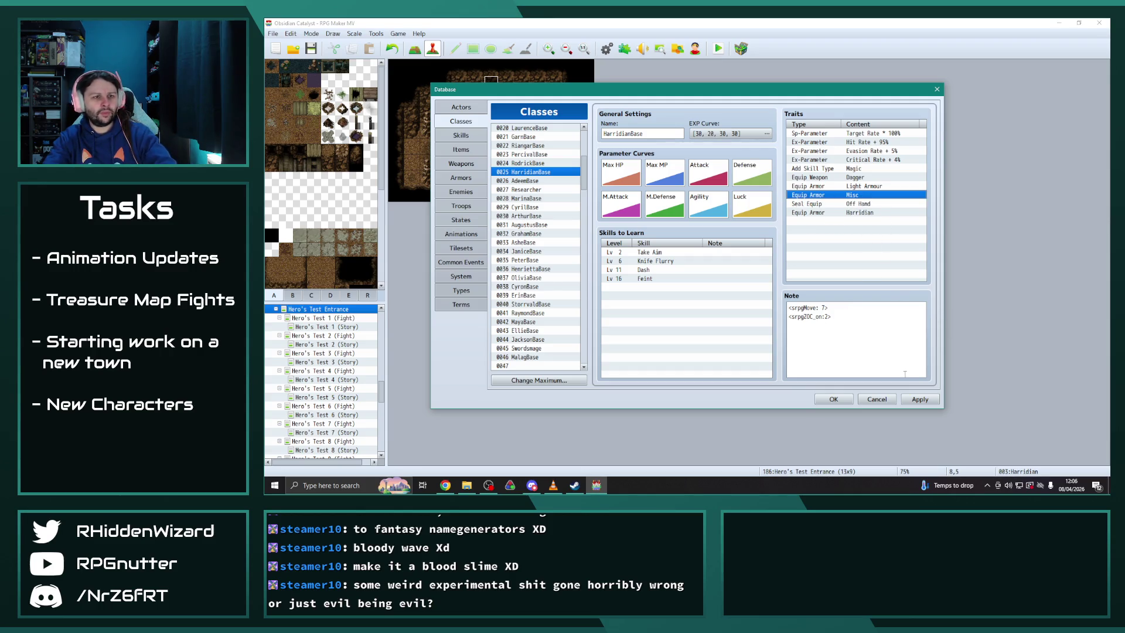
{"action": "left_click", "coordinate": [927, 402]}
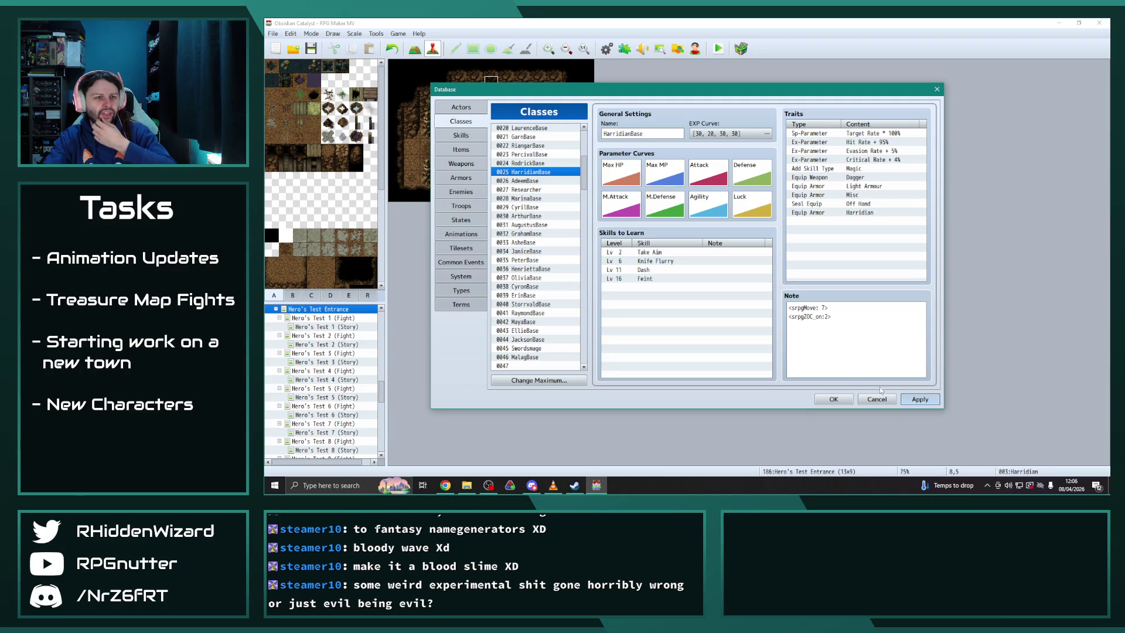
{"action": "left_click", "coordinate": [833, 399]}
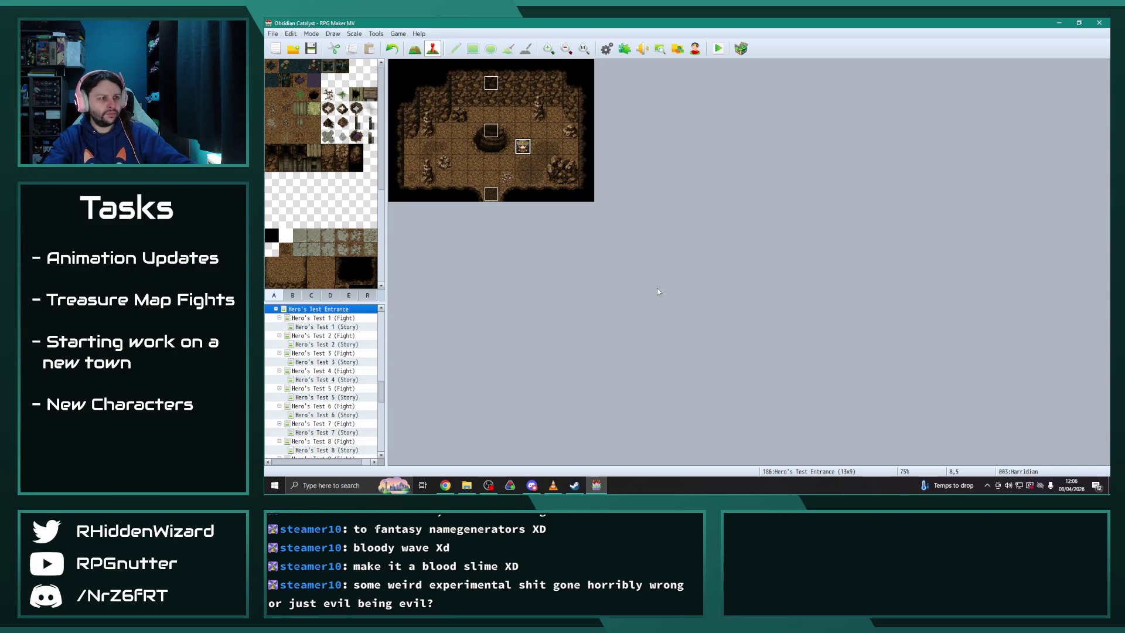
Change the event's body equipment command from Steel Cuirass to Mithril Chain
{"action": "key", "text": "Return"}
{"action": "scroll", "coordinate": [720, 265], "scroll_direction": "down", "scroll_amount": 6}
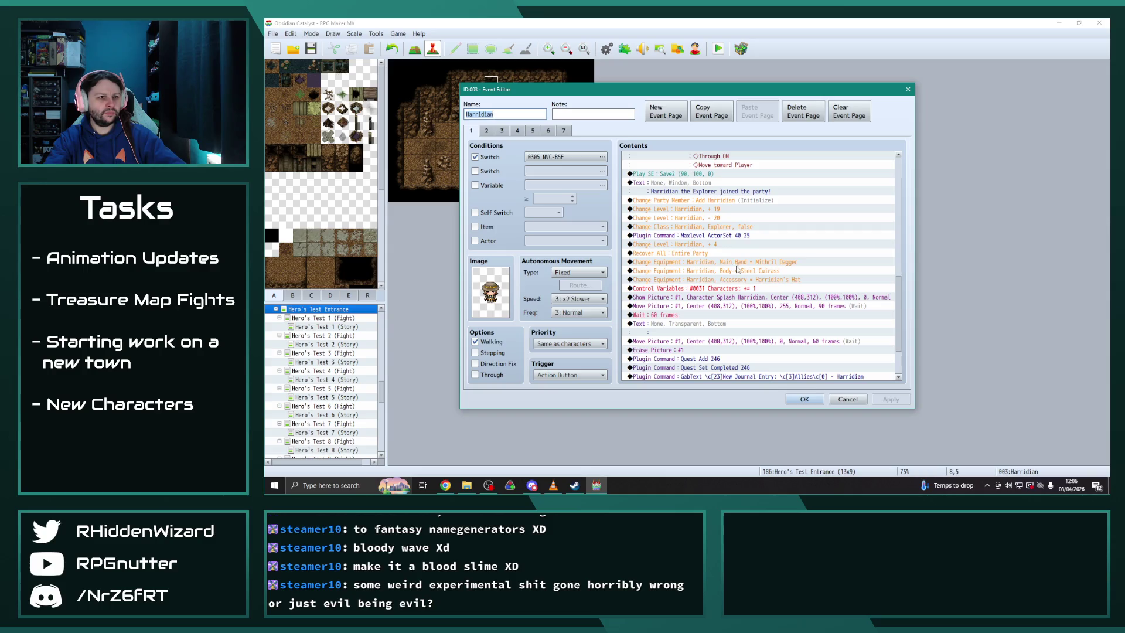
{"action": "double_click", "coordinate": [737, 274]}
{"action": "left_click", "coordinate": [761, 287]}
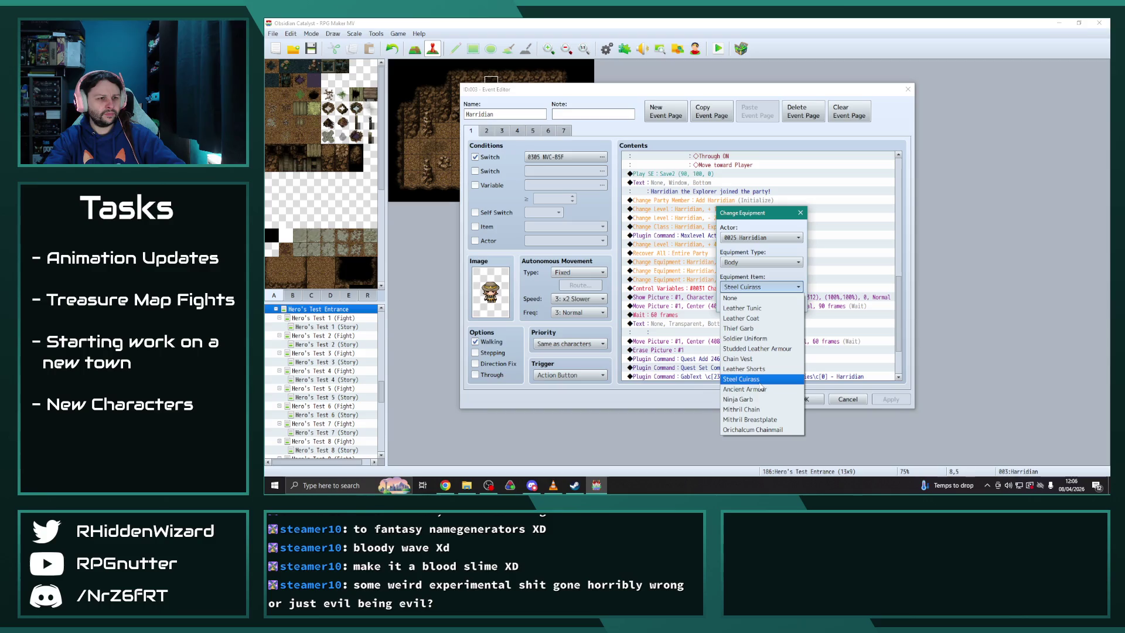
{"action": "left_click", "coordinate": [755, 408]}
{"action": "left_click", "coordinate": [740, 305]}
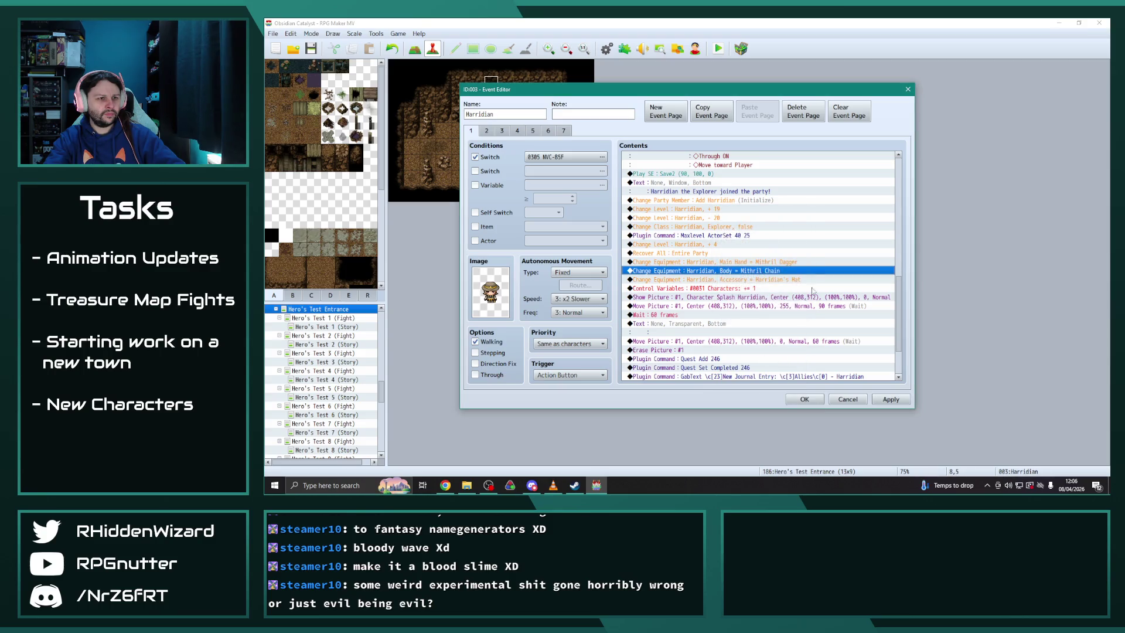
{"action": "left_click", "coordinate": [815, 281]}
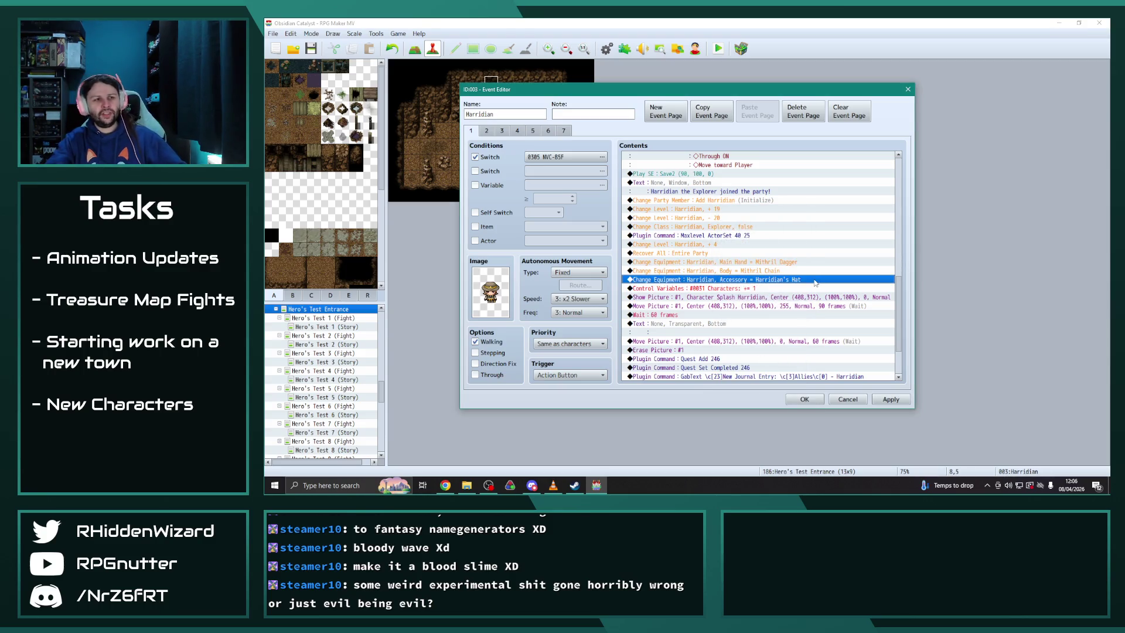
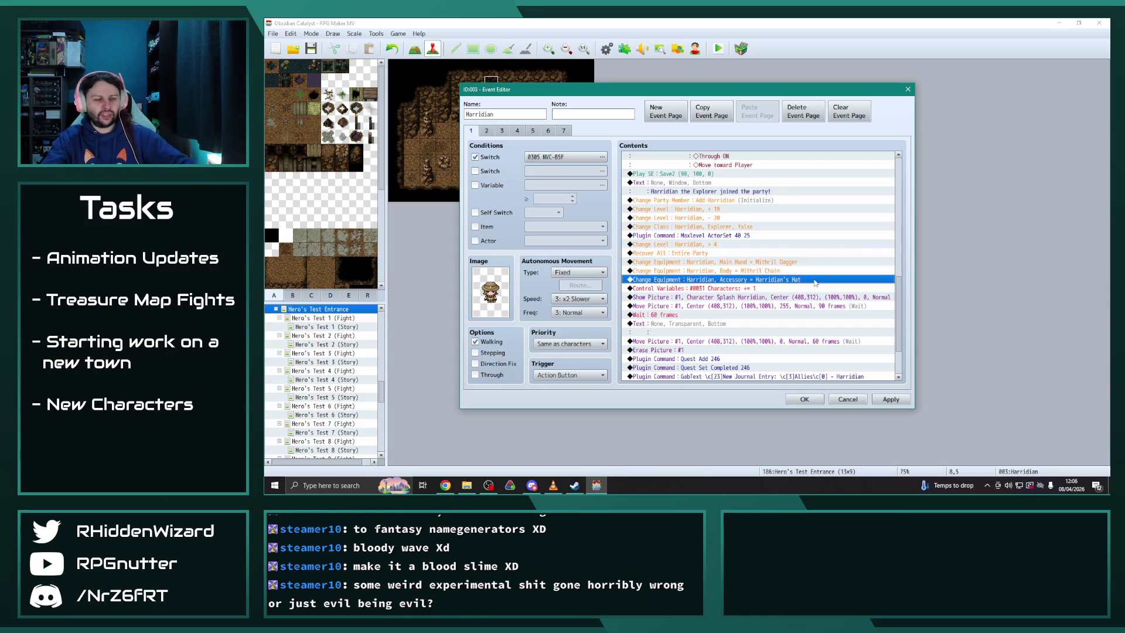
Apply the changes made to the Harridian event's first page
{"action": "scroll", "coordinate": [727, 286], "scroll_direction": "up", "scroll_amount": 2}
{"action": "scroll", "coordinate": [735, 294], "scroll_direction": "down", "scroll_amount": 2}
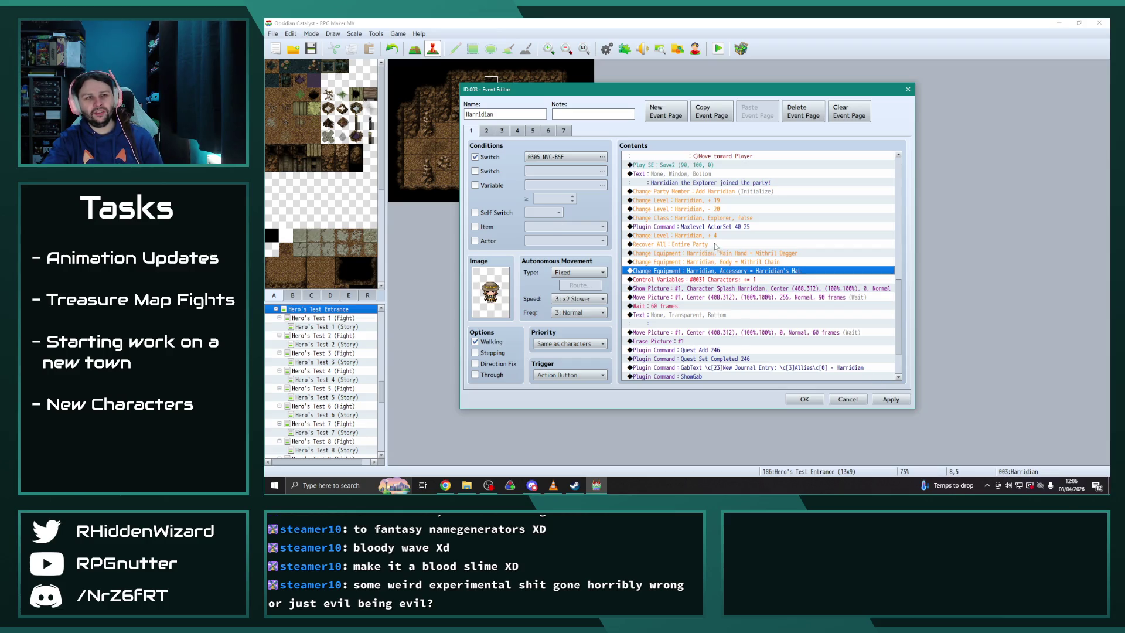
{"action": "left_click", "coordinate": [890, 399]}
{"action": "left_click", "coordinate": [742, 263]}
On page 2, change the Body Change Equipment armour from Steel Cuirass to Mithril Chain
{"action": "left_click", "coordinate": [486, 130]}
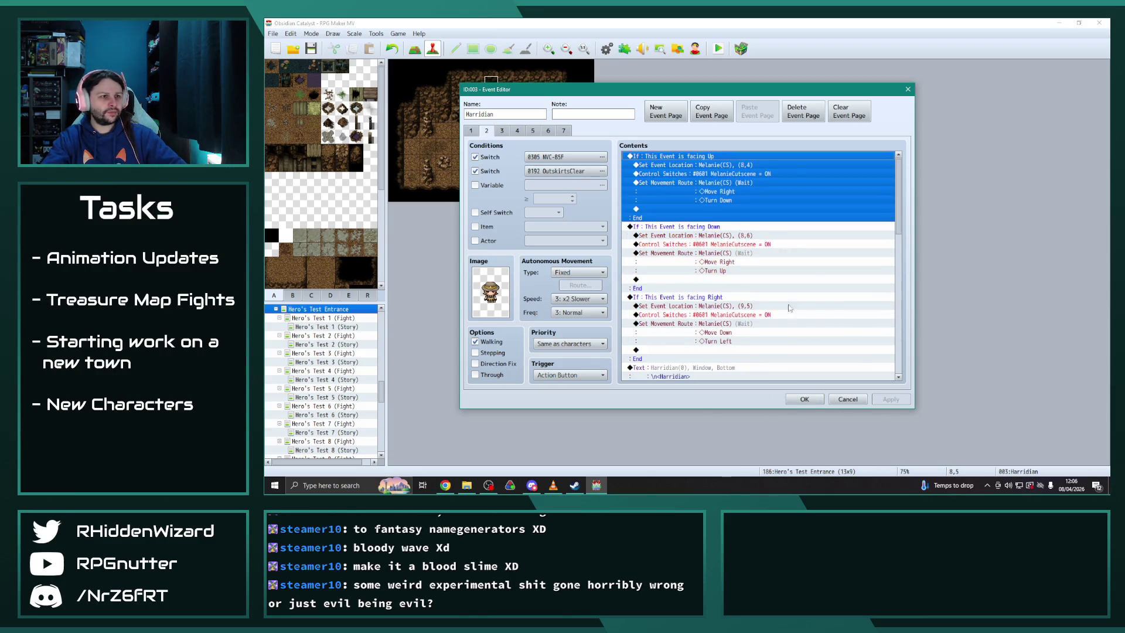
{"action": "left_click_drag", "start_coordinate": [896, 202], "coordinate": [893, 350]}
{"action": "left_click", "coordinate": [744, 208]}
{"action": "double_click", "coordinate": [748, 210]}
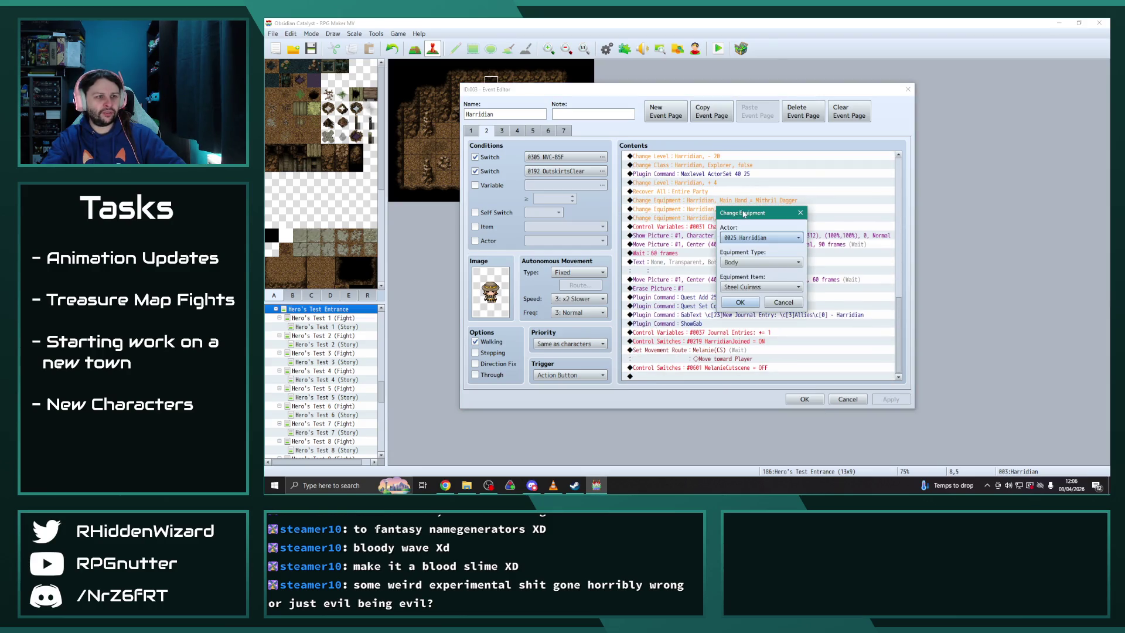
{"action": "left_click", "coordinate": [768, 289]}
{"action": "left_click", "coordinate": [762, 398]}
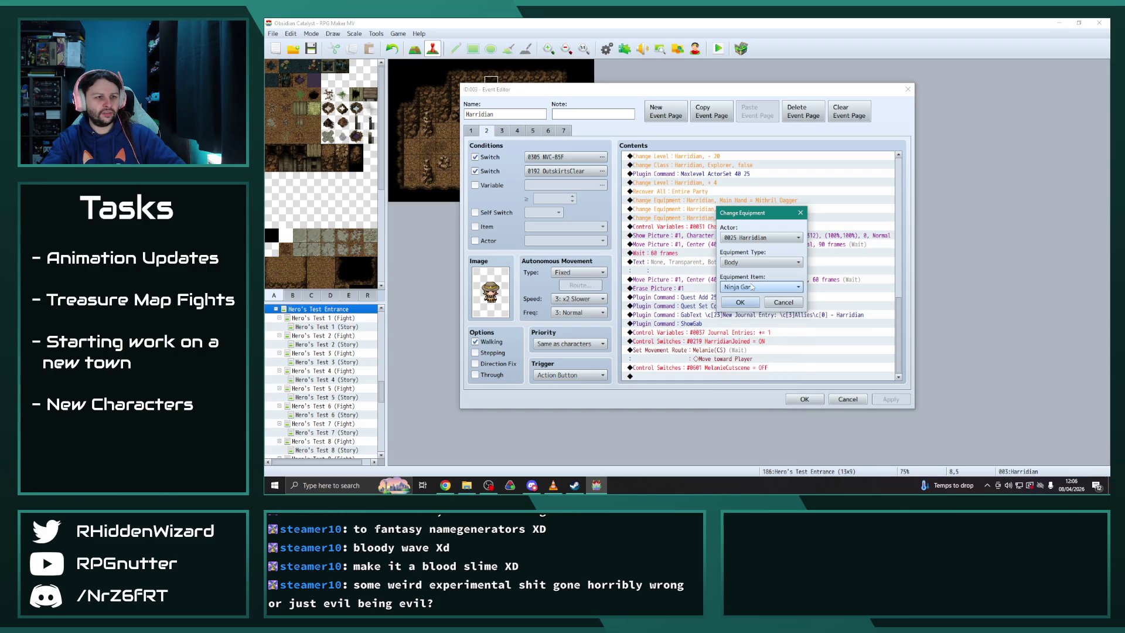
{"action": "left_click", "coordinate": [759, 286]}
{"action": "left_click", "coordinate": [752, 409]}
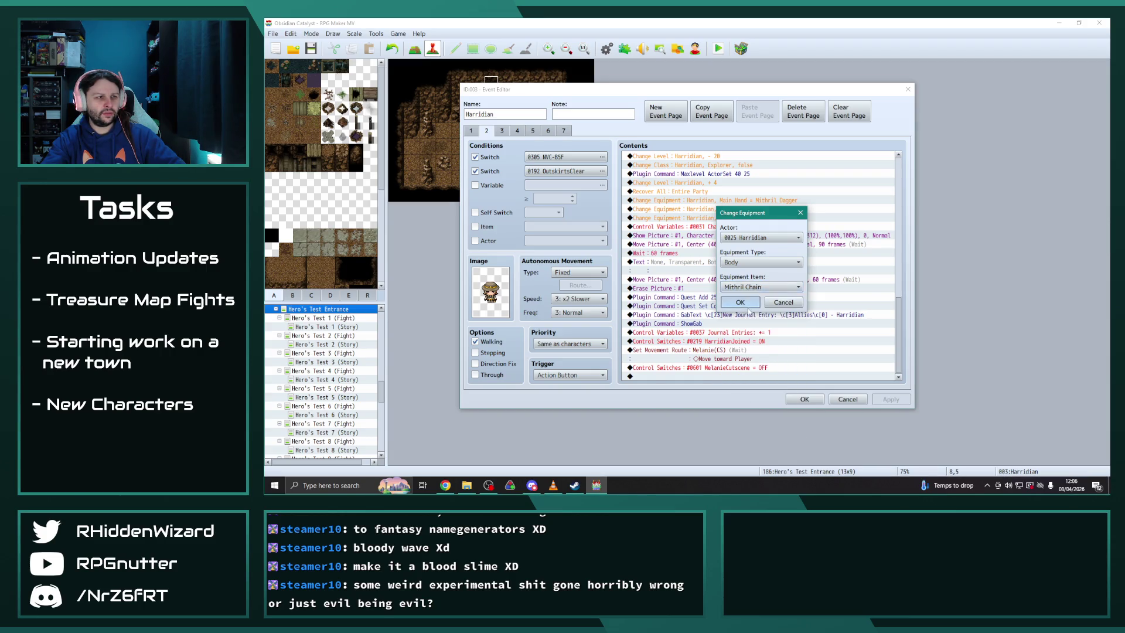
{"action": "left_click", "coordinate": [739, 306]}
{"action": "left_click", "coordinate": [501, 131]}
{"action": "scroll", "coordinate": [902, 368], "scroll_direction": "down", "scroll_amount": 5}
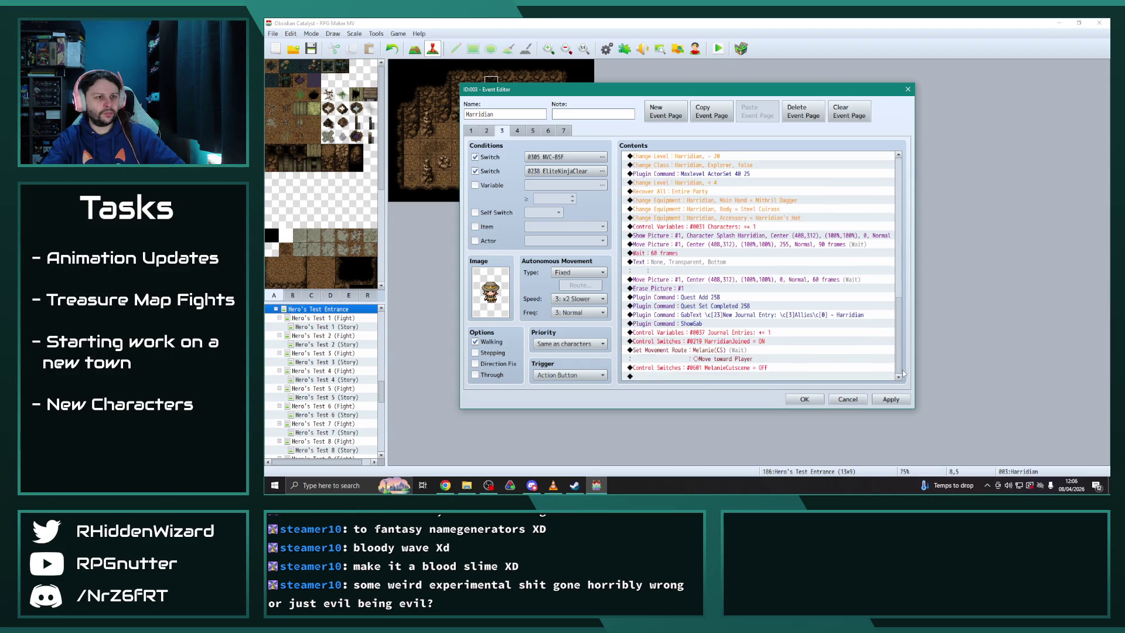
Set the body equipment change to Mithril Chain on pages 3 and 4
{"action": "double_click", "coordinate": [747, 209]}
{"action": "left_click", "coordinate": [761, 287]}
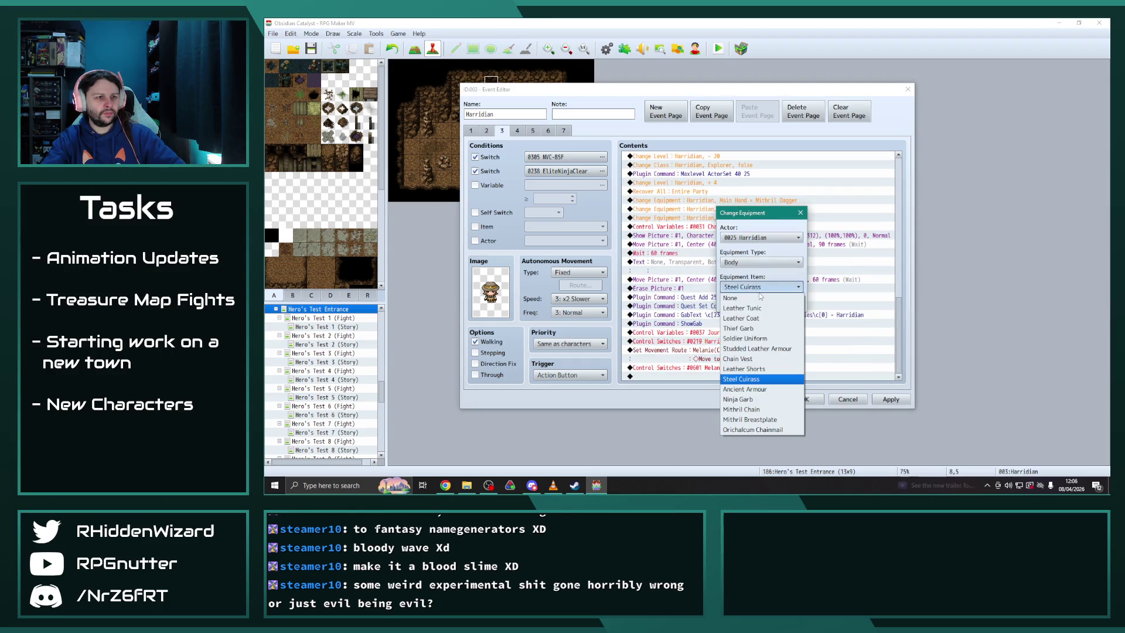
{"action": "left_click", "coordinate": [742, 408]}
{"action": "left_click", "coordinate": [739, 306]}
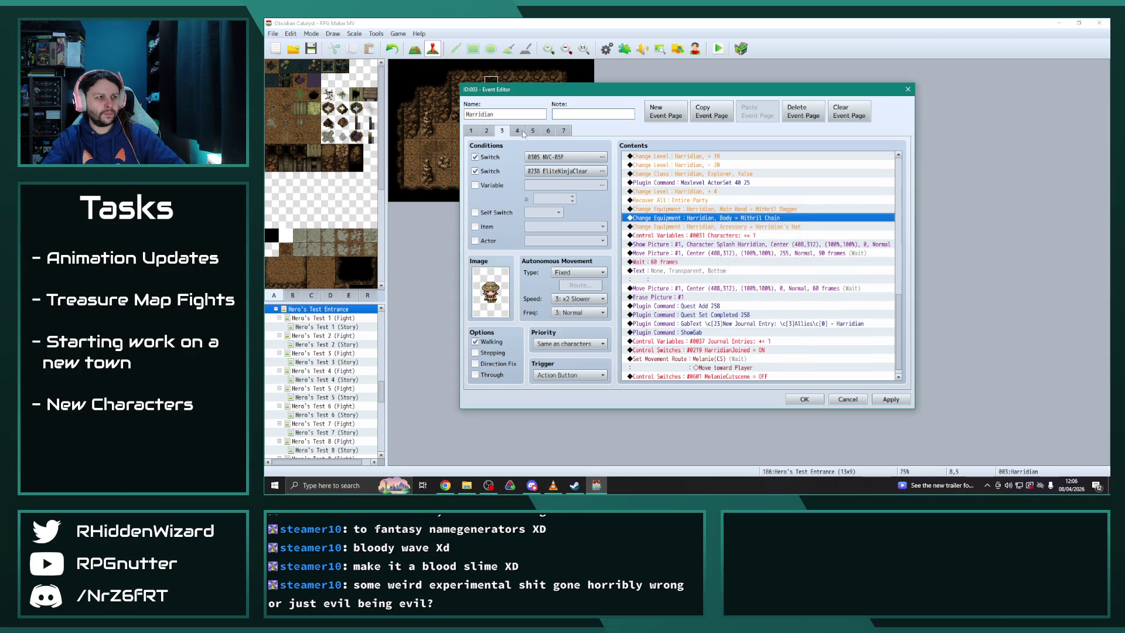
{"action": "left_click", "coordinate": [516, 131]}
{"action": "left_click_drag", "start_coordinate": [899, 191], "coordinate": [922, 335]}
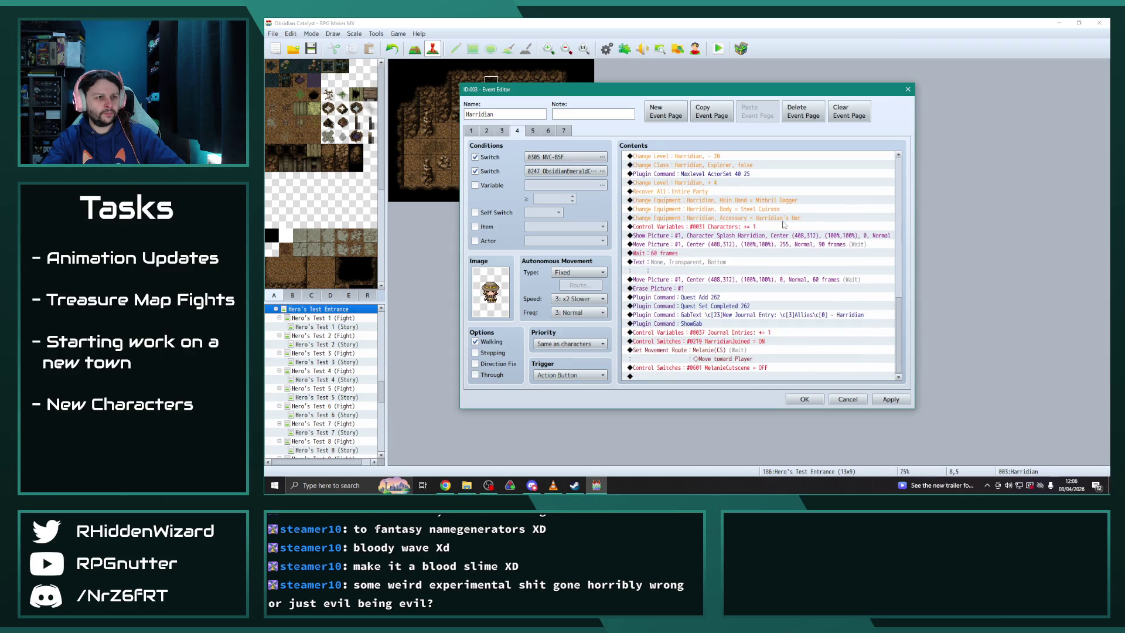
{"action": "double_click", "coordinate": [761, 209]}
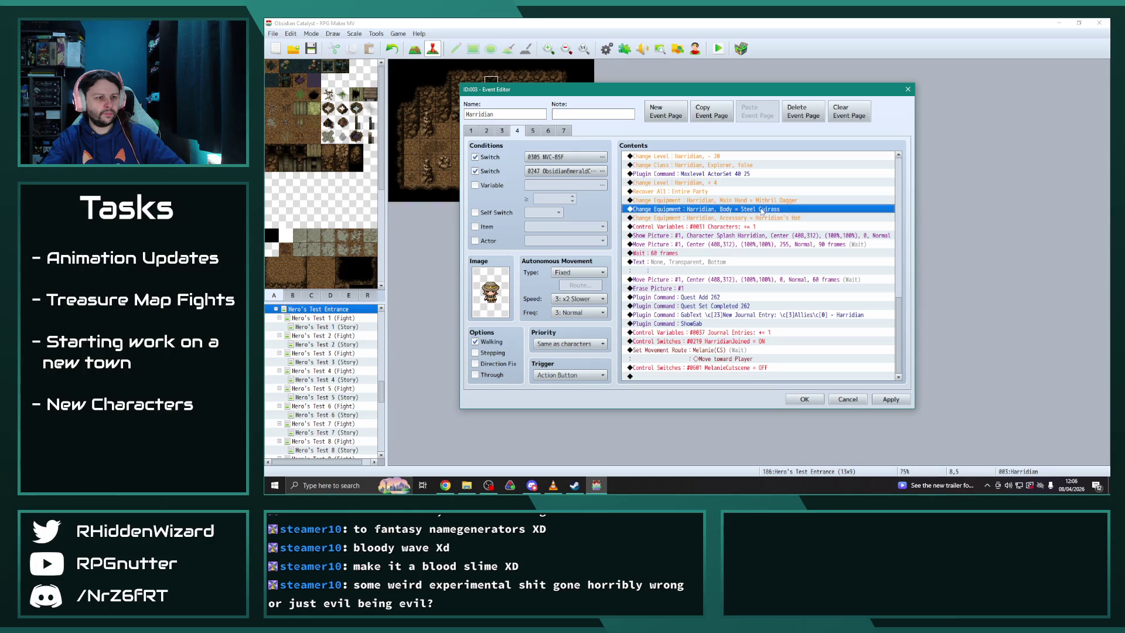
{"action": "left_click", "coordinate": [797, 287]}
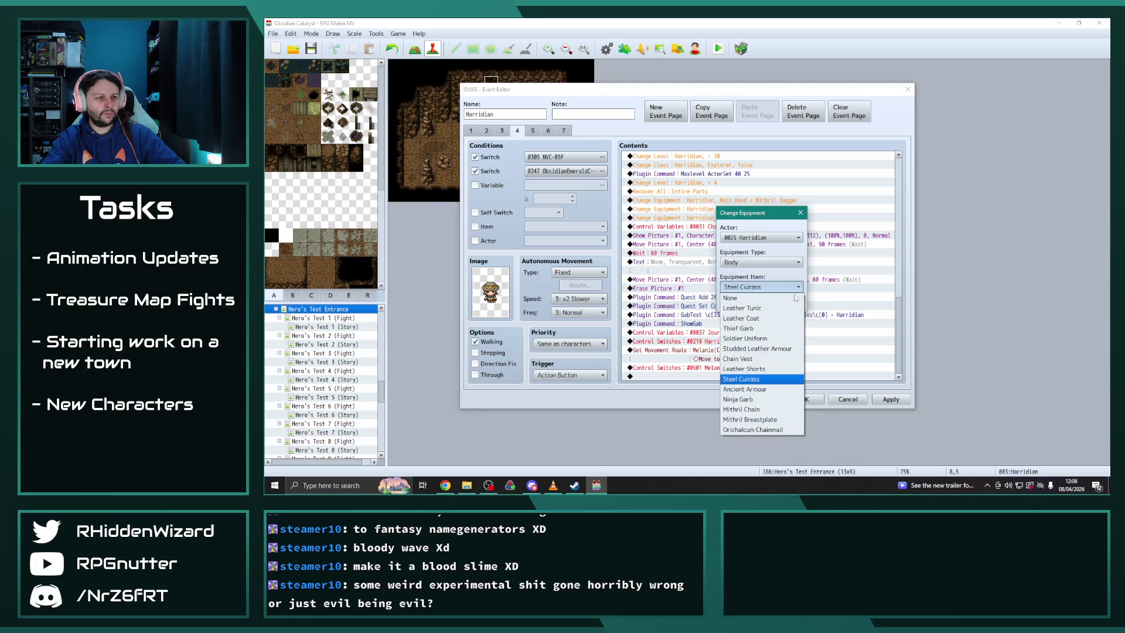
{"action": "left_click", "coordinate": [755, 410]}
{"action": "left_click", "coordinate": [739, 302]}
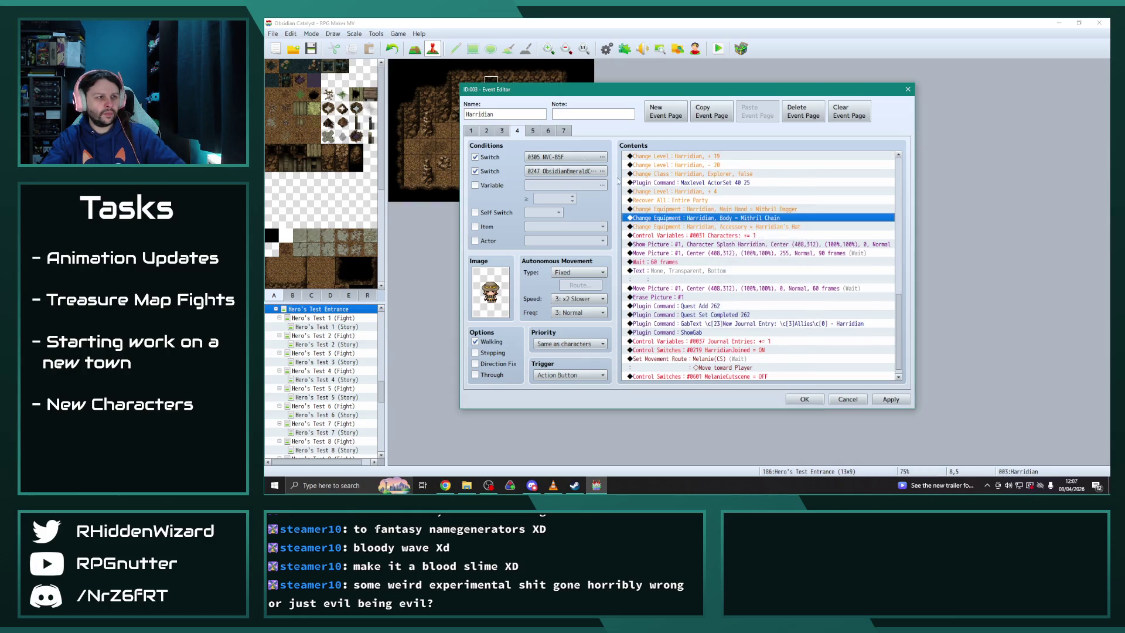
Set the body equipment change to Mithril Chain on pages 5 and 6
{"action": "left_click", "coordinate": [532, 131]}
{"action": "scroll", "coordinate": [747, 317], "scroll_direction": "down", "scroll_amount": 2}
{"action": "scroll", "coordinate": [748, 316], "scroll_direction": "down", "scroll_amount": 10}
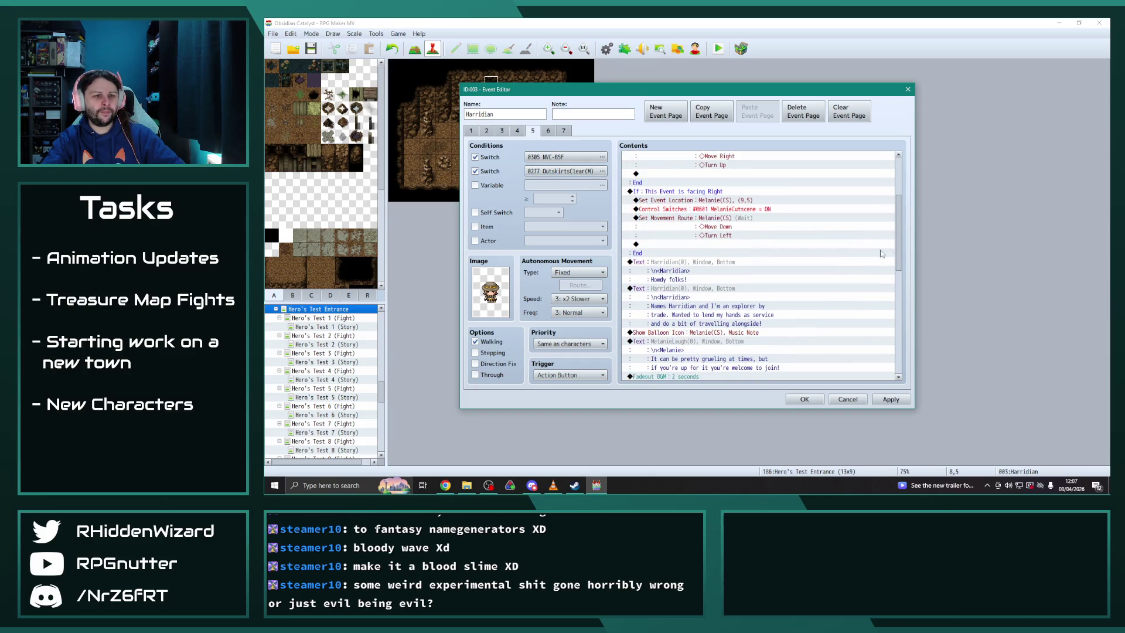
{"action": "double_click", "coordinate": [755, 209]}
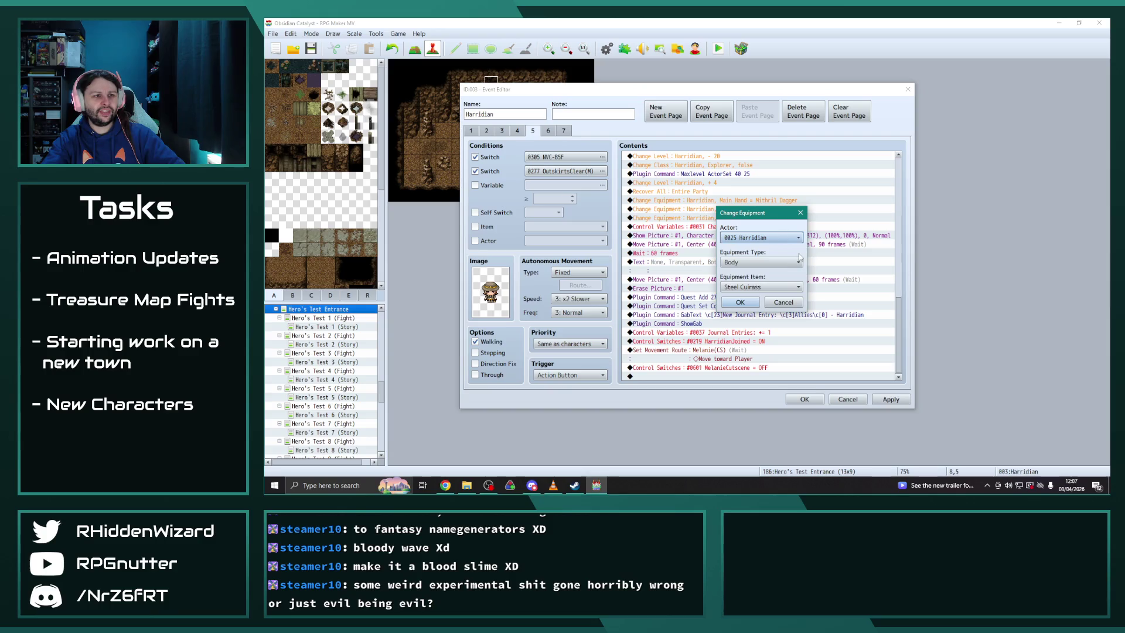
{"action": "left_click", "coordinate": [762, 287]}
{"action": "left_click", "coordinate": [758, 412]}
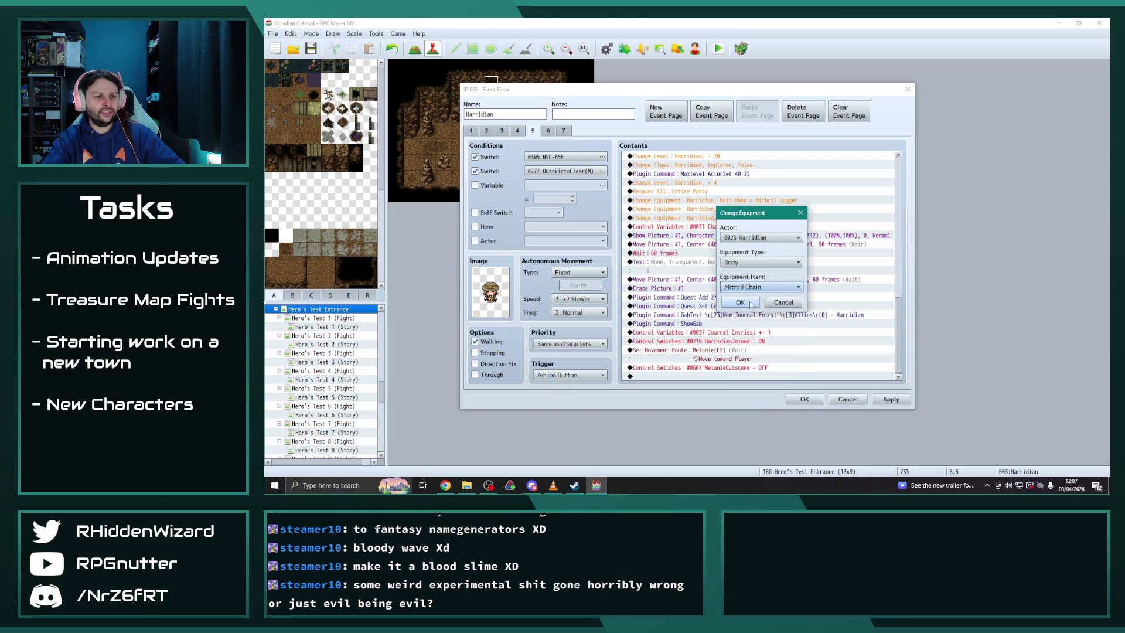
{"action": "key", "text": "Return"}
{"action": "left_click", "coordinate": [549, 131]}
{"action": "left_click_drag", "start_coordinate": [897, 205], "coordinate": [899, 347]}
{"action": "double_click", "coordinate": [755, 209]}
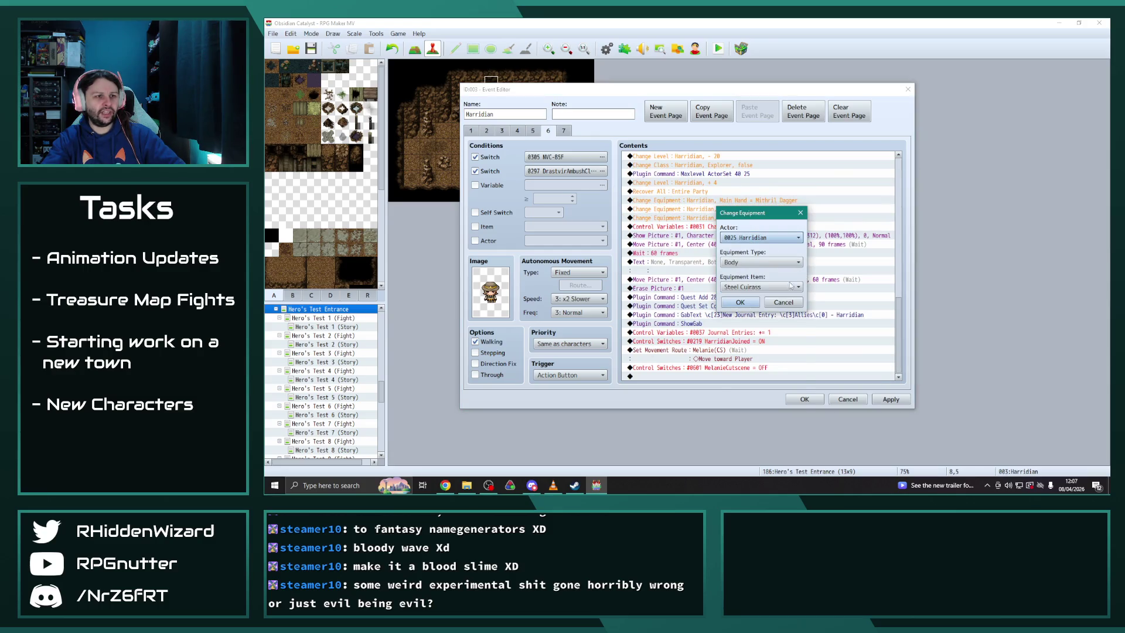
{"action": "left_click", "coordinate": [761, 287]}
{"action": "left_click", "coordinate": [759, 410]}
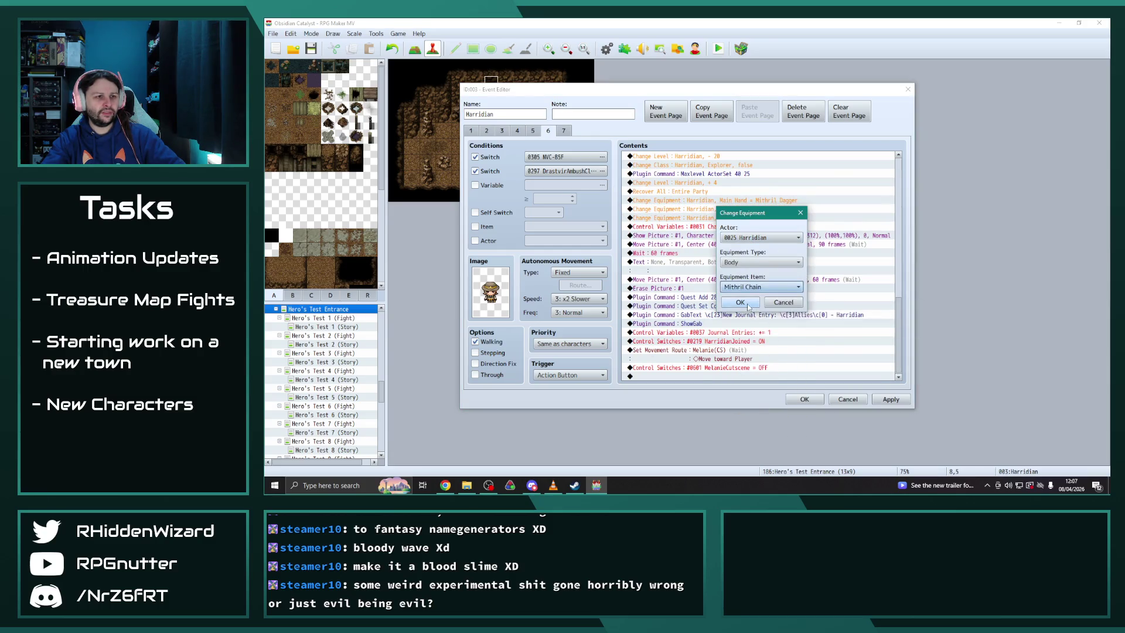
{"action": "left_click", "coordinate": [748, 314]}
Recheck pages 5 to 7, then apply the changes and close the Event Editor
{"action": "left_click", "coordinate": [533, 130]}
{"action": "scroll", "coordinate": [720, 335], "scroll_direction": "down", "scroll_amount": 5}
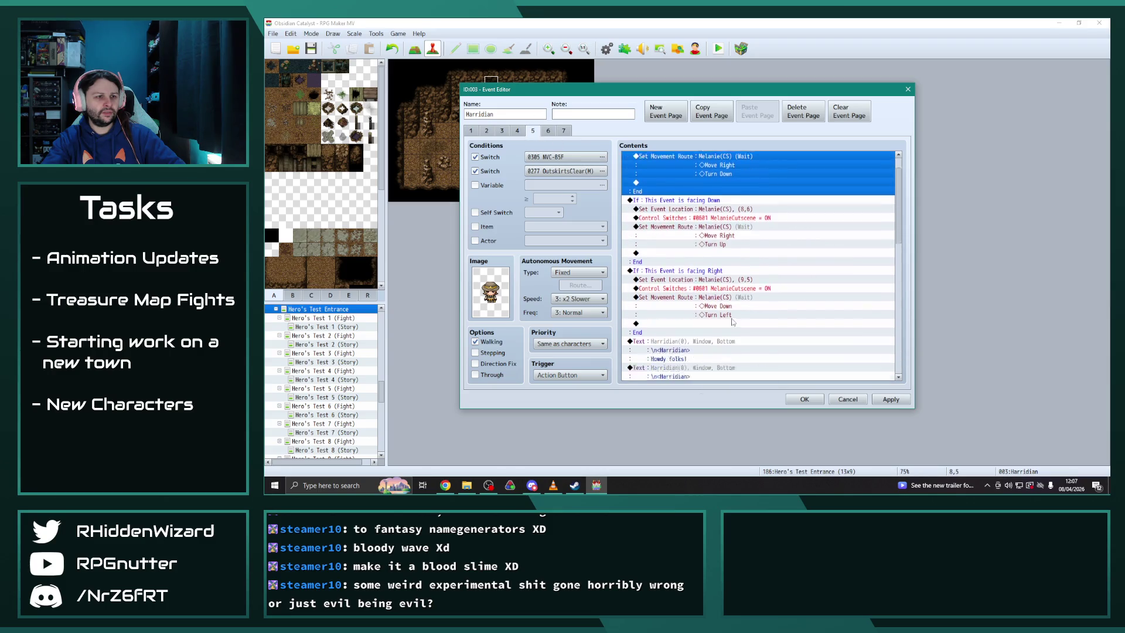
{"action": "scroll", "coordinate": [720, 335], "scroll_direction": "down", "scroll_amount": 3}
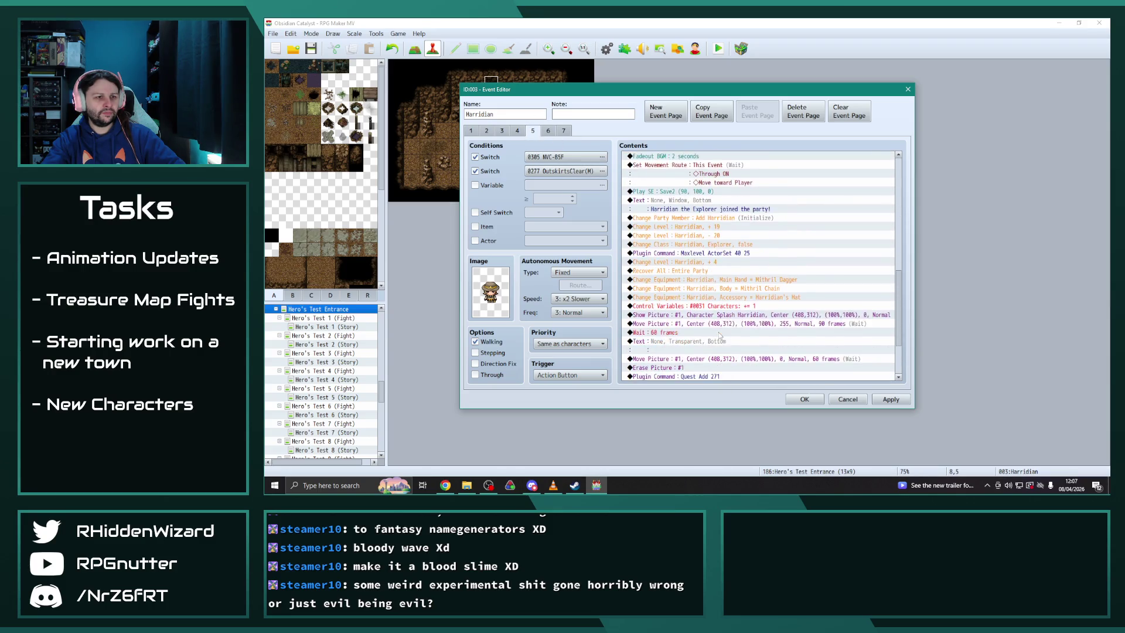
{"action": "left_click", "coordinate": [565, 130]}
{"action": "left_click", "coordinate": [553, 131]}
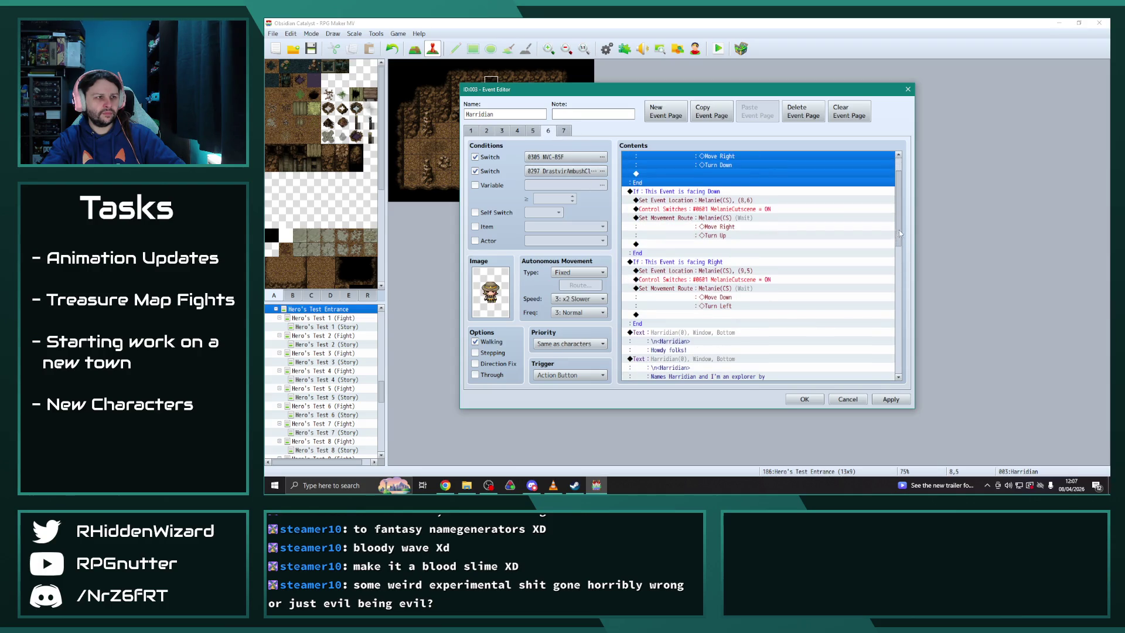
{"action": "left_click_drag", "start_coordinate": [899, 233], "coordinate": [918, 368]}
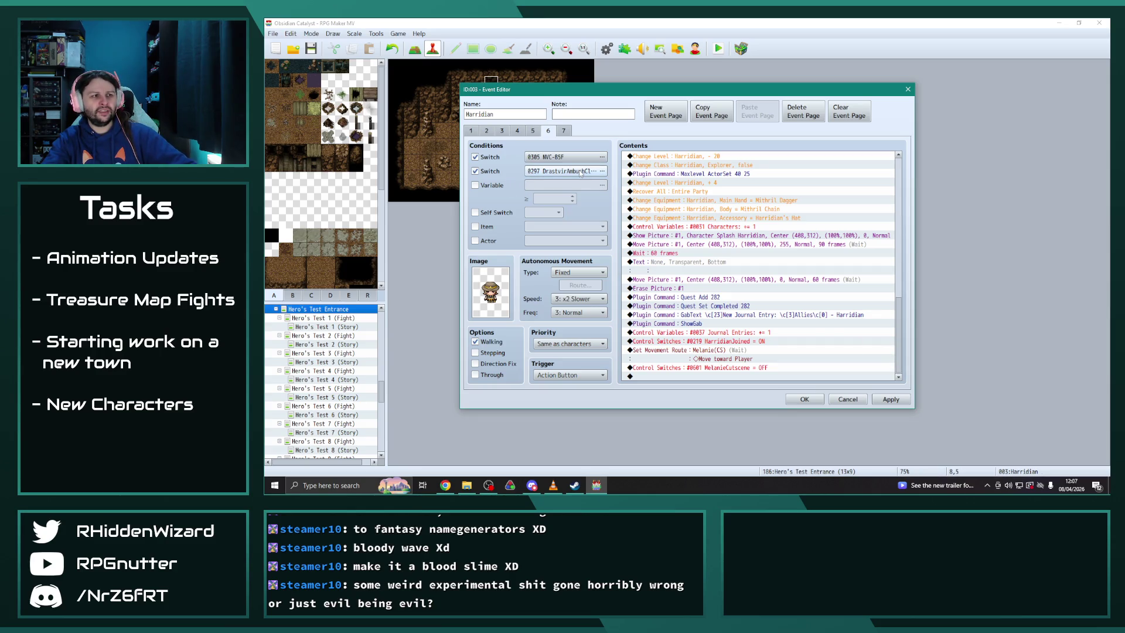
{"action": "left_click", "coordinate": [533, 130]}
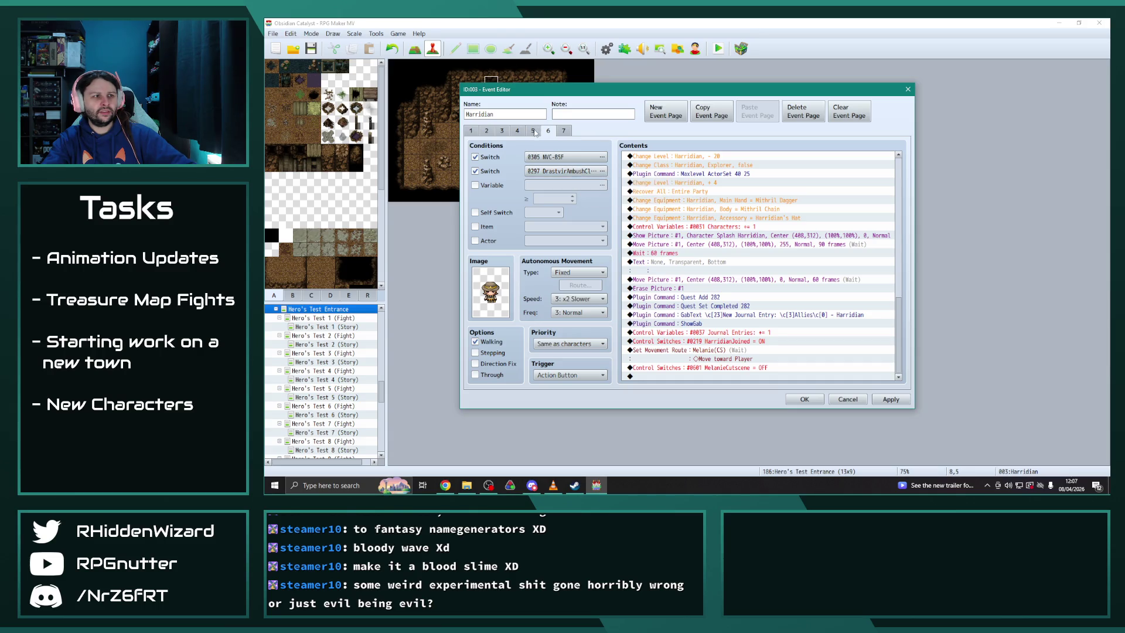
{"action": "left_click", "coordinate": [549, 131]}
{"action": "left_click_drag", "start_coordinate": [899, 197], "coordinate": [899, 375]}
{"action": "left_click", "coordinate": [890, 399]}
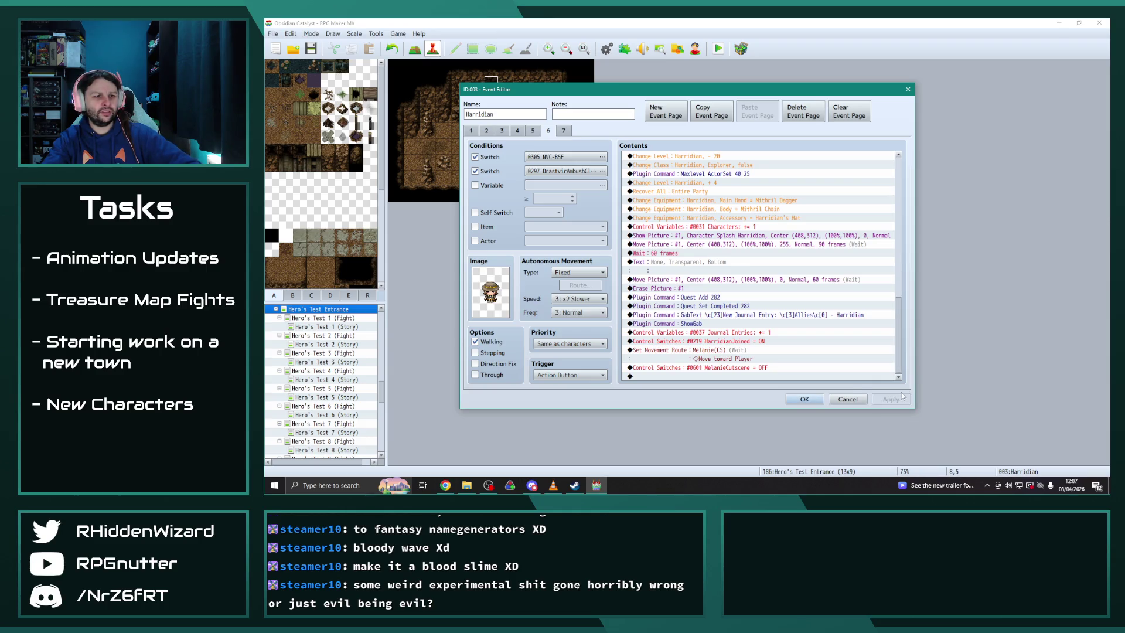
{"action": "left_click", "coordinate": [804, 399]}
In the Plugin Manager, check MoreQuests2 and QuestJournal, then open YEP_X_MoreQuests1 settings
{"action": "left_click", "coordinate": [624, 50]}
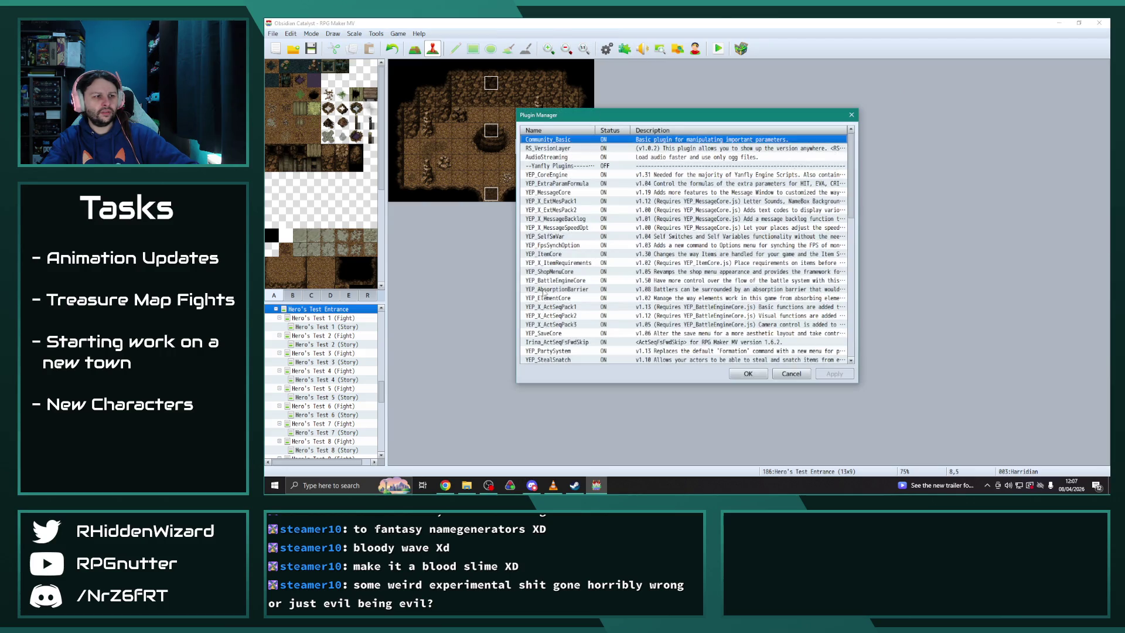
{"action": "scroll", "coordinate": [578, 343], "scroll_direction": "down", "scroll_amount": 6}
{"action": "double_click", "coordinate": [574, 299]}
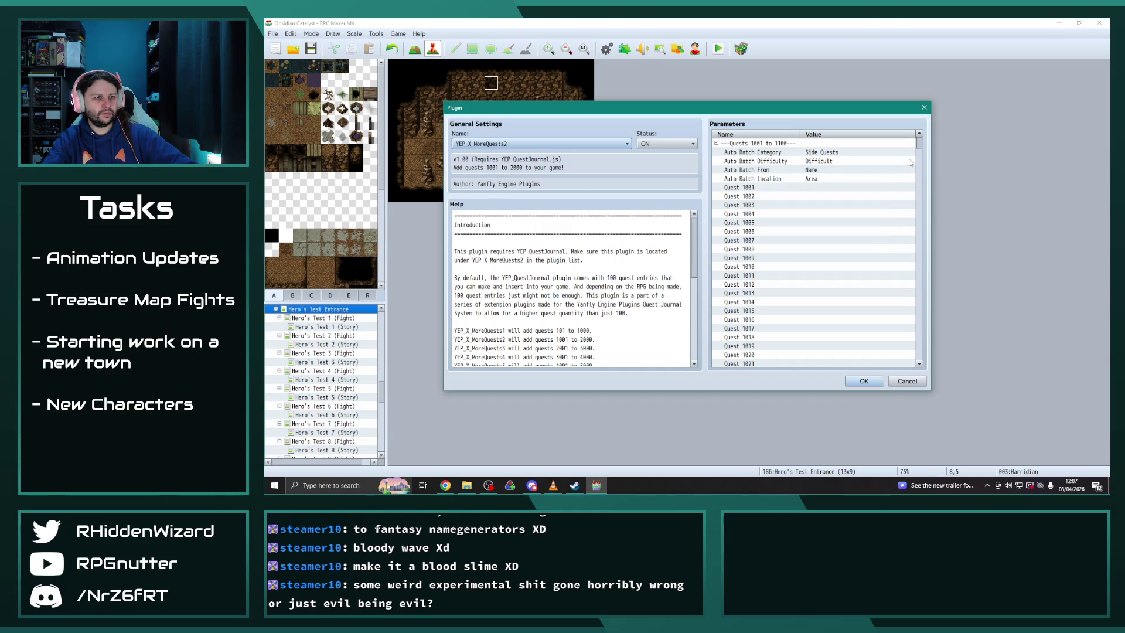
{"action": "left_click", "coordinate": [924, 107]}
{"action": "double_click", "coordinate": [559, 281]}
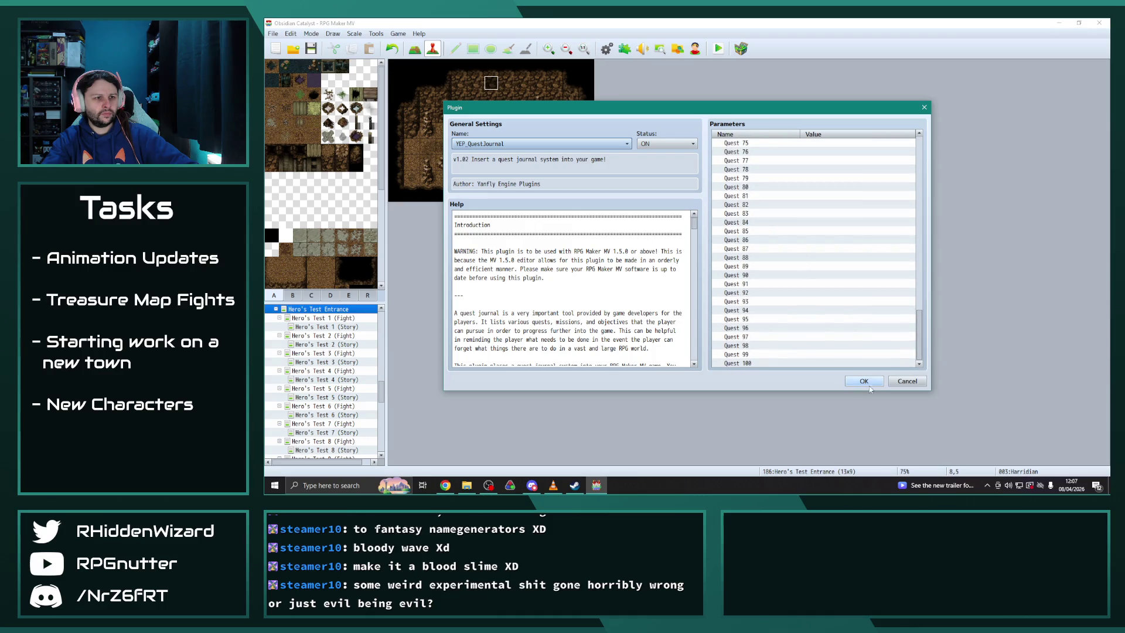
{"action": "left_click", "coordinate": [863, 380]}
{"action": "left_click", "coordinate": [565, 290]}
{"action": "double_click", "coordinate": [566, 290]}
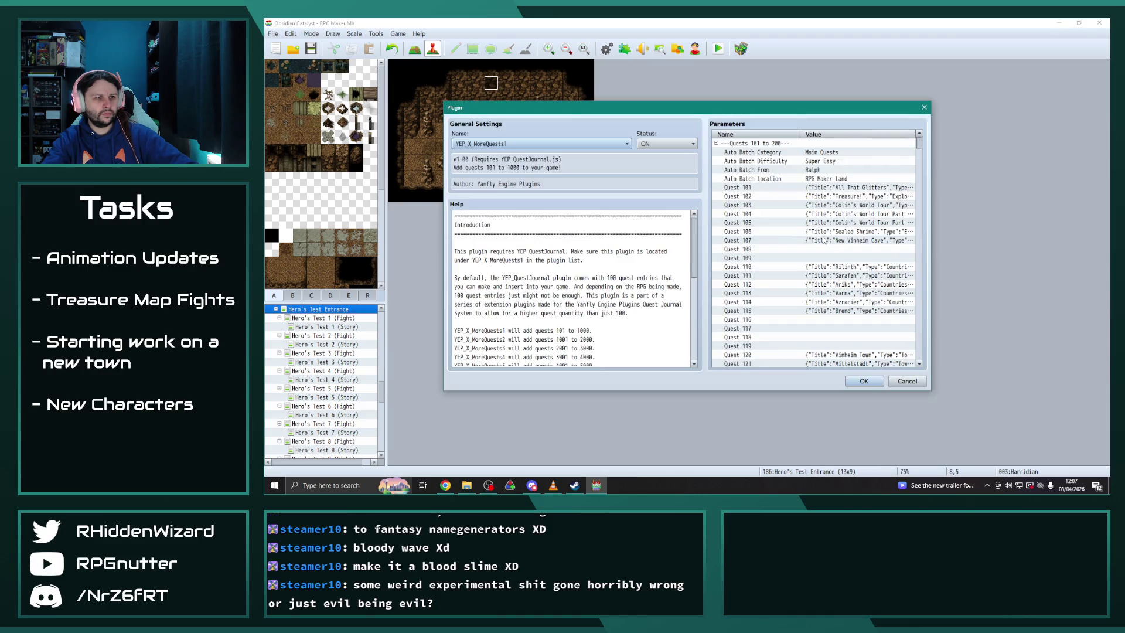
{"action": "left_click_drag", "start_coordinate": [919, 146], "coordinate": [922, 186]}
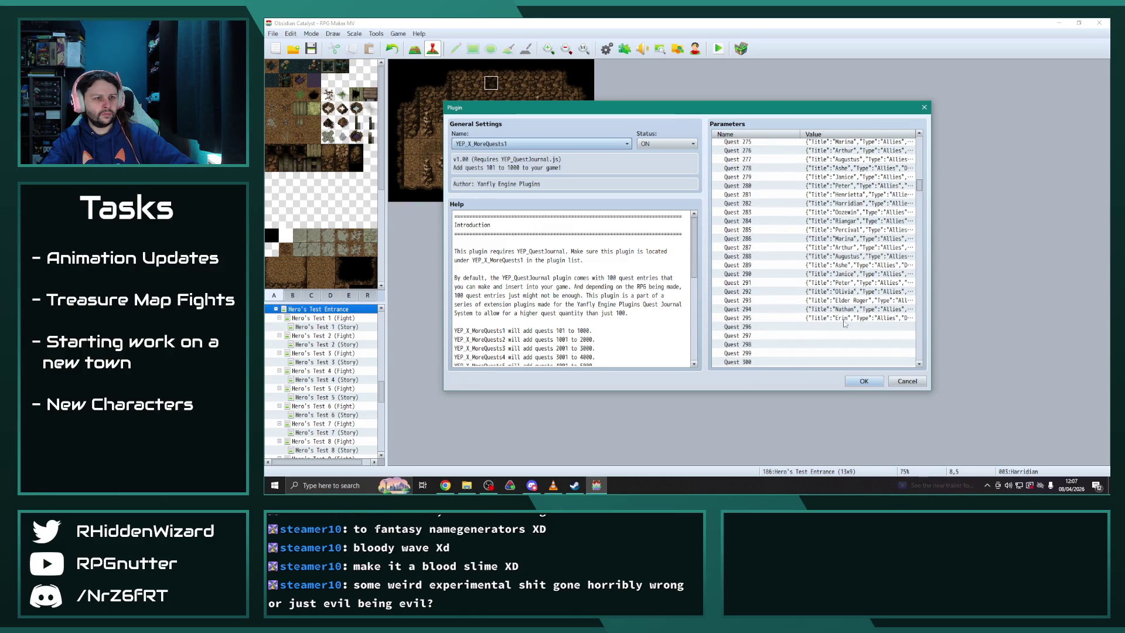
Look over Quests 282 and 283, then open Quest 285 (Percival)
{"action": "left_click", "coordinate": [853, 203]}
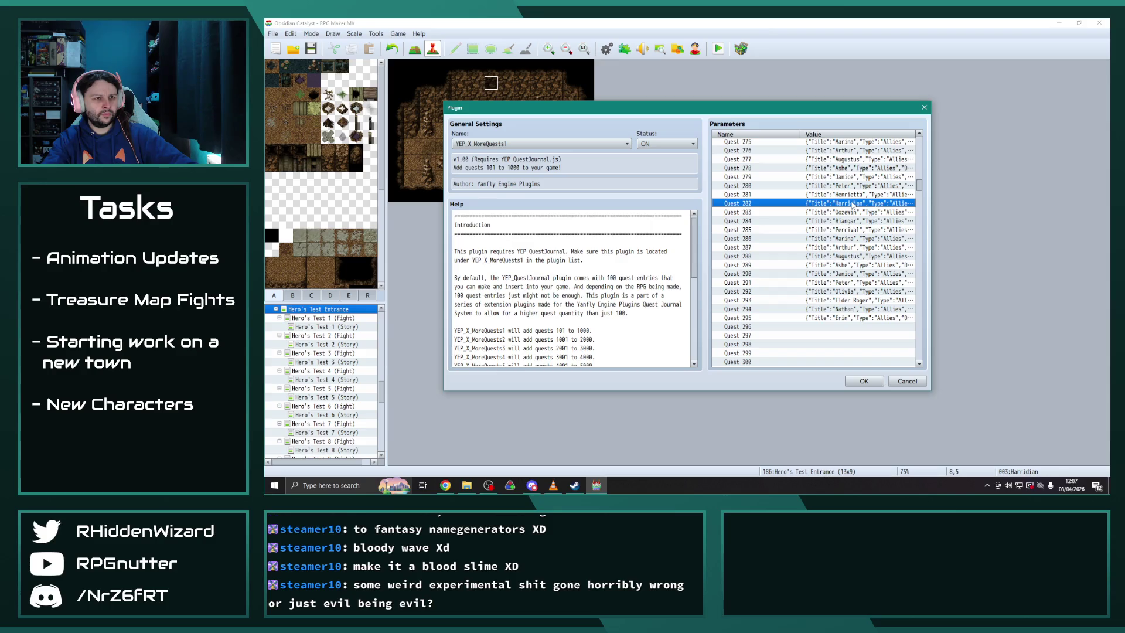
{"action": "scroll", "coordinate": [797, 268], "scroll_direction": "up", "scroll_amount": 3}
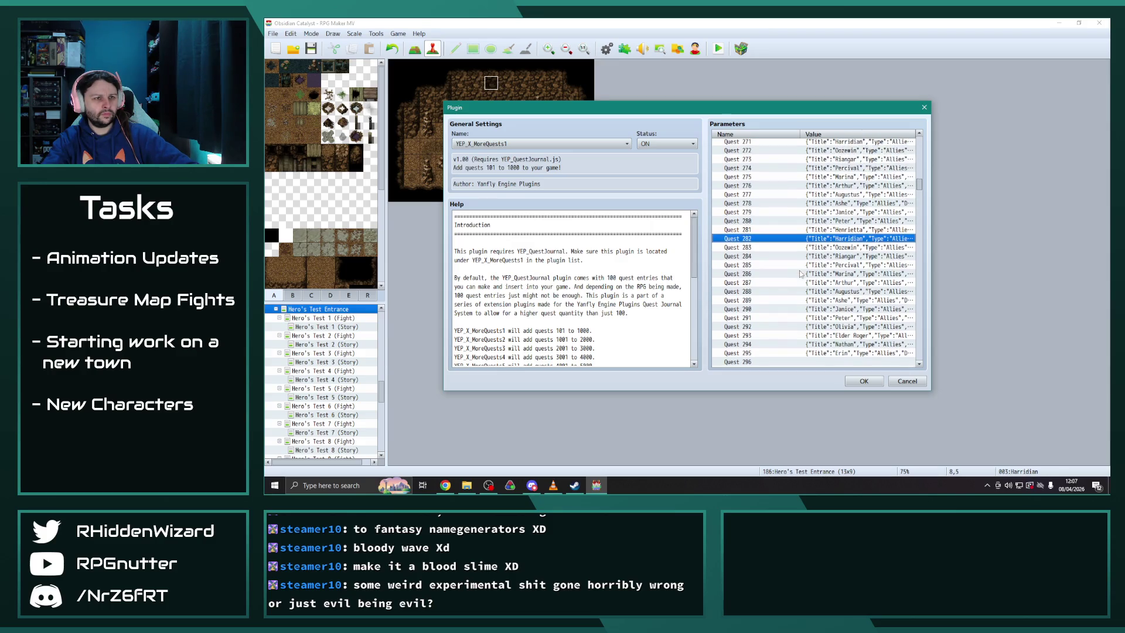
{"action": "scroll", "coordinate": [796, 272], "scroll_direction": "down", "scroll_amount": 1}
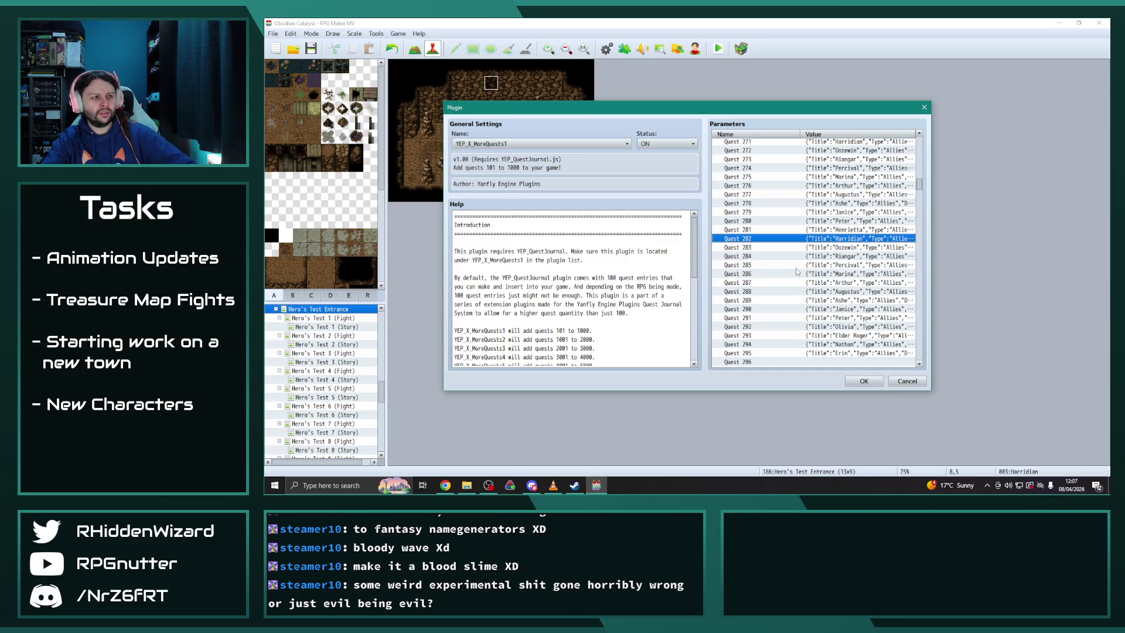
{"action": "double_click", "coordinate": [852, 239]}
{"action": "left_click", "coordinate": [780, 153]}
{"action": "double_click", "coordinate": [854, 247]}
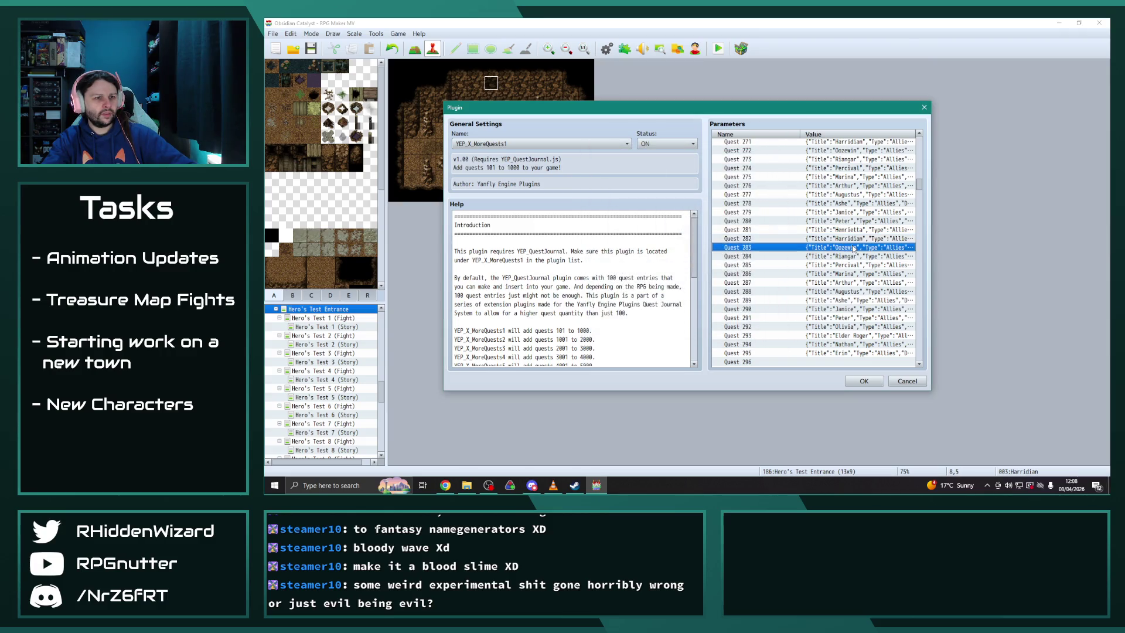
{"action": "left_click", "coordinate": [782, 154]}
{"action": "double_click", "coordinate": [855, 264]}
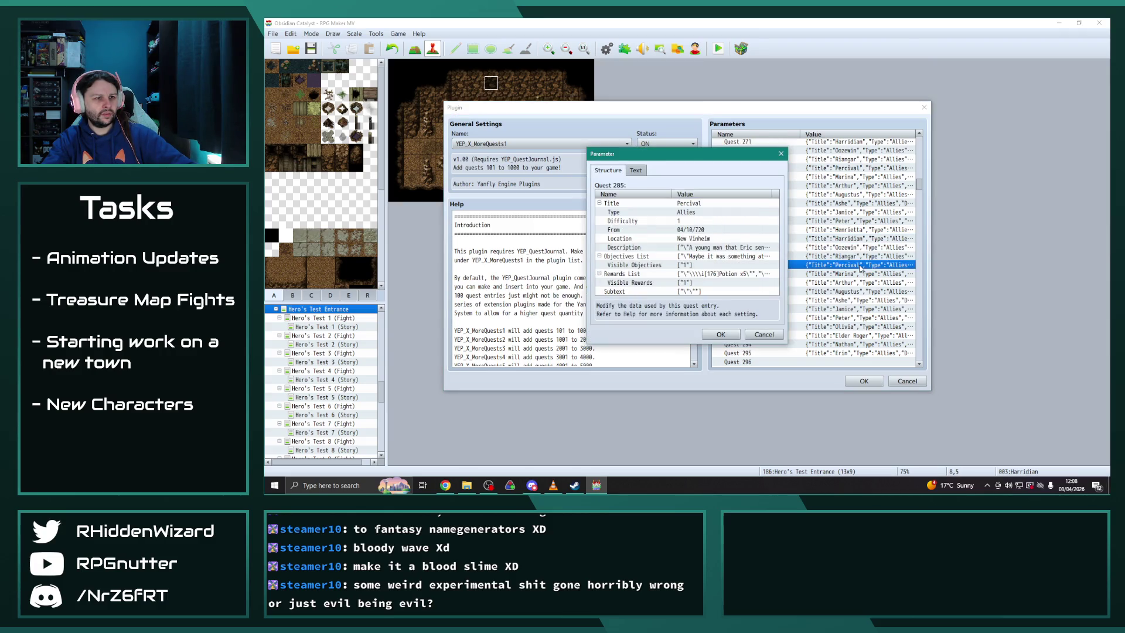
Close Quest 285 and review Quests 291 (Peter) and 292 (Olivia)
{"action": "left_click", "coordinate": [780, 154]}
{"action": "scroll", "coordinate": [856, 290], "scroll_direction": "down", "scroll_amount": 2}
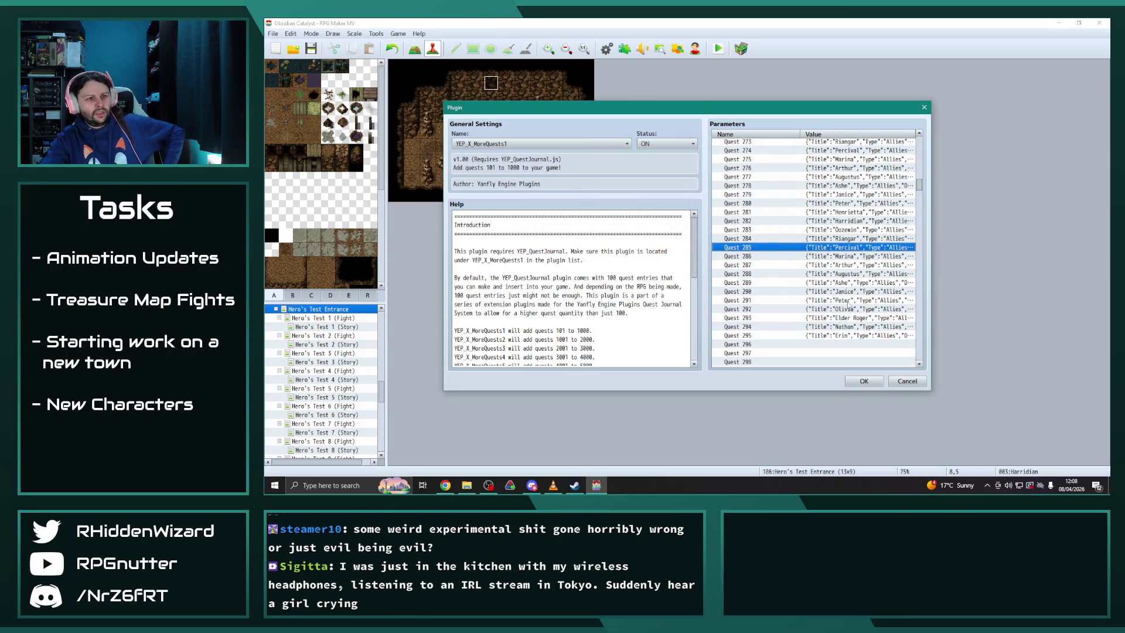
{"action": "double_click", "coordinate": [849, 300]}
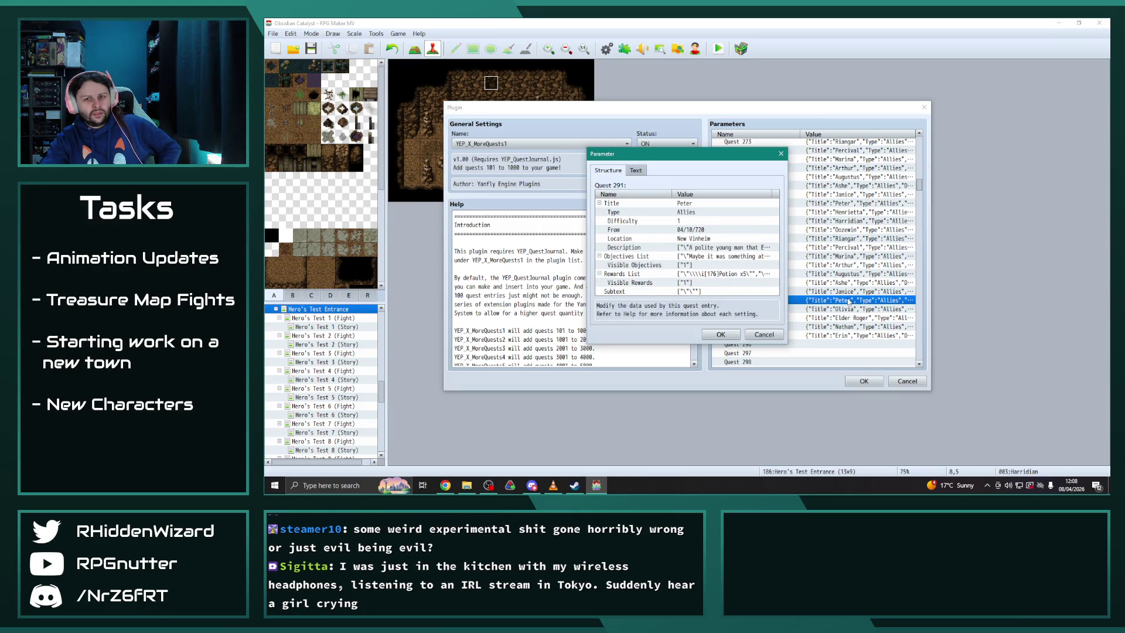
{"action": "left_click", "coordinate": [780, 155]}
{"action": "double_click", "coordinate": [852, 309]}
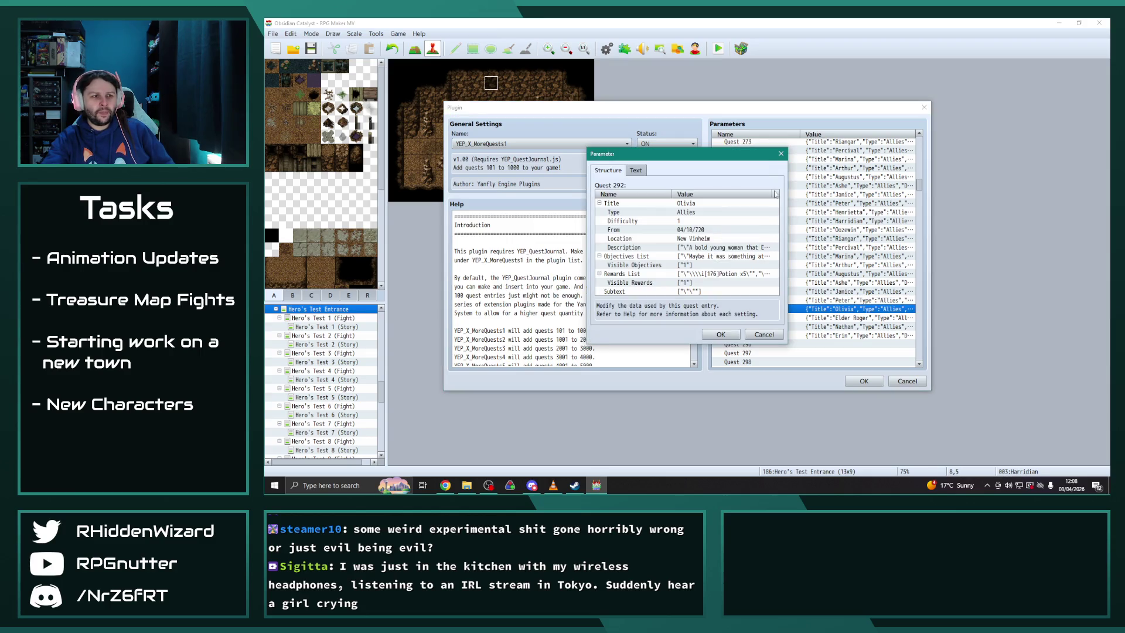
{"action": "key", "text": "Escape"}
Review Quests 293 to 295, then close the MoreQuests1 plugin settings
{"action": "double_click", "coordinate": [854, 318]}
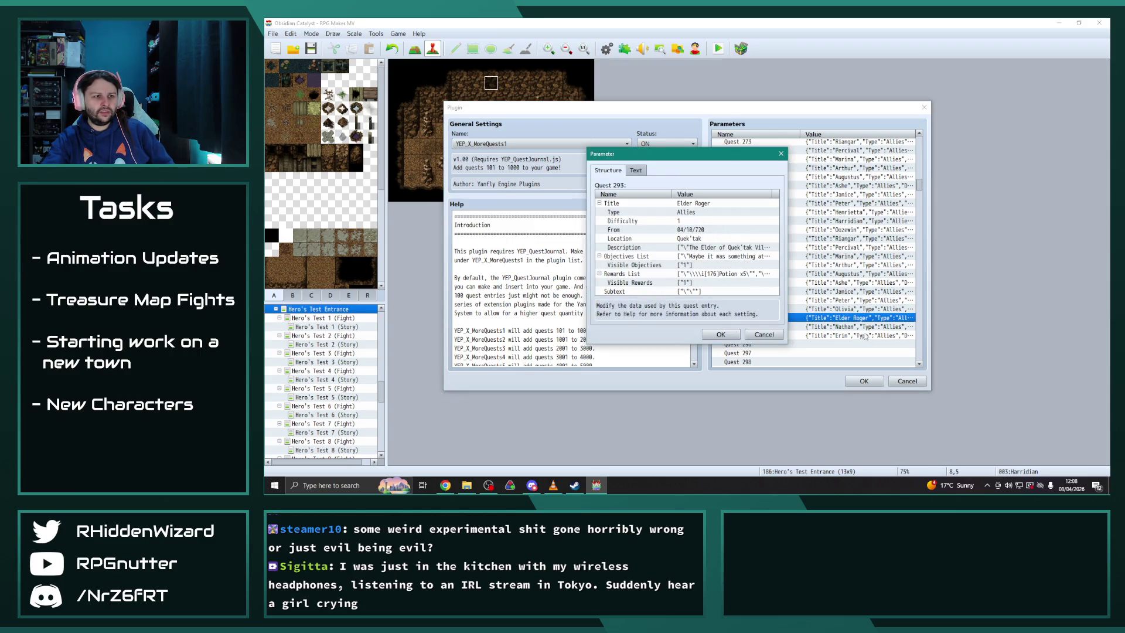
{"action": "left_click", "coordinate": [781, 154]}
{"action": "key", "text": "Down"}
{"action": "key", "text": "Return"}
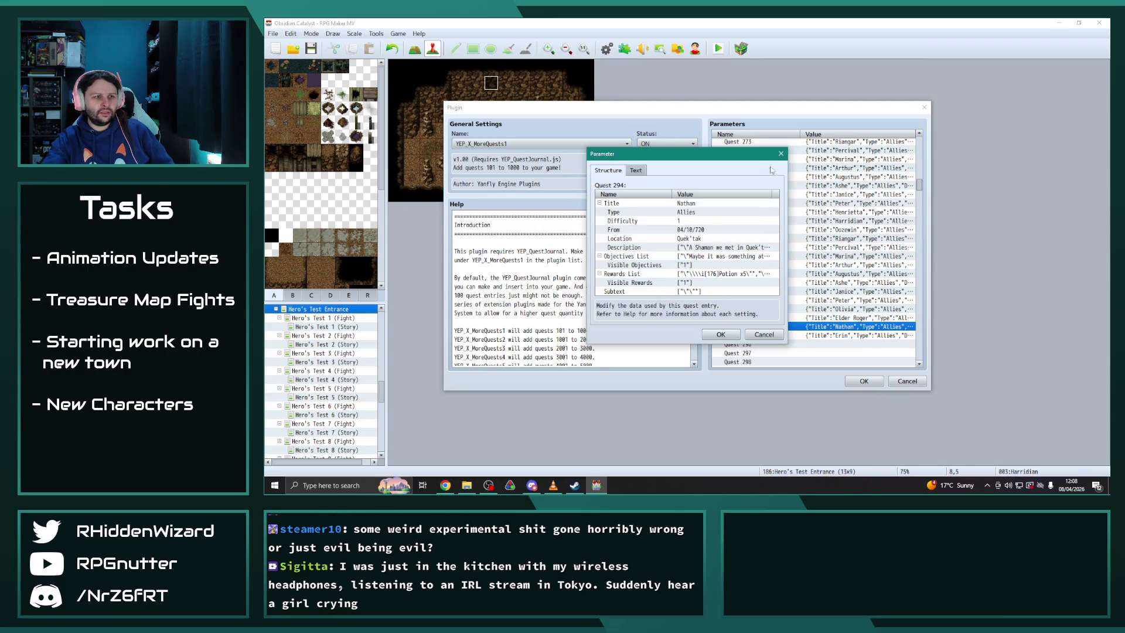
{"action": "left_click", "coordinate": [780, 154]}
{"action": "double_click", "coordinate": [848, 336]}
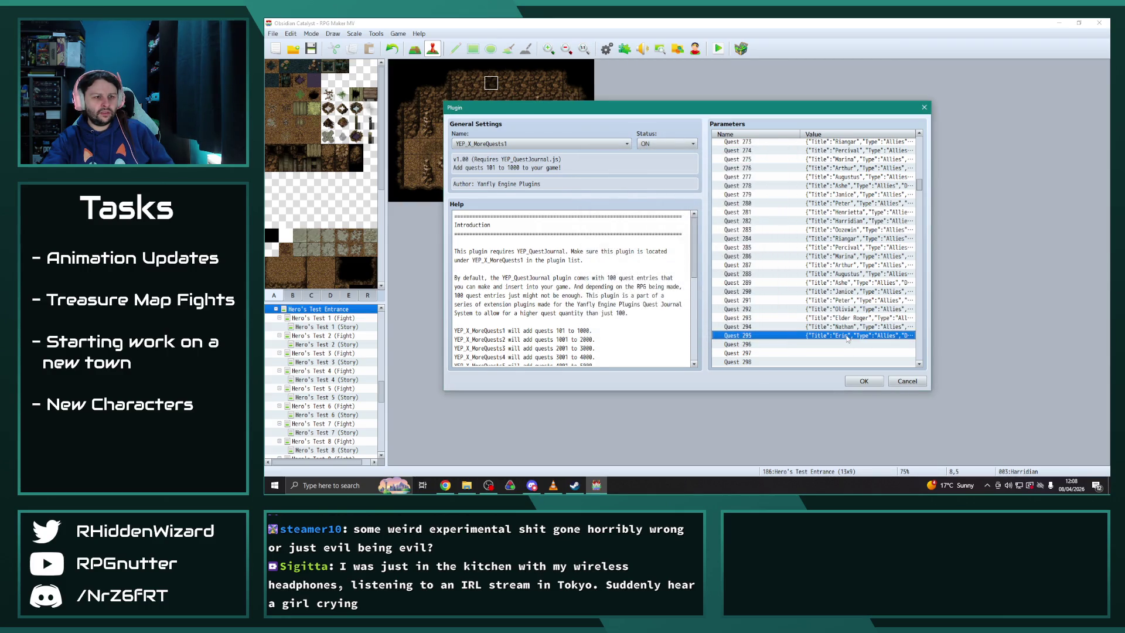
{"action": "left_click", "coordinate": [780, 154]}
{"action": "left_click", "coordinate": [924, 110]}
In YEP_QuestJournal settings, review Quests 30, 29 and 28
{"action": "double_click", "coordinate": [858, 279]}
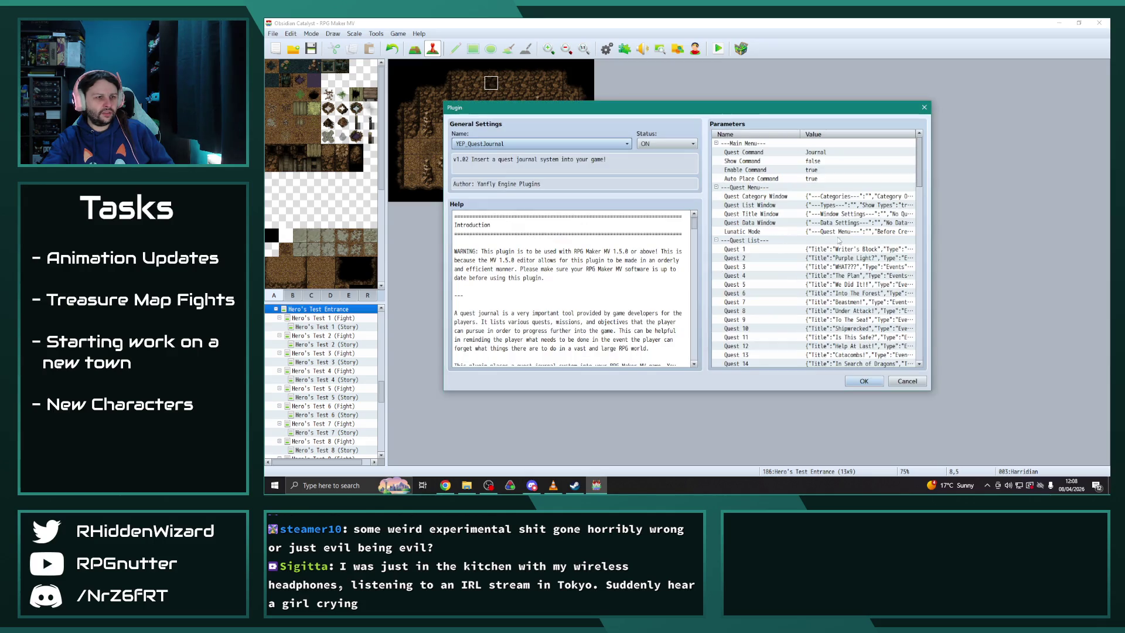
{"action": "left_click_drag", "start_coordinate": [918, 174], "coordinate": [923, 232]}
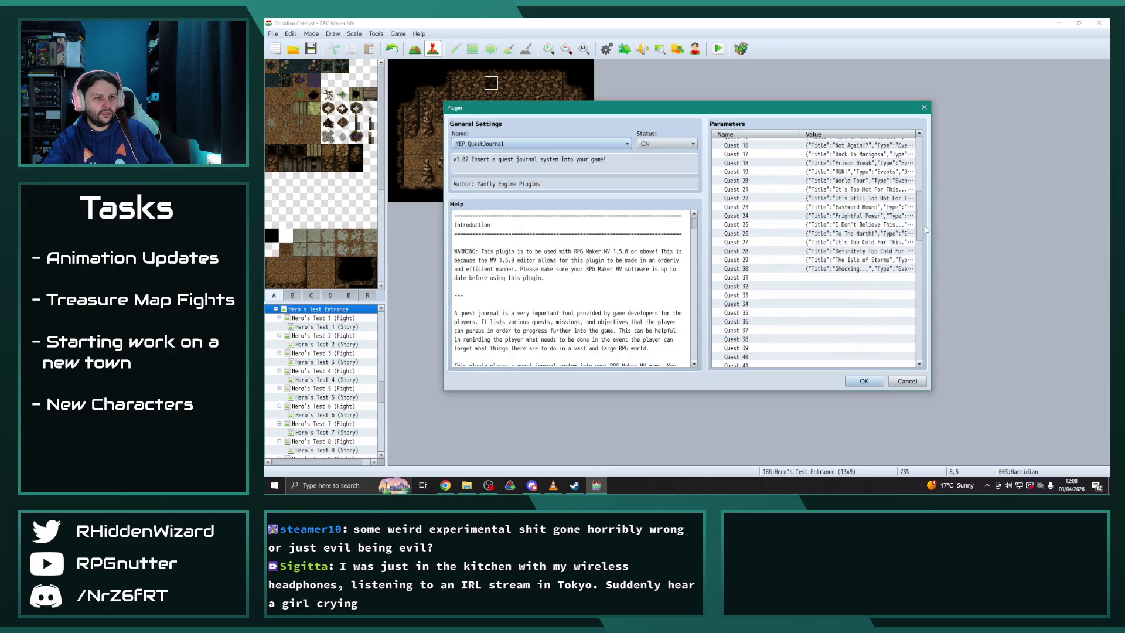
{"action": "double_click", "coordinate": [859, 269]}
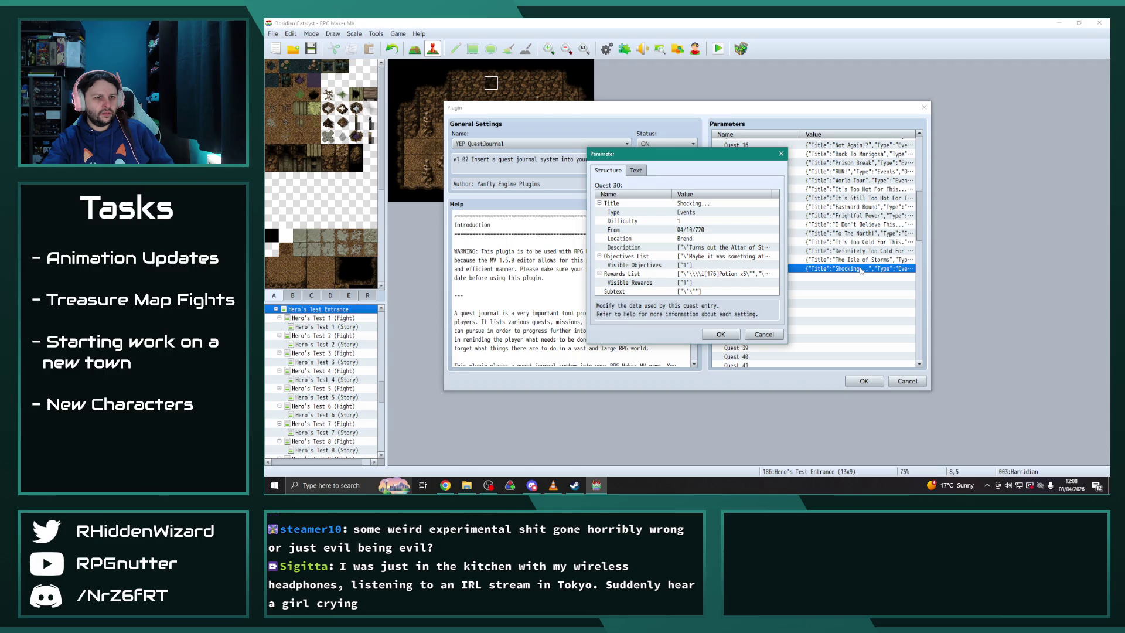
{"action": "left_click", "coordinate": [780, 153]}
{"action": "double_click", "coordinate": [846, 259]}
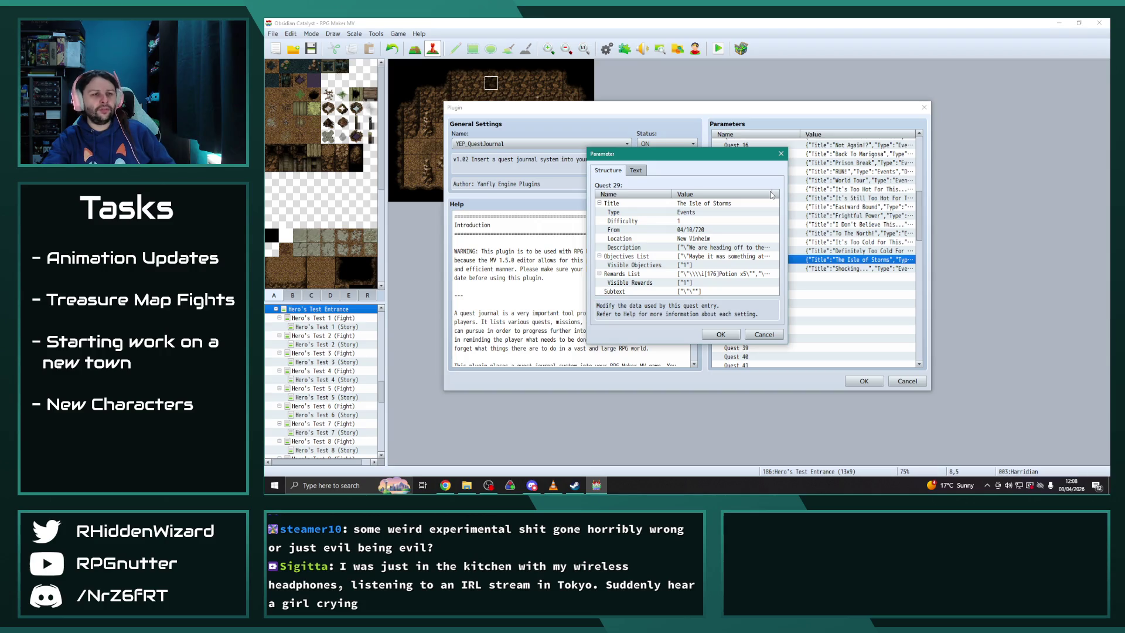
{"action": "left_click", "coordinate": [780, 153]}
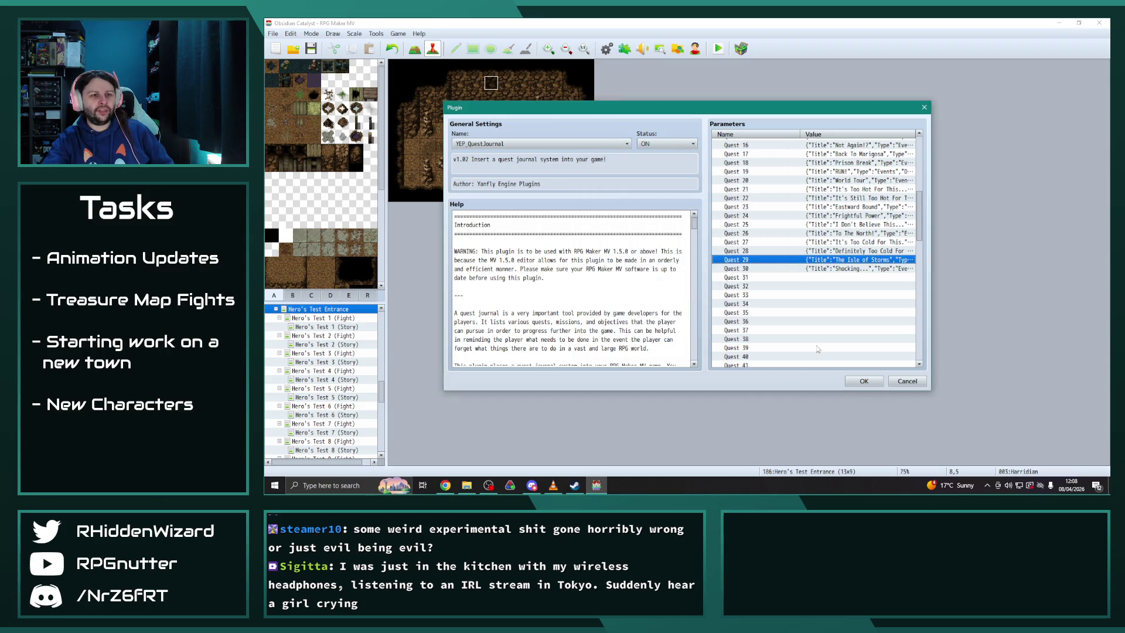
{"action": "double_click", "coordinate": [852, 251]}
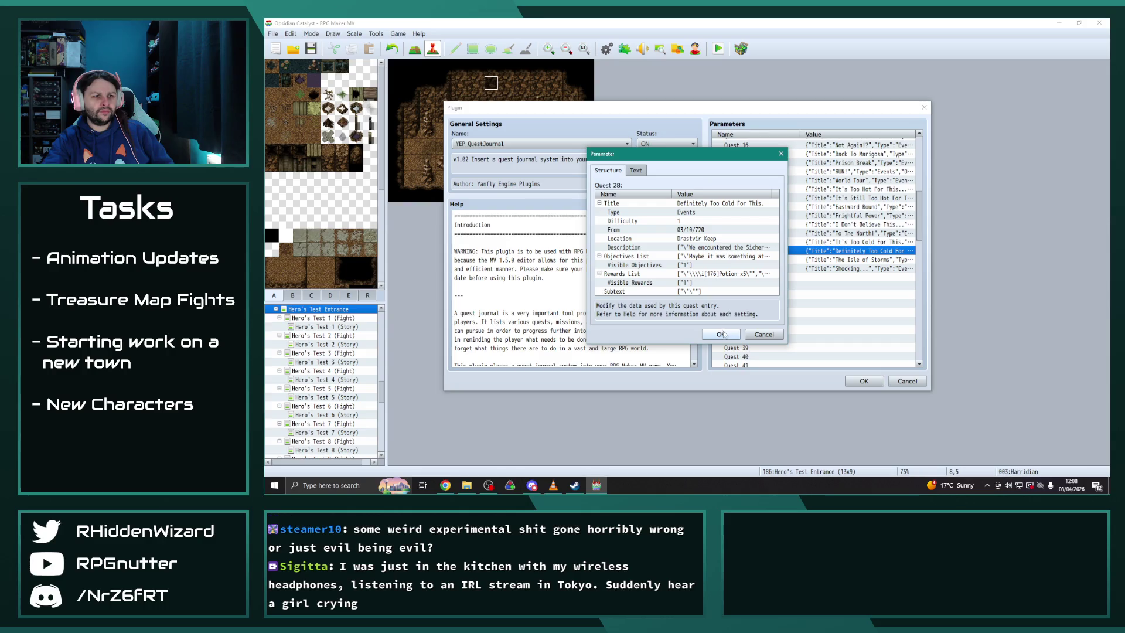
{"action": "left_click", "coordinate": [721, 334]}
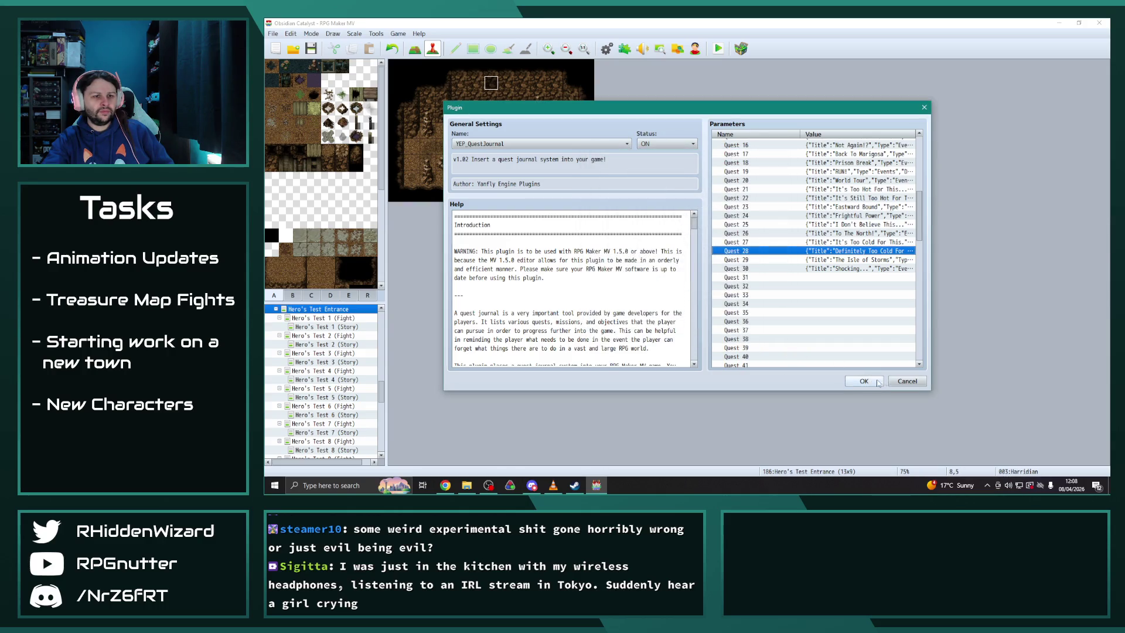
Close the quest journal settings and Plugin Manager, collapse the Hero's Test Entrance group, and open the Database
{"action": "left_click", "coordinate": [864, 381]}
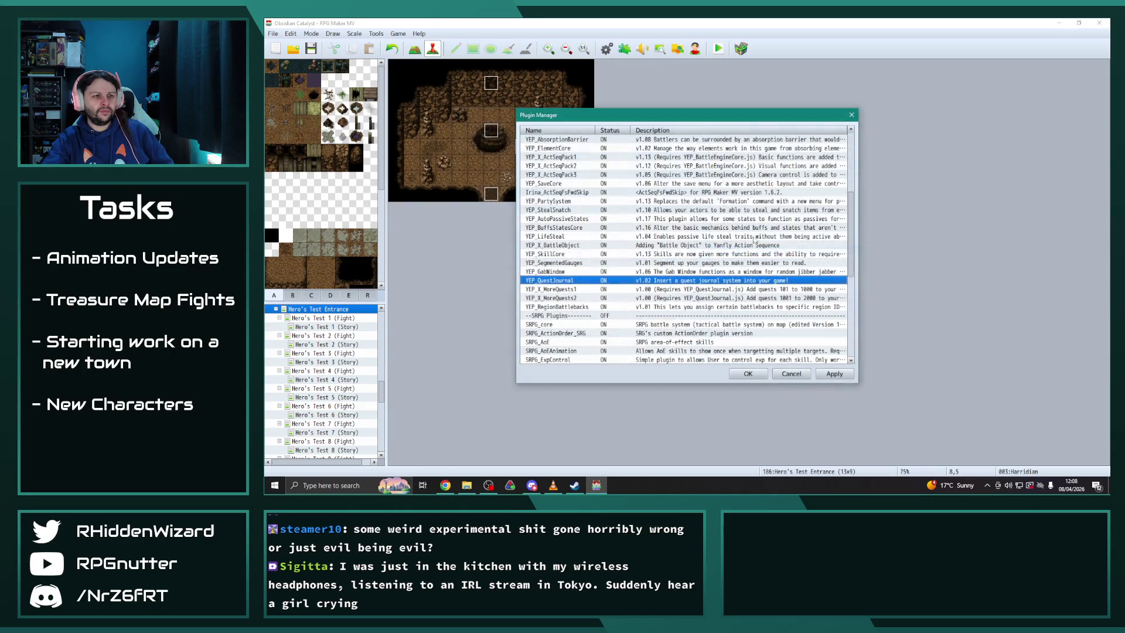
{"action": "left_click", "coordinate": [747, 373]}
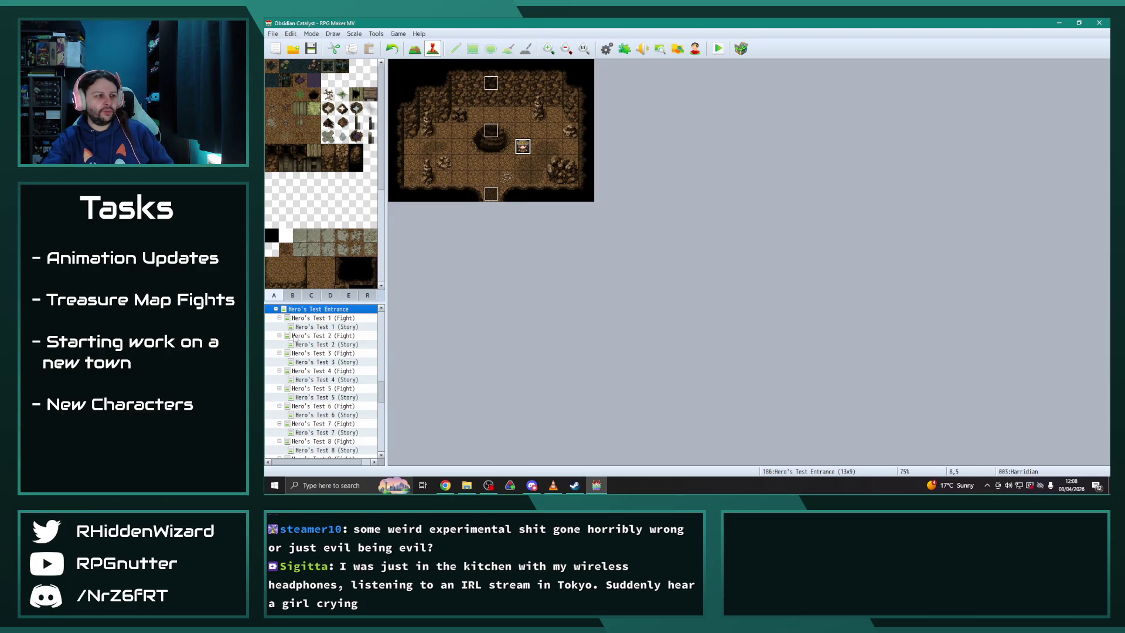
{"action": "left_click", "coordinate": [276, 309]}
{"action": "left_click", "coordinate": [276, 309]}
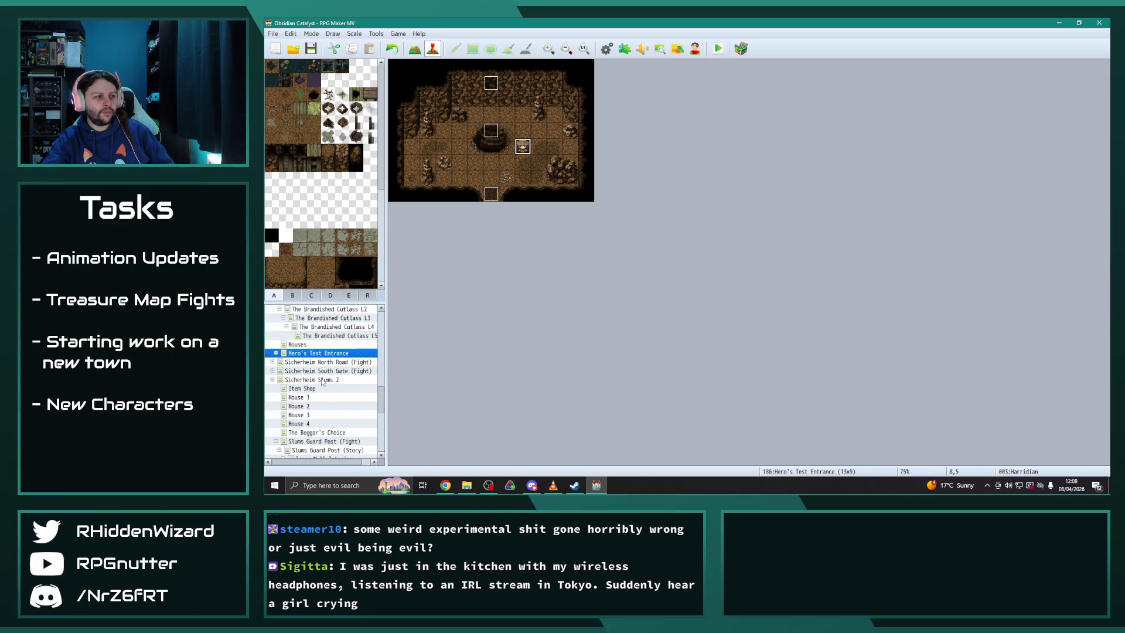
{"action": "left_click", "coordinate": [606, 47]}
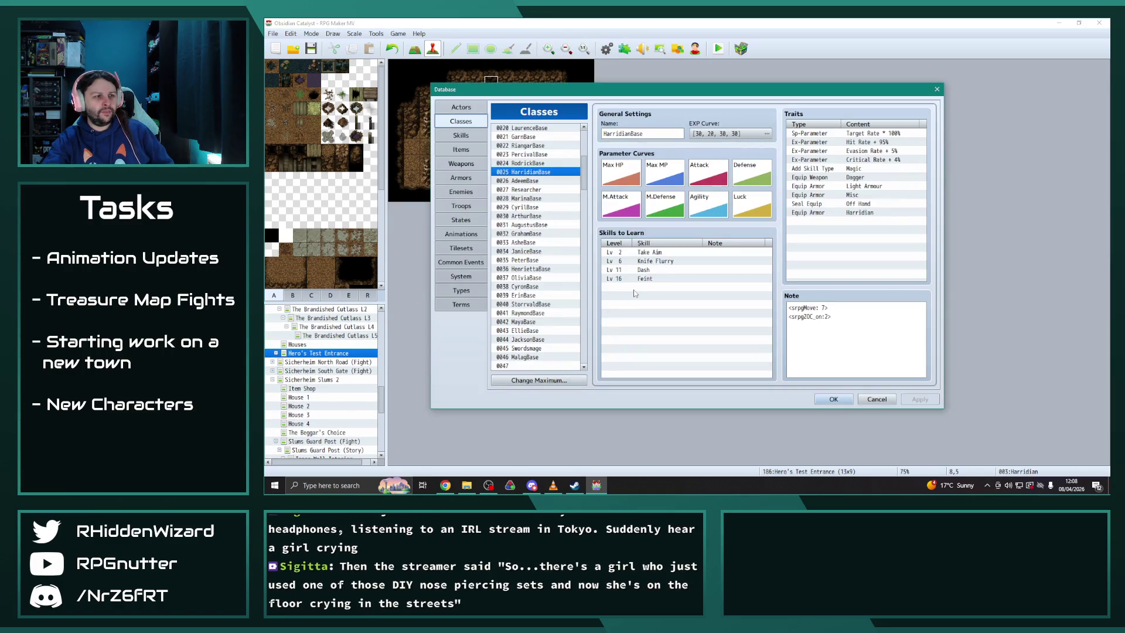
In the Armors tab, change Ancient Armour's price to 1800
{"action": "left_click", "coordinate": [461, 178]}
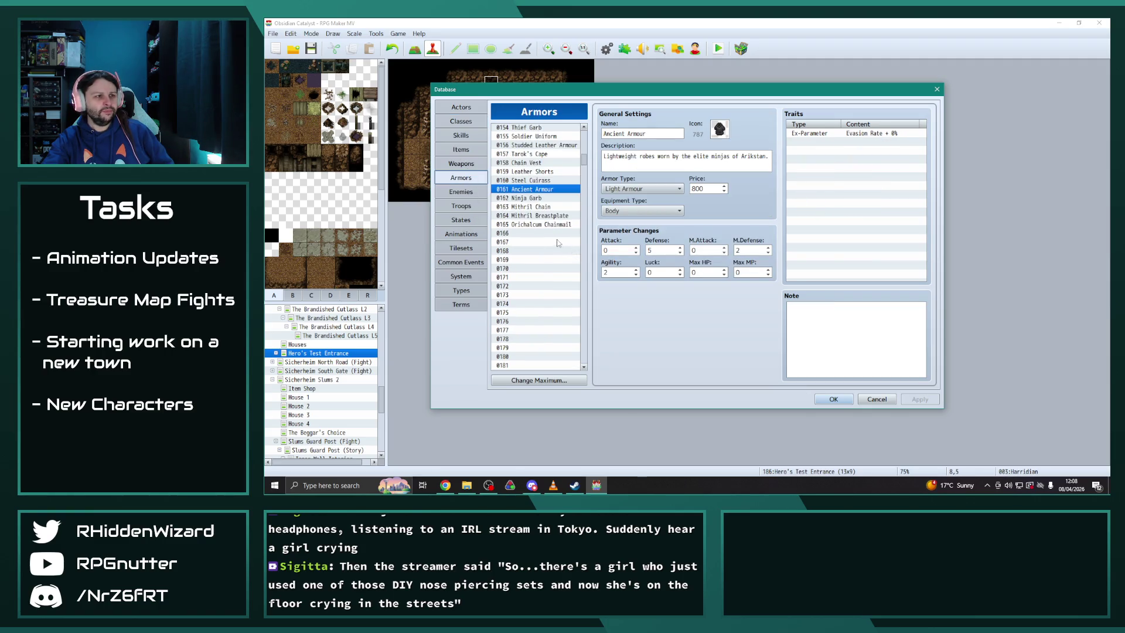
{"action": "left_click", "coordinate": [530, 180]}
{"action": "left_click", "coordinate": [530, 189]}
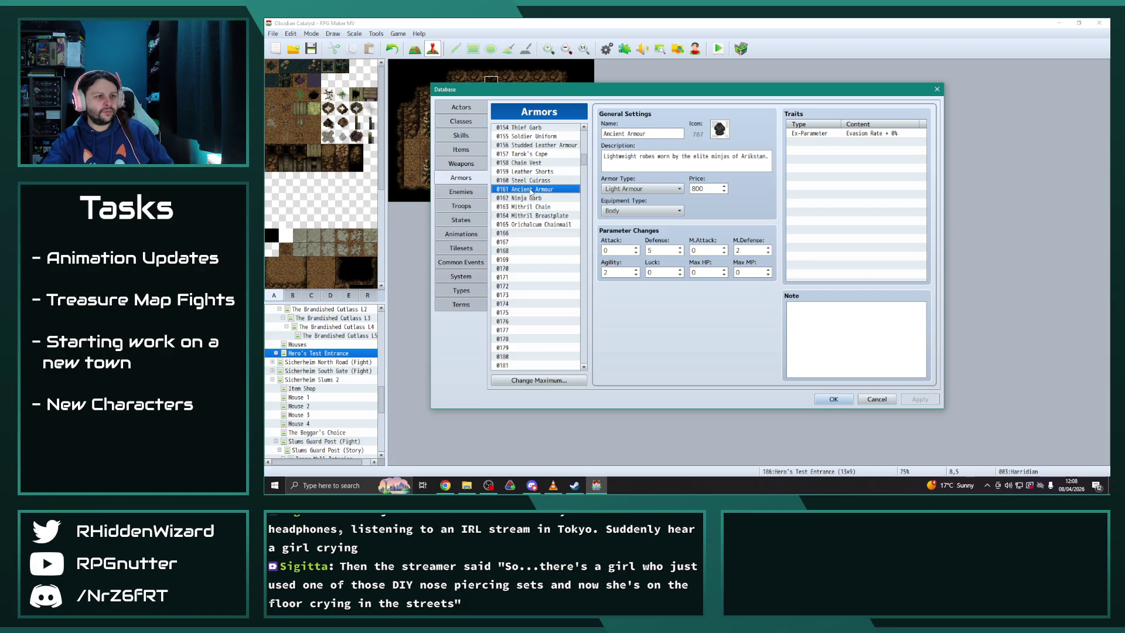
{"action": "triple_click", "coordinate": [714, 161]}
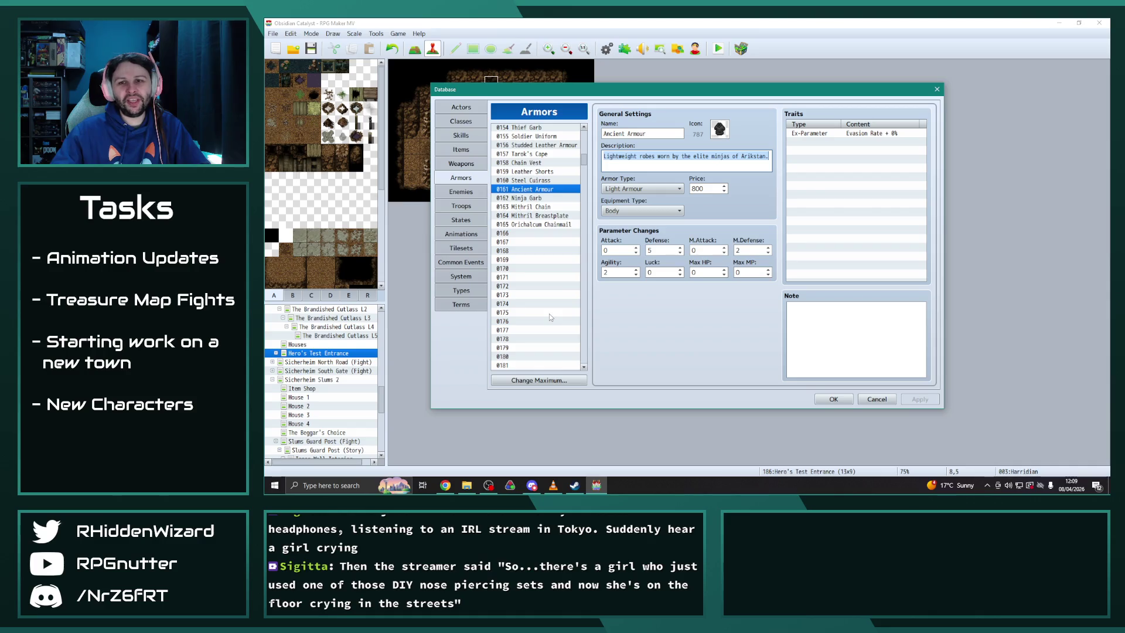
{"action": "left_click", "coordinate": [535, 197]}
{"action": "left_click", "coordinate": [533, 190]}
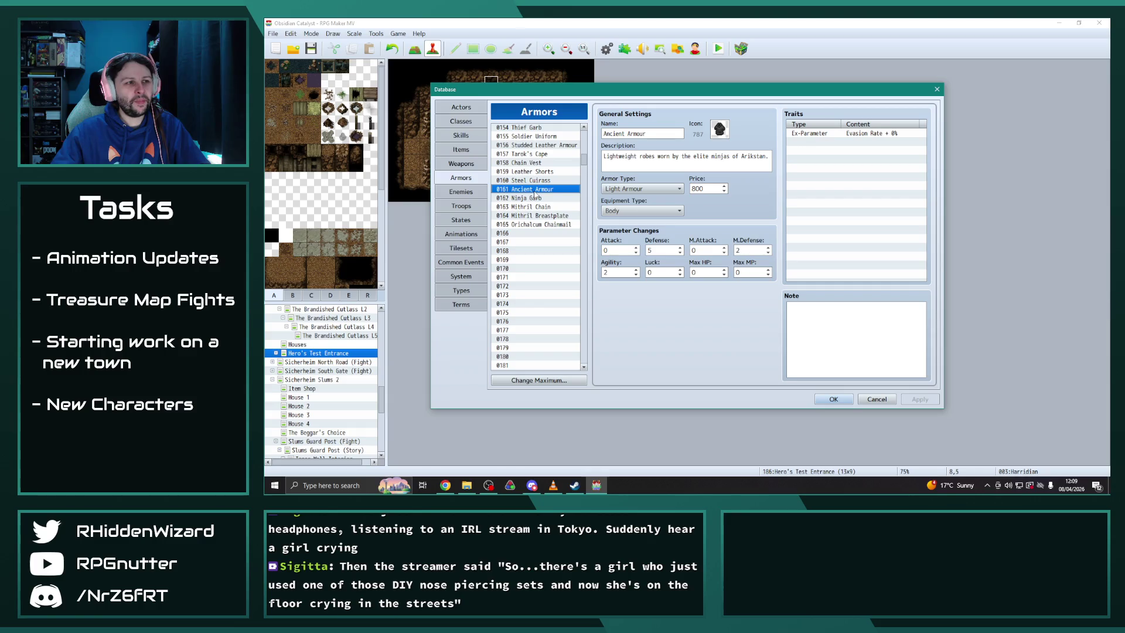
{"action": "double_click", "coordinate": [712, 188]}
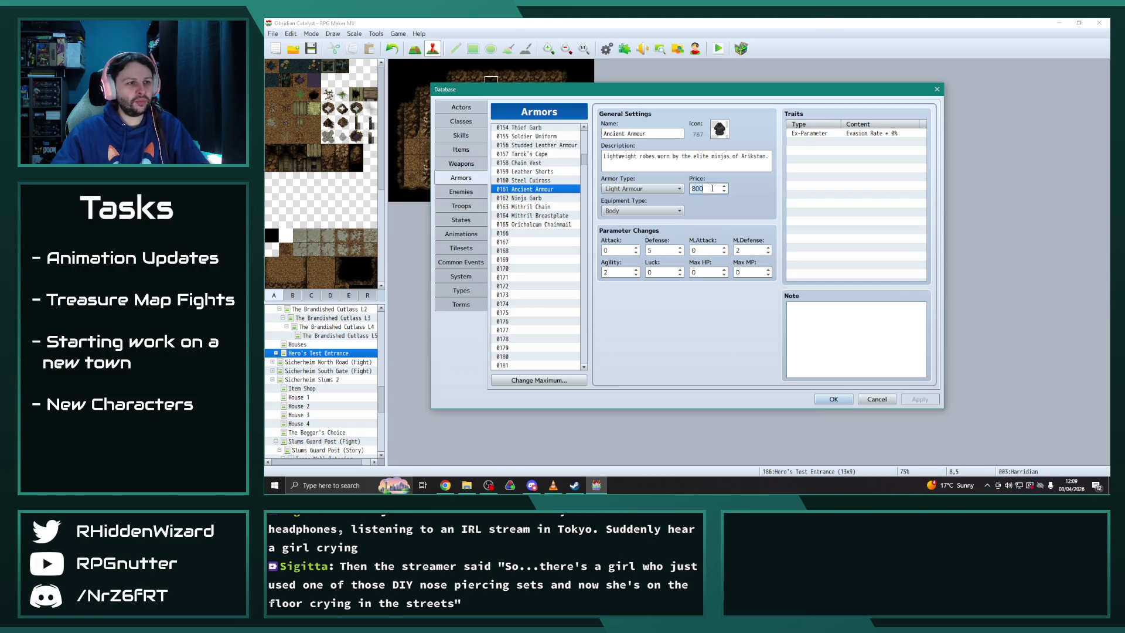
{"action": "type", "text": "1800"}
Compare Ninja Garb and Mithril Chain, then select Ancient Armour's old description
{"action": "left_click", "coordinate": [533, 180]}
{"action": "left_click", "coordinate": [531, 206]}
{"action": "left_click", "coordinate": [530, 199]}
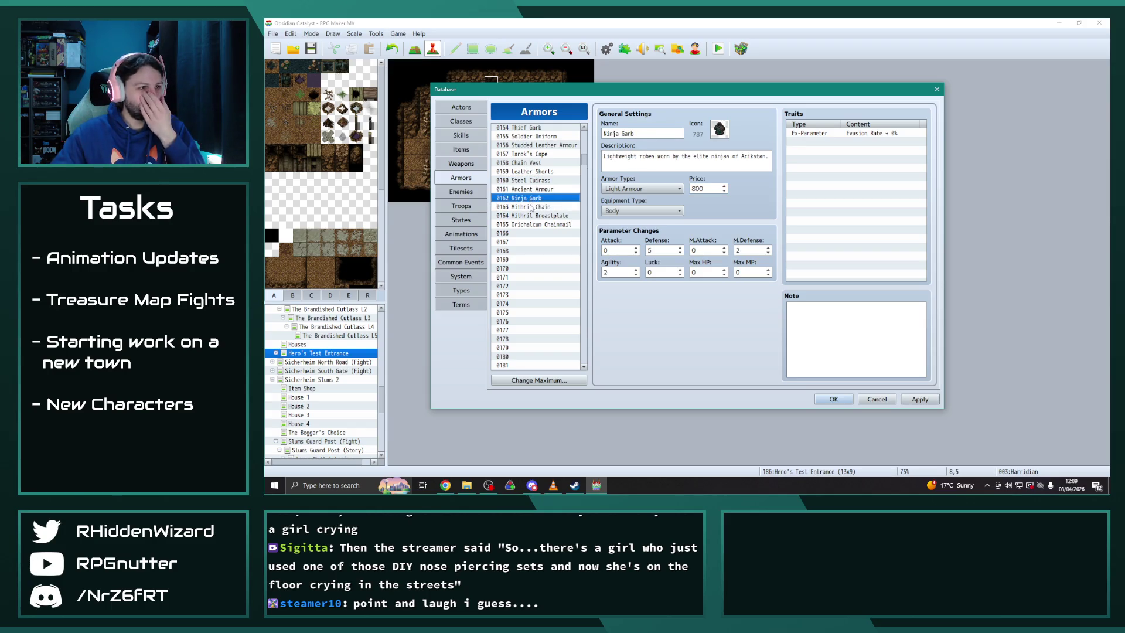
{"action": "left_click", "coordinate": [530, 206]}
{"action": "left_click", "coordinate": [536, 224]}
{"action": "left_click", "coordinate": [534, 215]}
{"action": "left_click", "coordinate": [534, 209]}
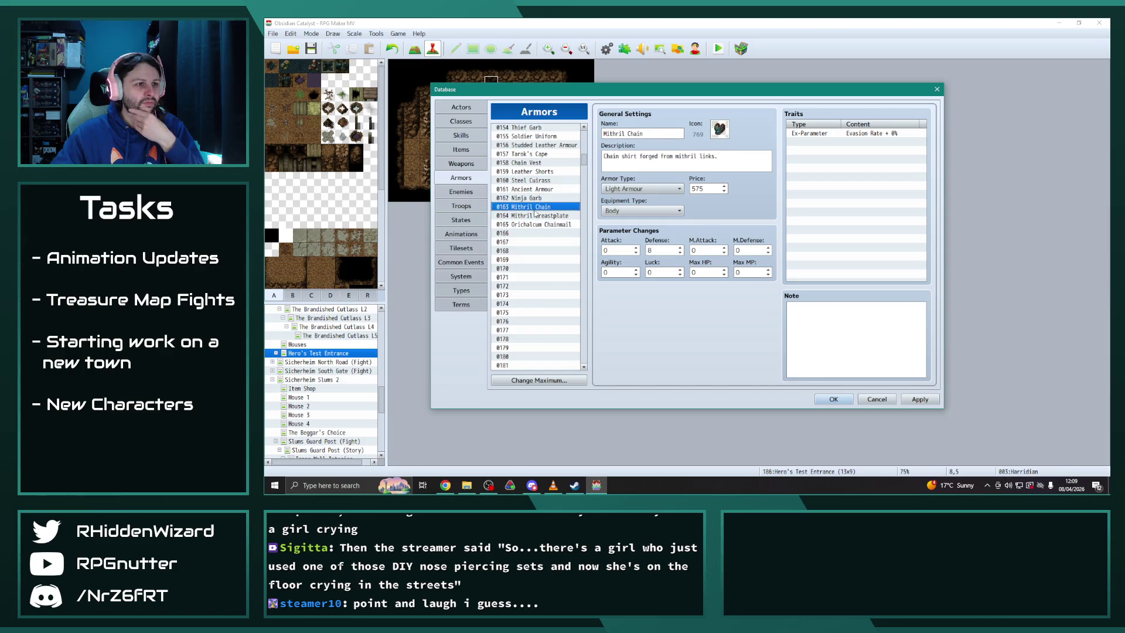
{"action": "left_click", "coordinate": [536, 216]}
{"action": "left_click", "coordinate": [536, 225]}
{"action": "left_click", "coordinate": [535, 189]}
{"action": "left_click_drag", "start_coordinate": [602, 156], "coordinate": [769, 157]}
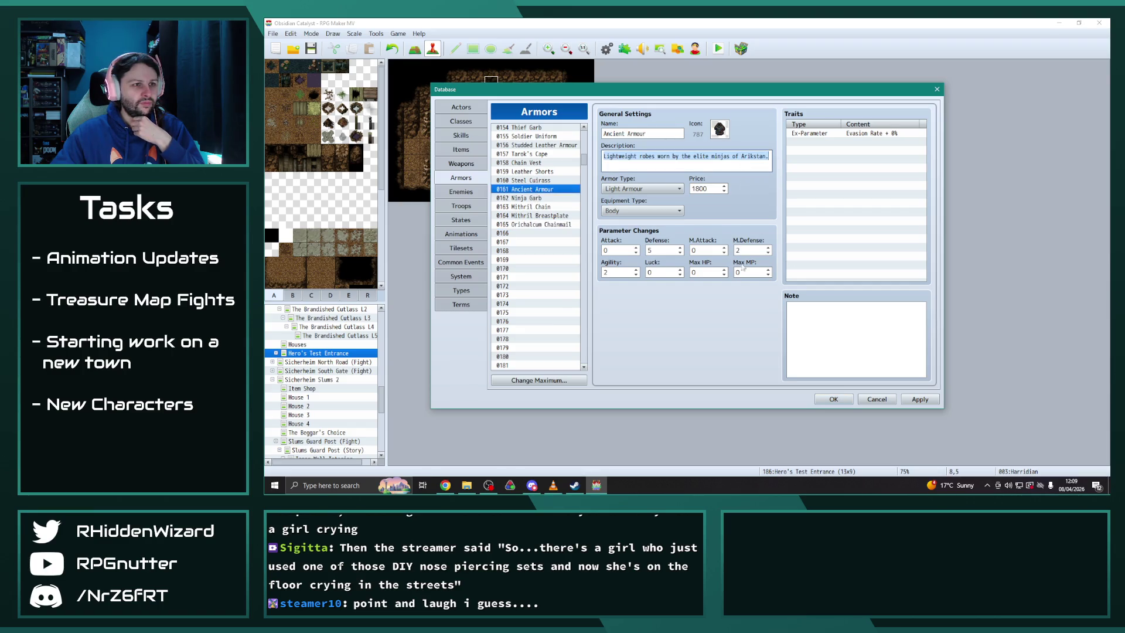
Rewrite Ancient Armour's description to end 'Adorned with various glyphs and sigils, perhaps it denoted high stature.'
{"action": "type", "text": "An"}
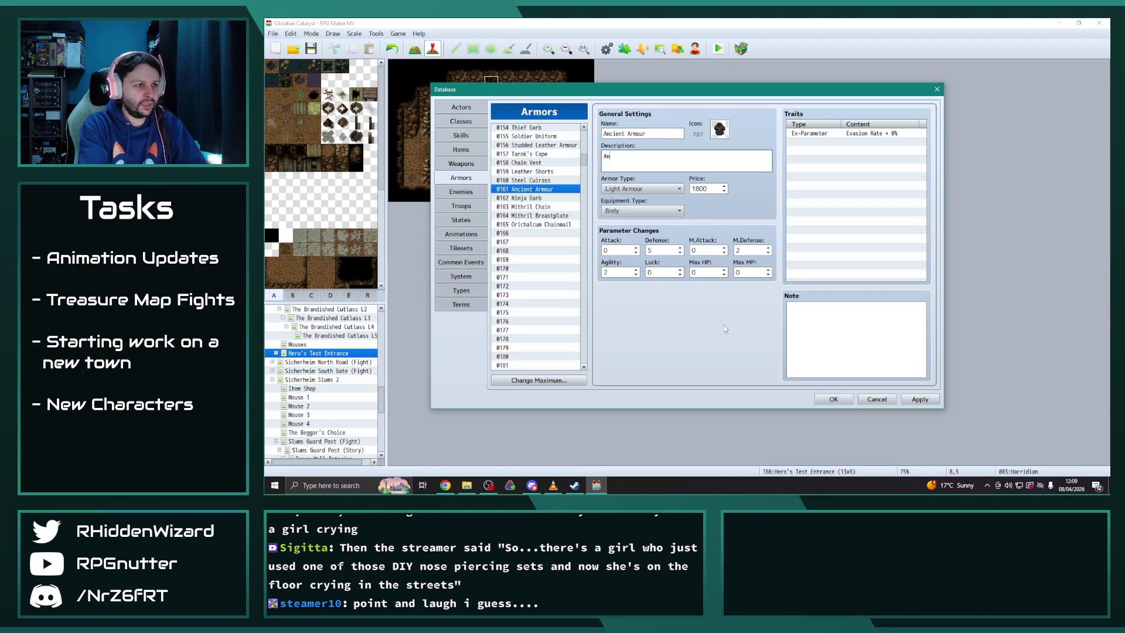
{"action": "type", "text": " ancient suit"}
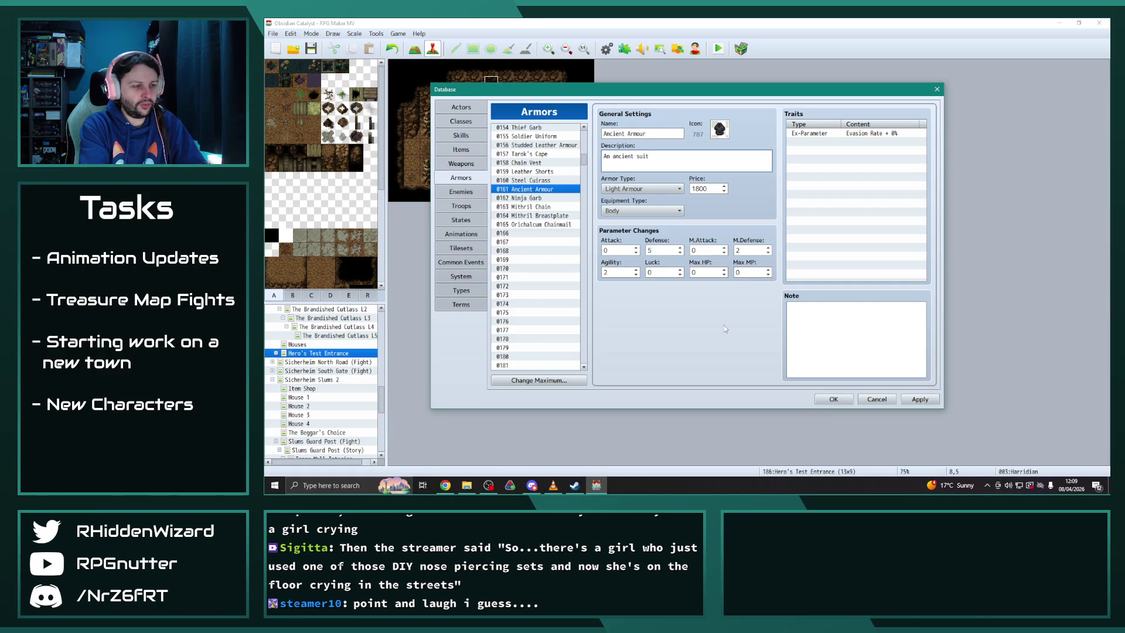
{"action": "type", "text": " of armour worn by"}
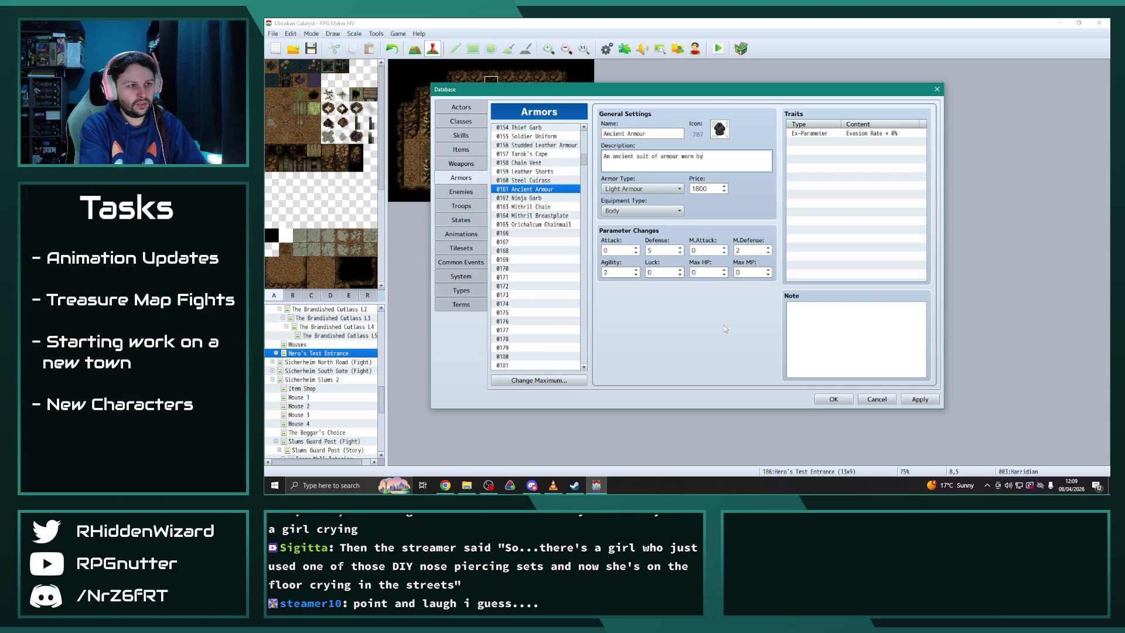
{"action": "key", "text": "BackSpace"}
{"action": "key", "text": "BackSpace"}
{"action": "key", "text": "BackSpace"}
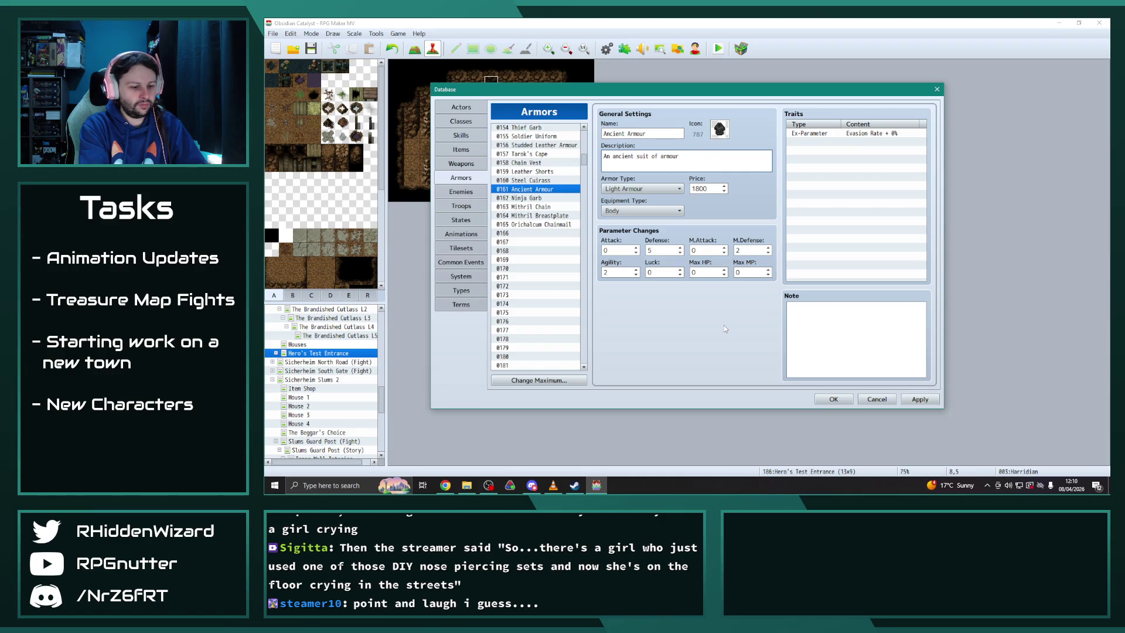
{"action": "type", "text": ". Adorned with various"}
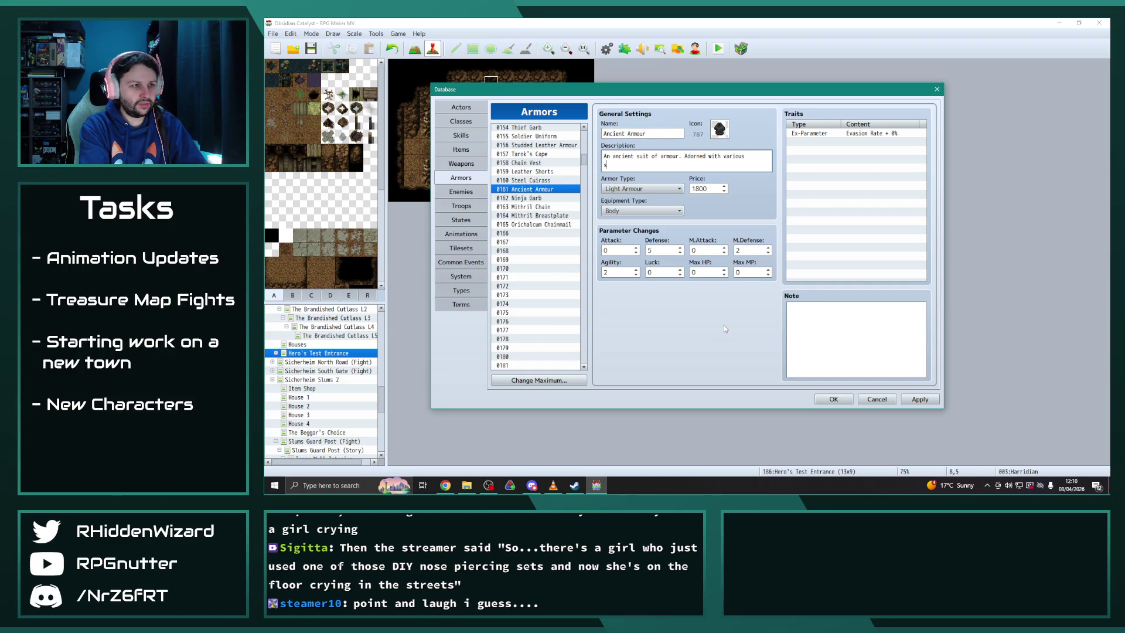
{"action": "type", "text": " glyphs and sigi"}
{"action": "type", "text": "ls."}
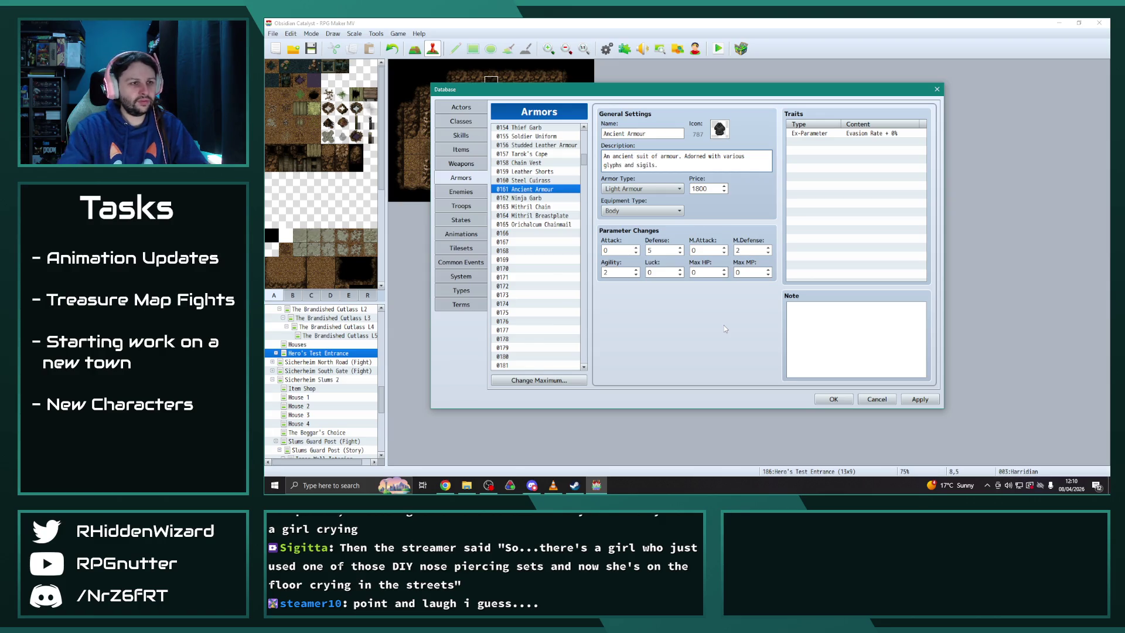
{"action": "left_click", "coordinate": [757, 156]}
{"action": "type", "text": "glyphs"}
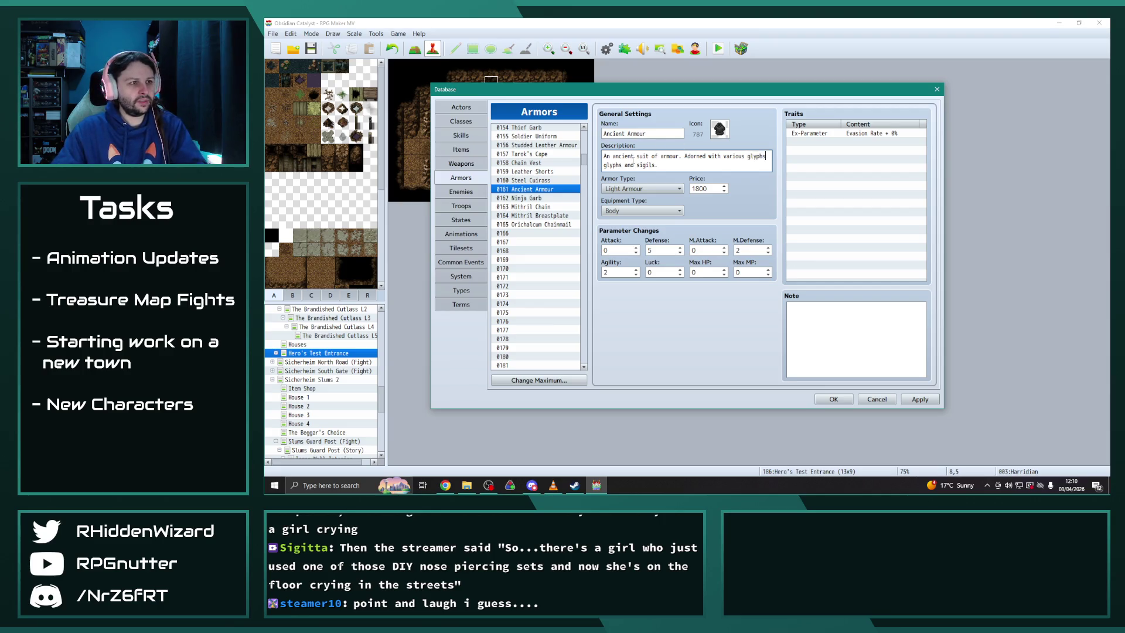
{"action": "left_click_drag", "start_coordinate": [624, 165], "coordinate": [604, 164]}
{"action": "key", "text": "BackSpace"}
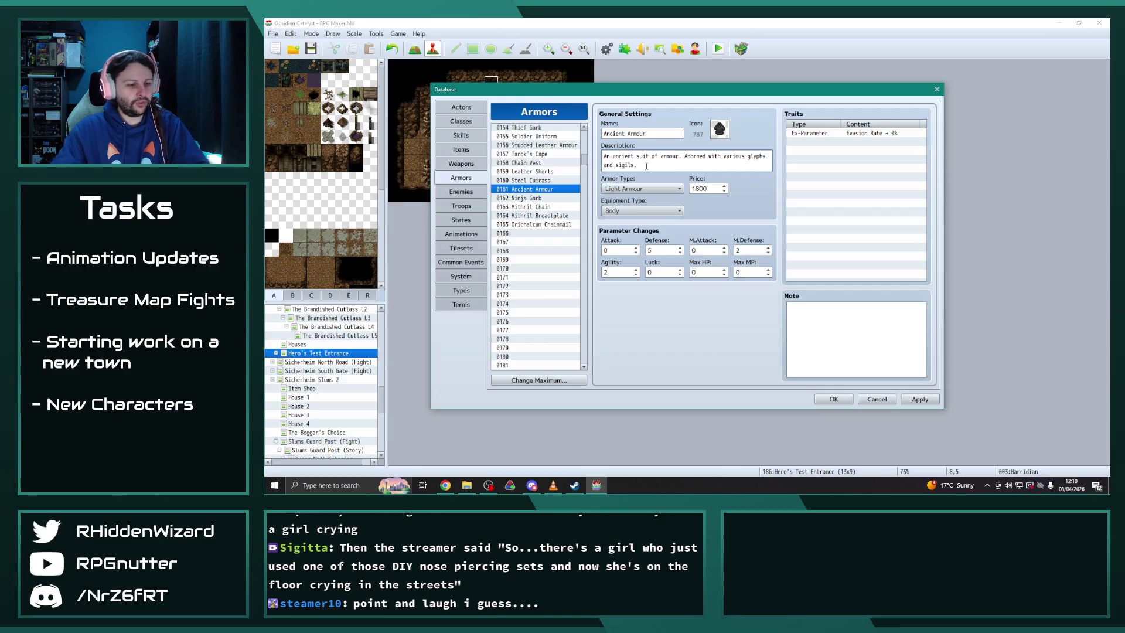
{"action": "type", "text": ", perhaps it denoted"}
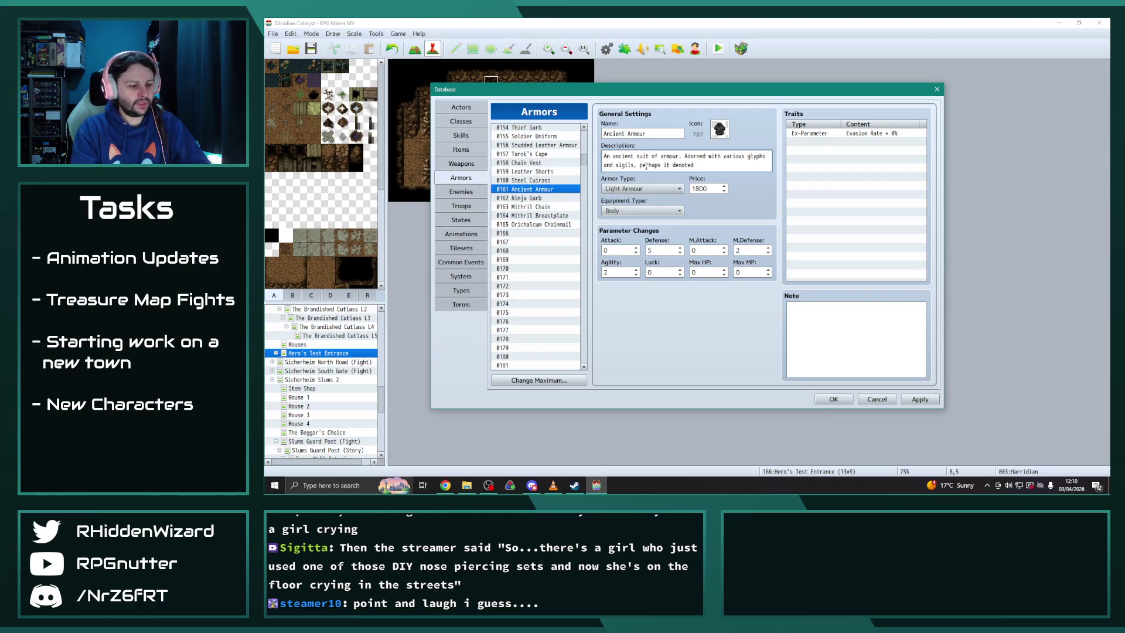
{"action": "type", "text": "high stature."}
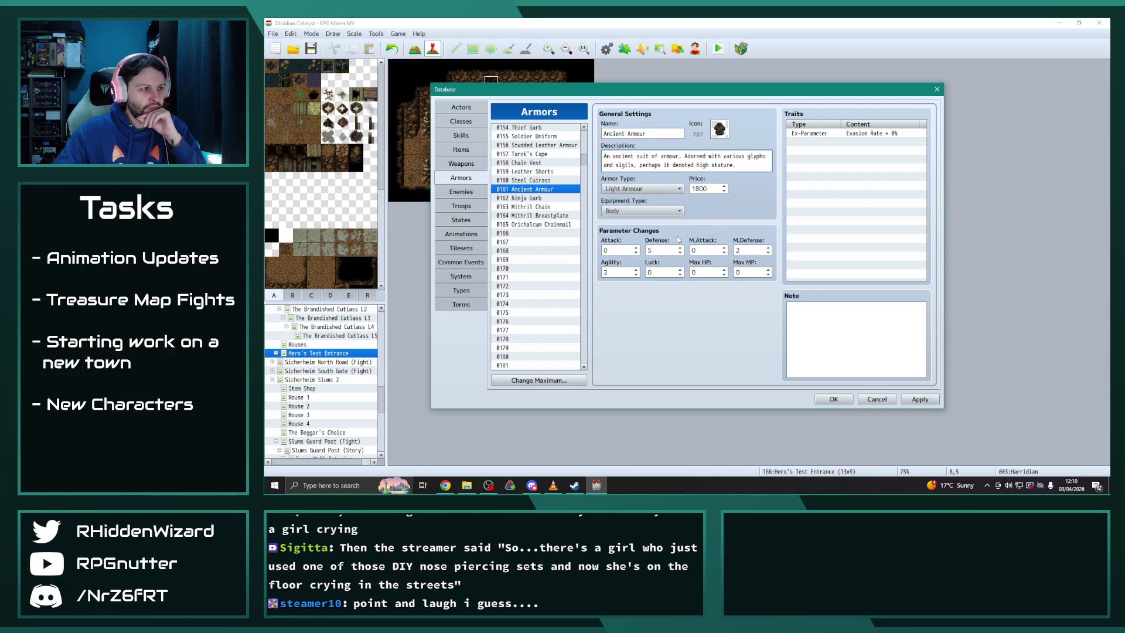
{"action": "left_click", "coordinate": [541, 181]}
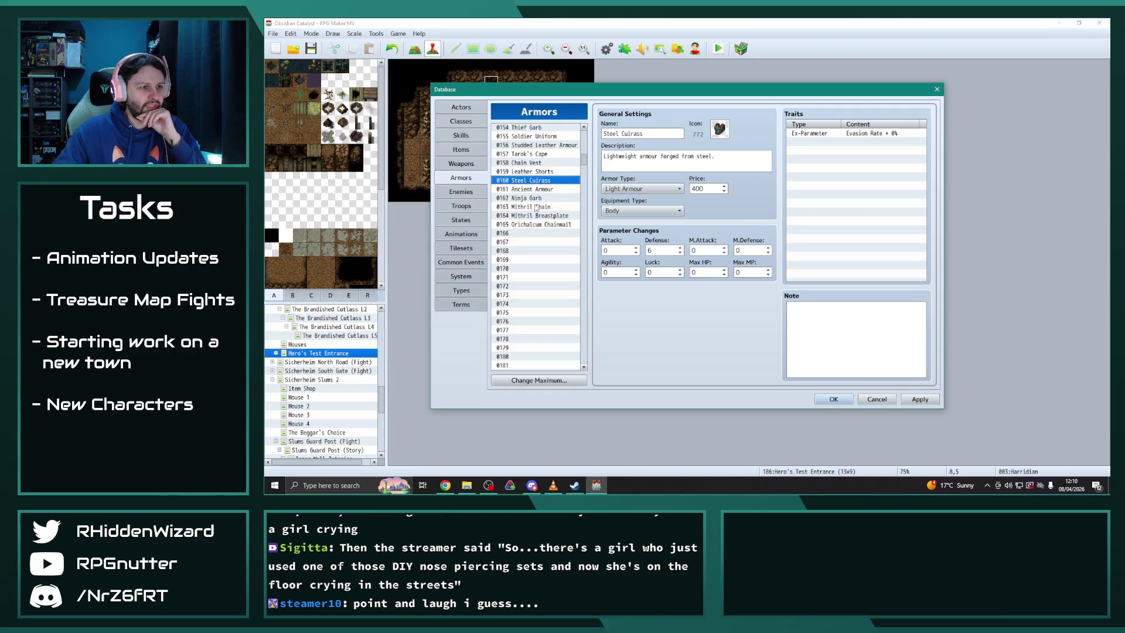
Compare the Mithril Chain and Ninja Garb entries, then return to Ancient Armour
{"action": "left_click", "coordinate": [536, 207]}
{"action": "left_click", "coordinate": [534, 199]}
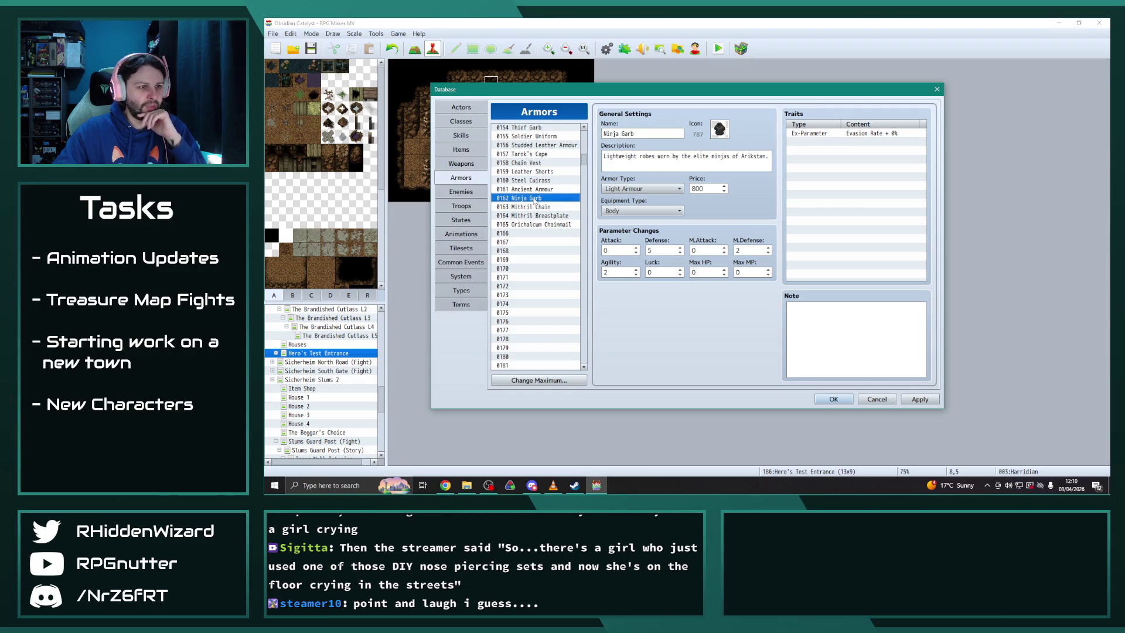
{"action": "left_click", "coordinate": [536, 190]}
Set Ancient Armour's Defense to 6, Agility to 0 and M.Defense to 4
{"action": "double_click", "coordinate": [666, 251]}
{"action": "type", "text": "6"}
{"action": "double_click", "coordinate": [628, 271]}
{"action": "type", "text": "0"}
{"action": "double_click", "coordinate": [749, 251]}
{"action": "type", "text": "4"}
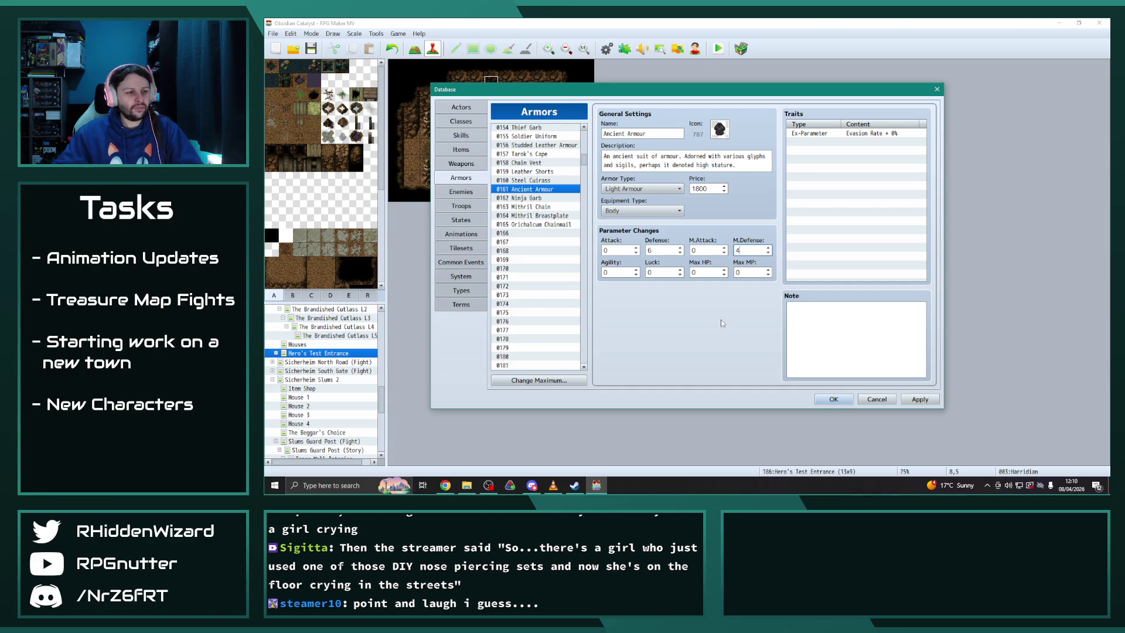
{"action": "left_click", "coordinate": [338, 485]}
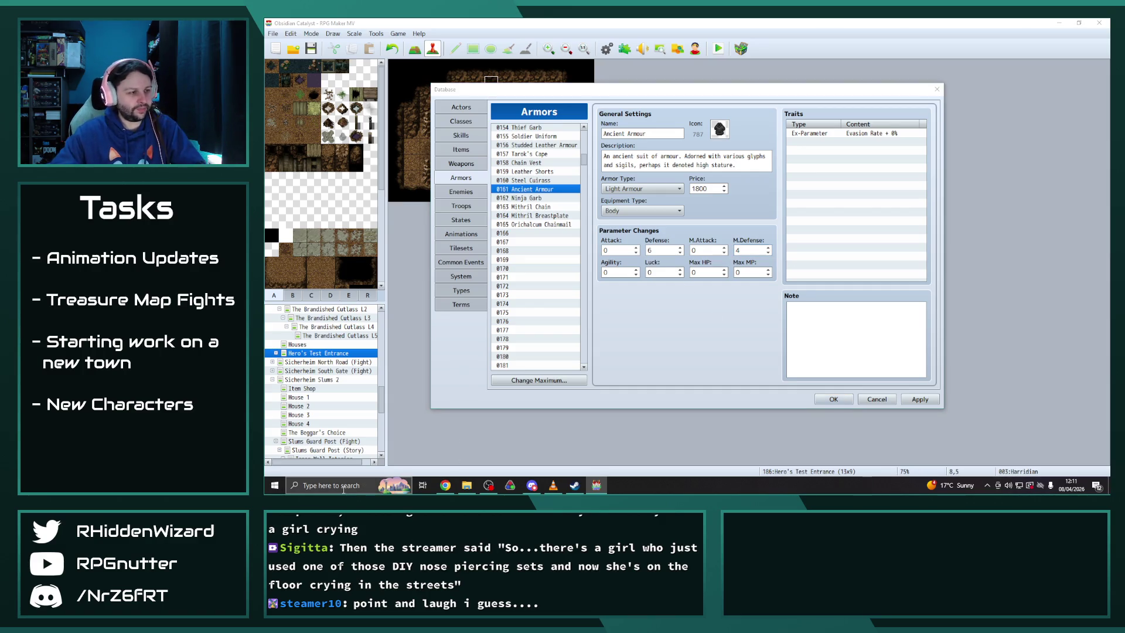
Launch GIMP 2.10.30 from Windows search and close RPG Maker's Database with OK
{"action": "type", "text": "gim"}
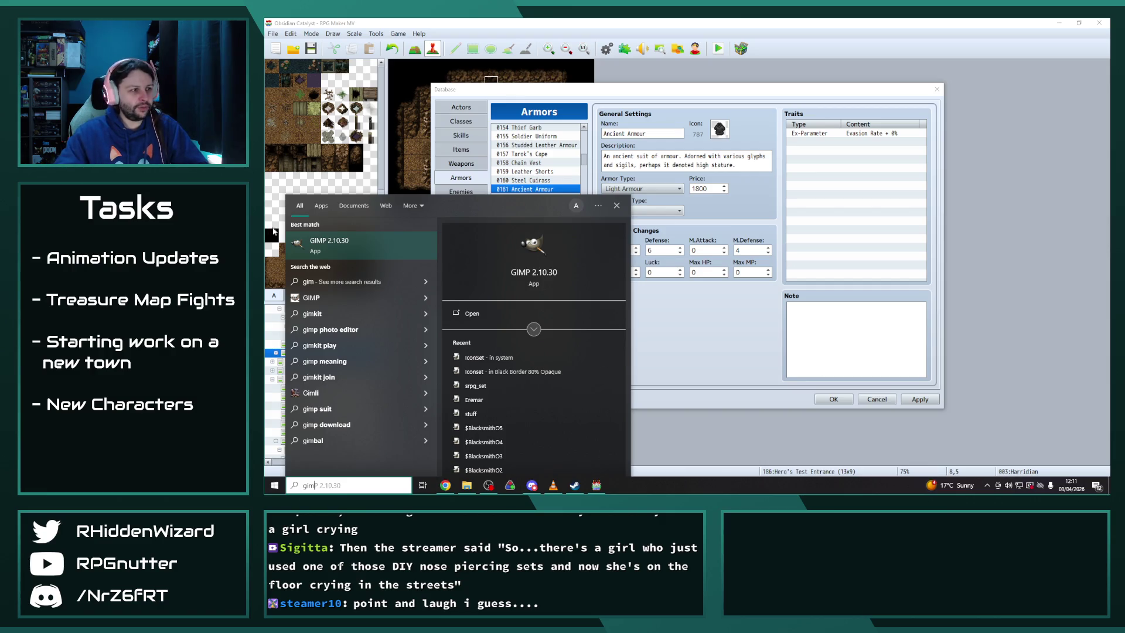
{"action": "left_click", "coordinate": [330, 250]}
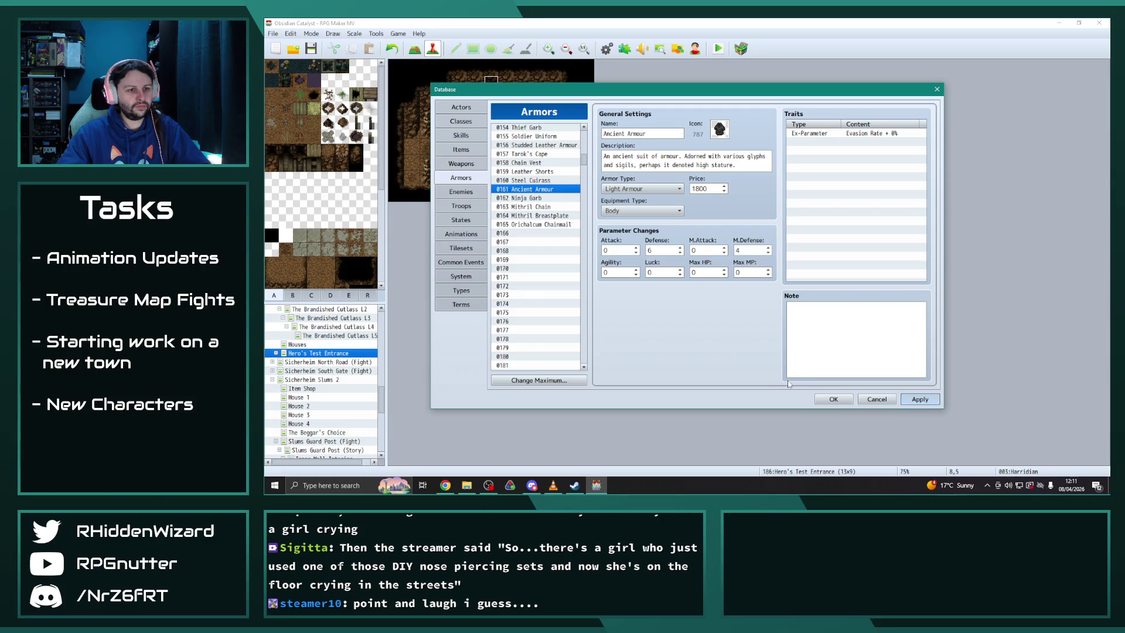
{"action": "left_click", "coordinate": [833, 399]}
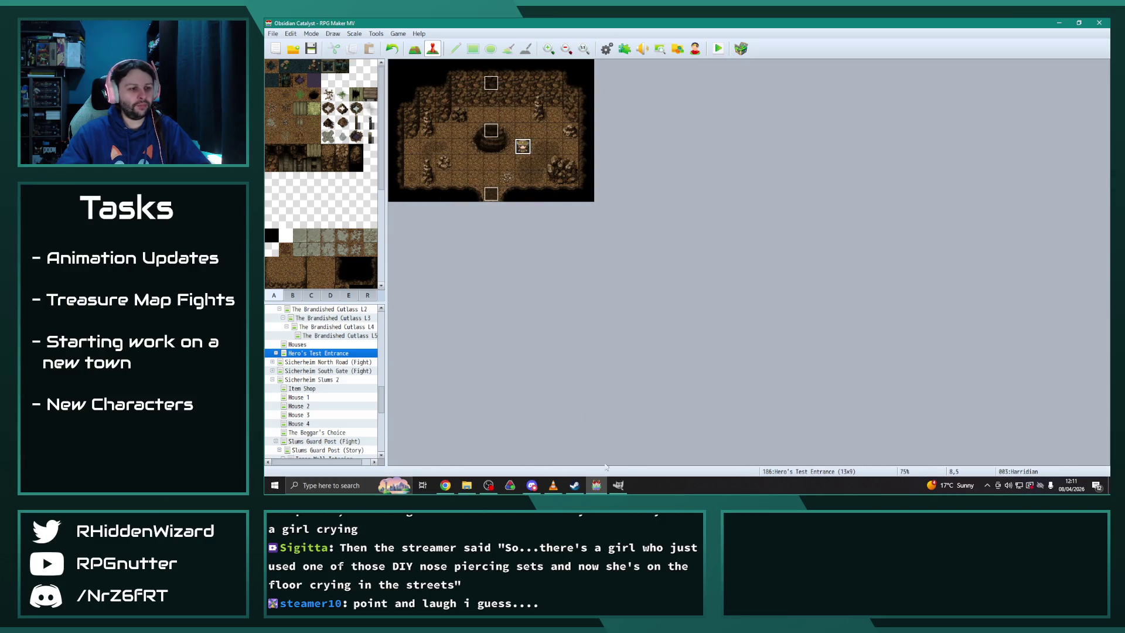
{"action": "left_click", "coordinate": [621, 484]}
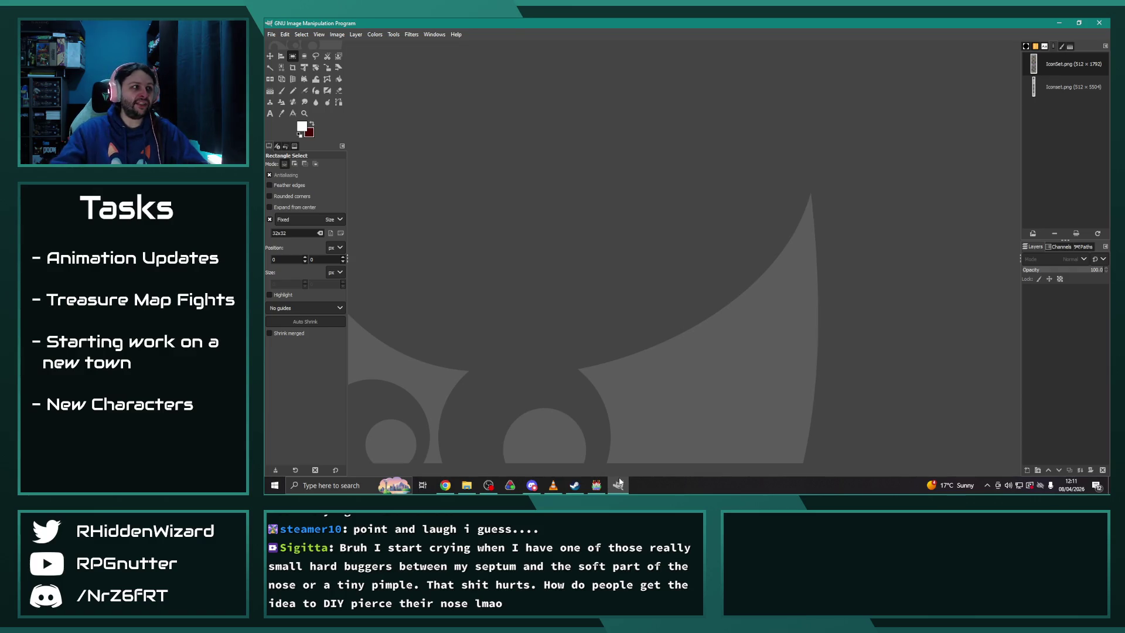
{"action": "left_click", "coordinate": [271, 34]}
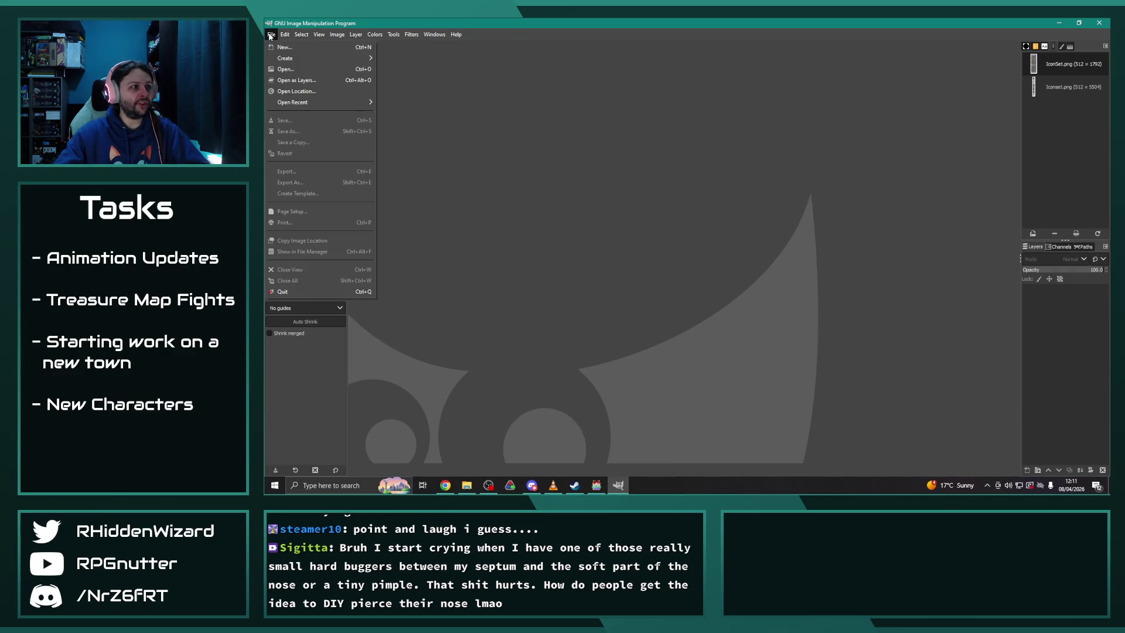
Reopen the recent IconSet.png sheet (512×1824) in GIMP and zoom in on it
{"action": "mouse_move", "coordinate": [317, 102]}
{"action": "left_click", "coordinate": [443, 111]}
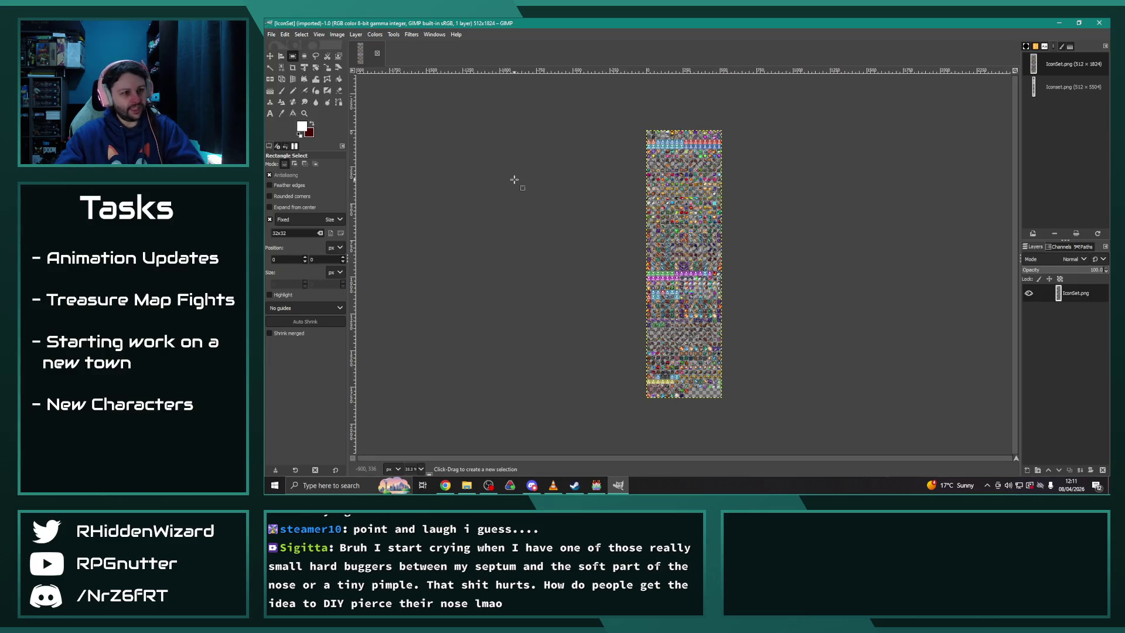
{"action": "scroll", "coordinate": [514, 179], "scroll_direction": "up", "scroll_amount": 4}
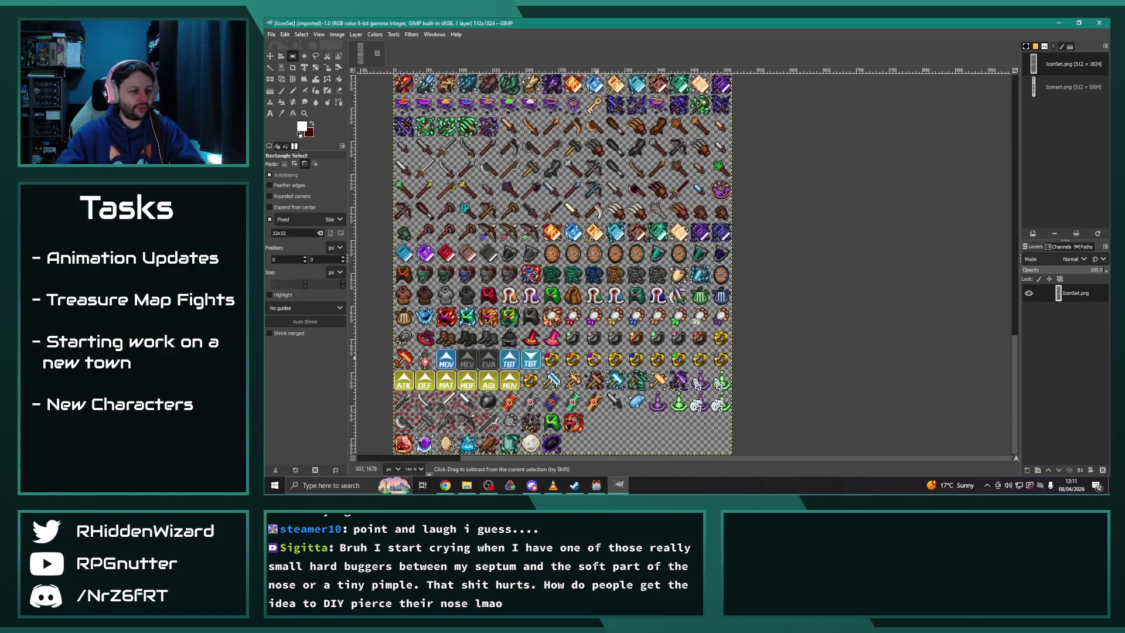
{"action": "scroll", "coordinate": [597, 352], "scroll_direction": "up", "scroll_amount": 2}
Configure the image grid spacing and show the grid over the icon cells
{"action": "left_click", "coordinate": [338, 35]}
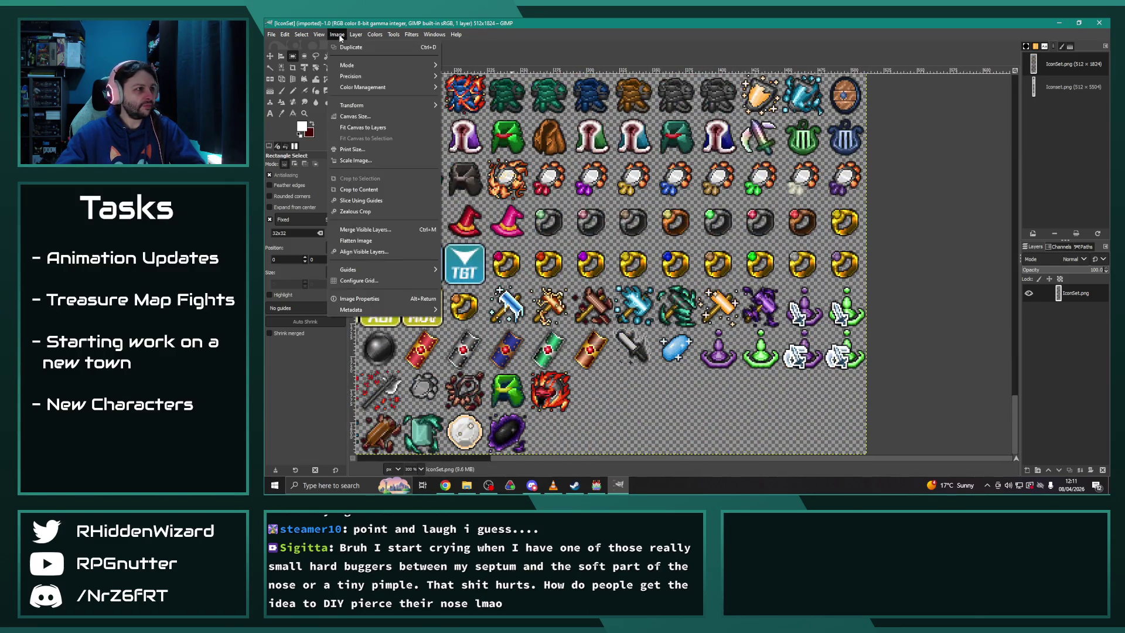
{"action": "left_click", "coordinate": [358, 280]}
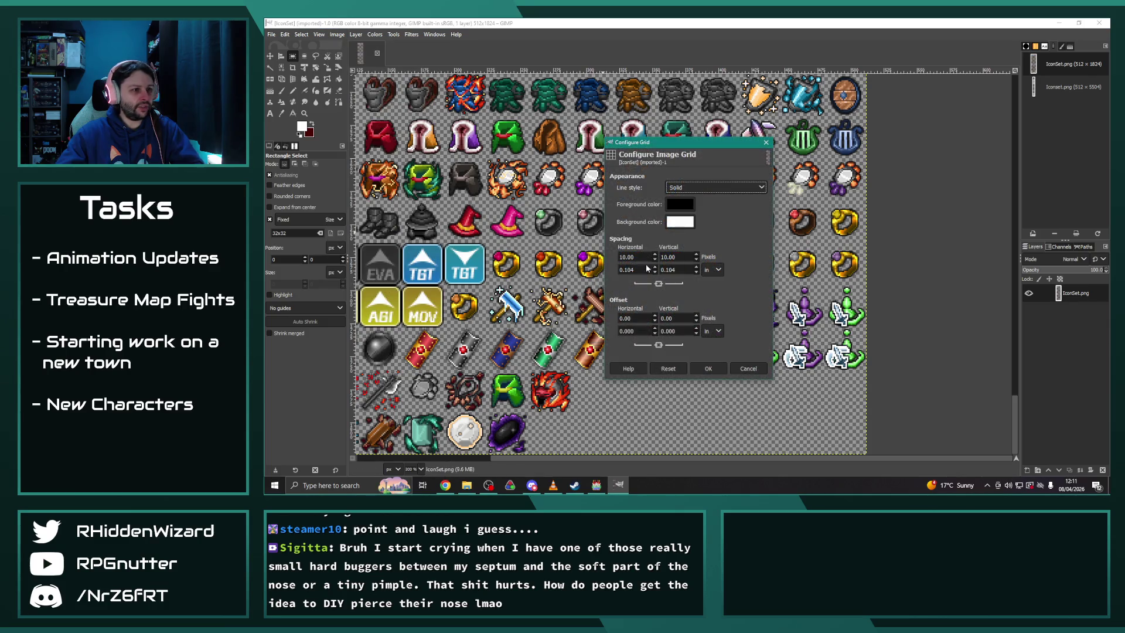
{"action": "left_click", "coordinate": [708, 368]}
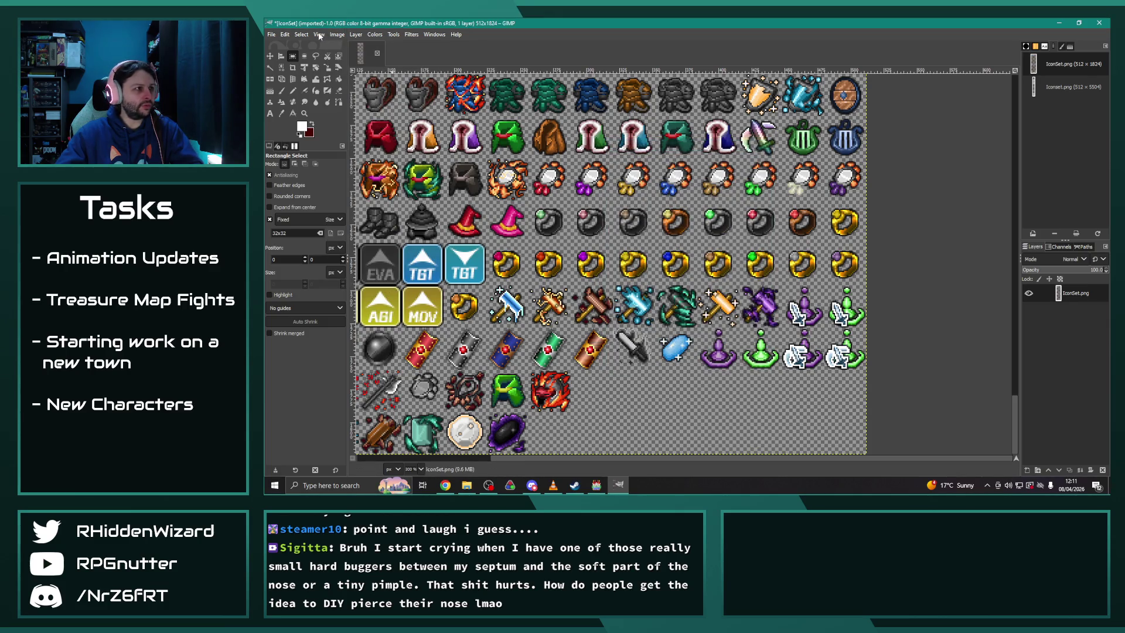
{"action": "left_click", "coordinate": [320, 36]}
{"action": "left_click", "coordinate": [358, 285]}
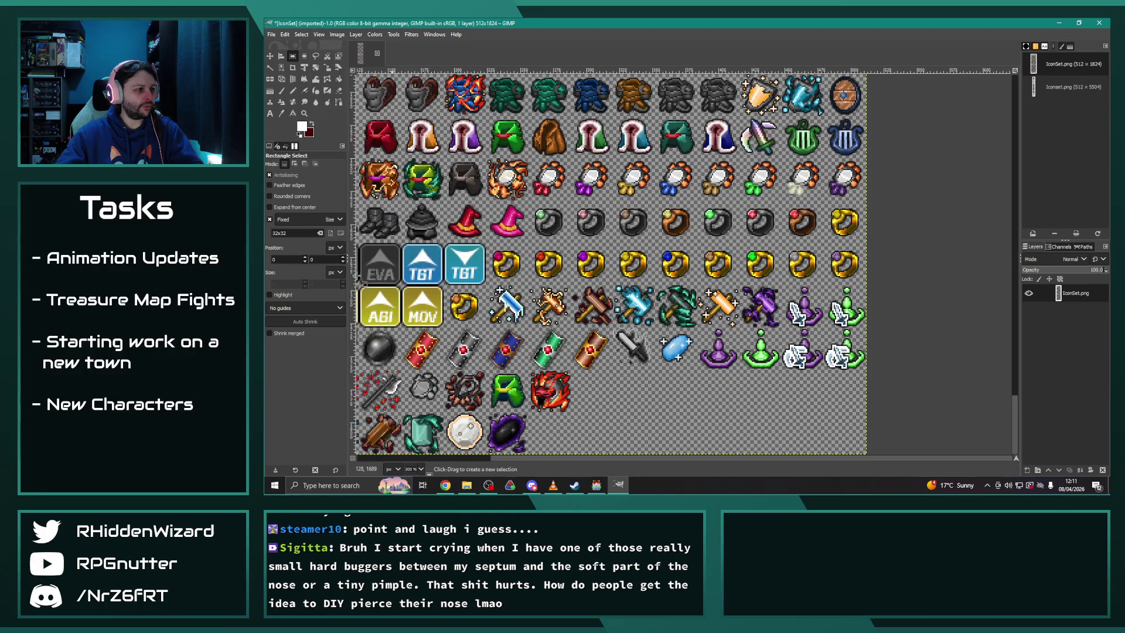
{"action": "left_click", "coordinate": [319, 34]}
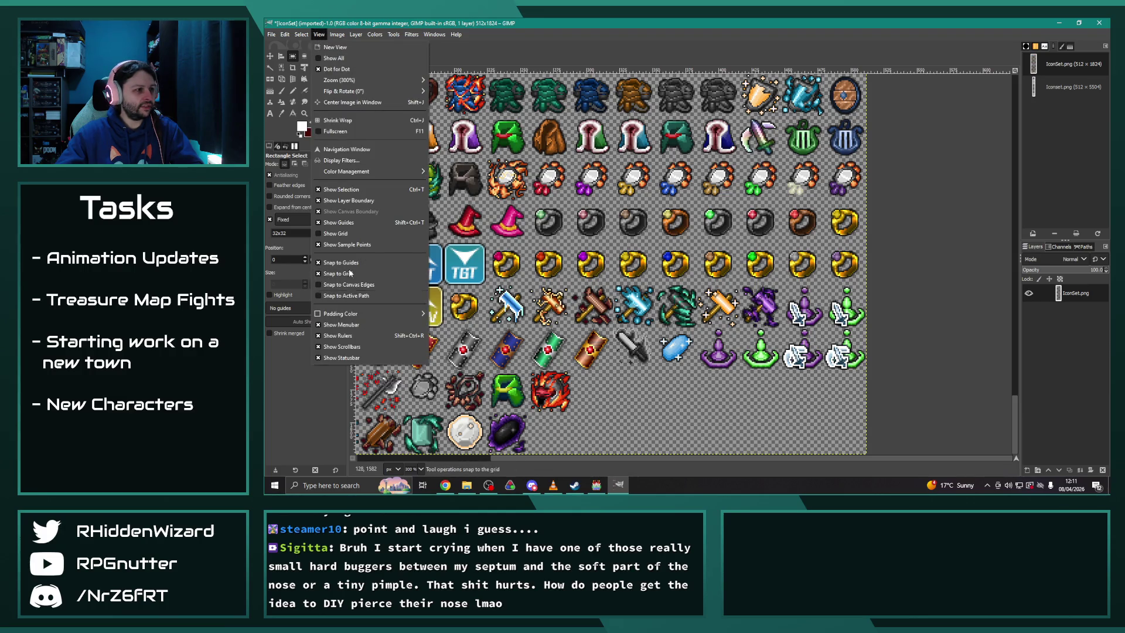
{"action": "left_click", "coordinate": [336, 233]}
{"action": "left_click", "coordinate": [269, 33]}
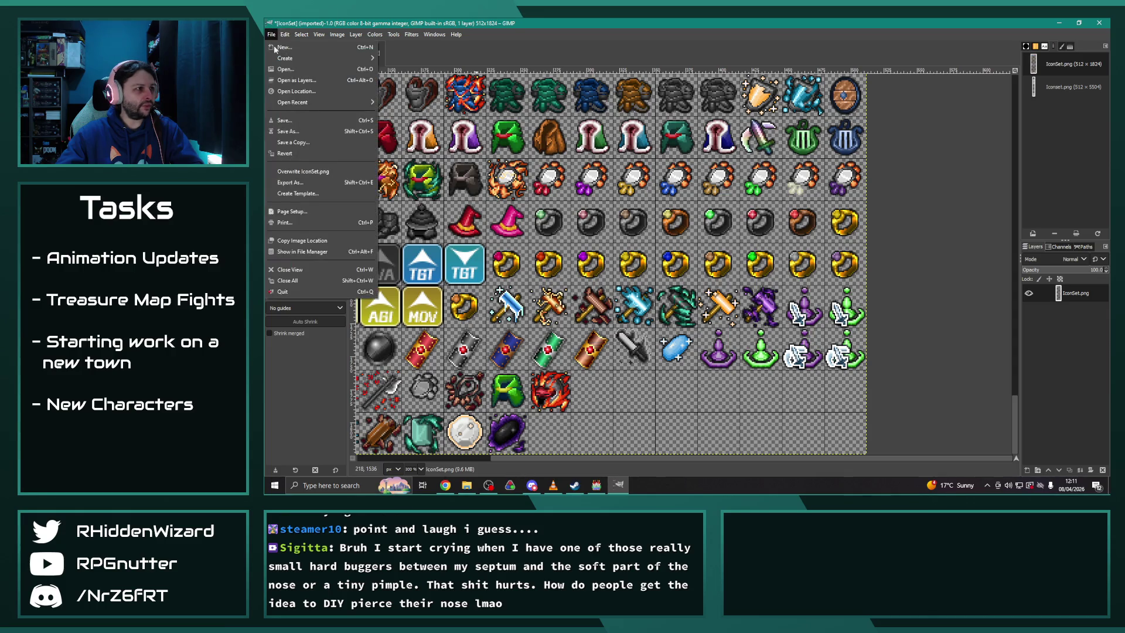
Open the recent 512×5504 Iconset.png sheet, keeping its embedded colour profile
{"action": "mouse_move", "coordinate": [351, 102]}
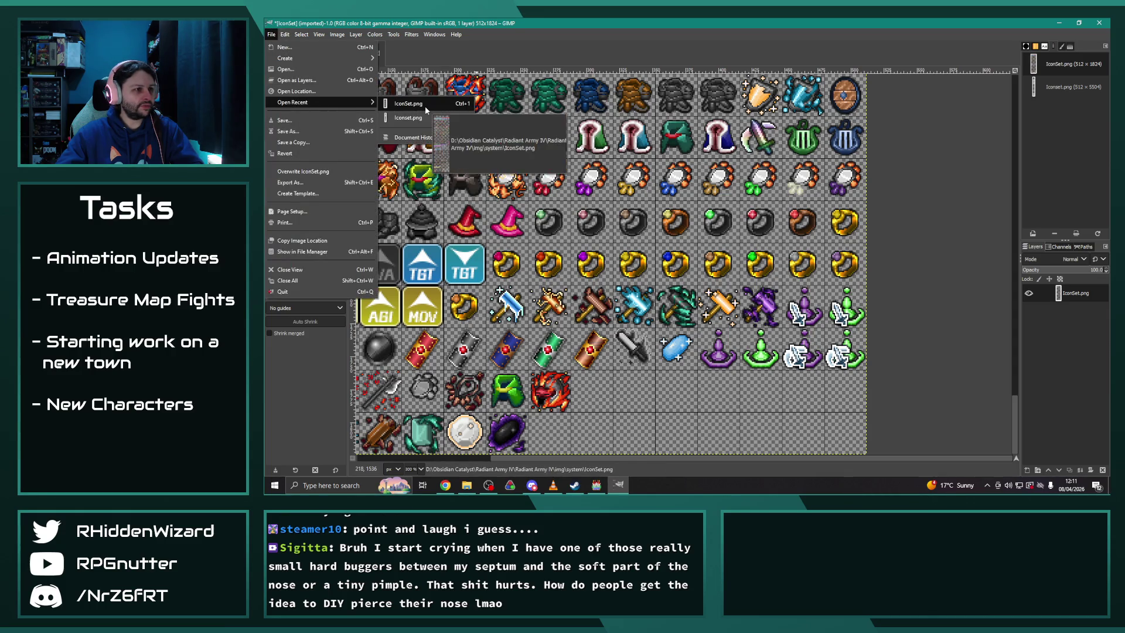
{"action": "left_click", "coordinate": [697, 260]}
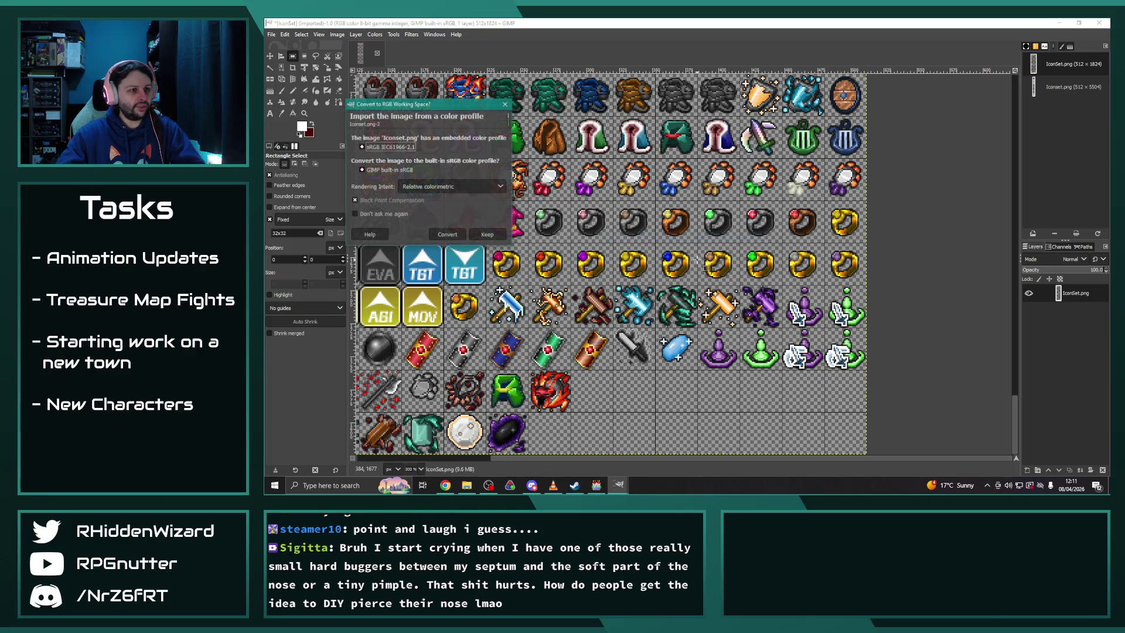
{"action": "left_click", "coordinate": [486, 234]}
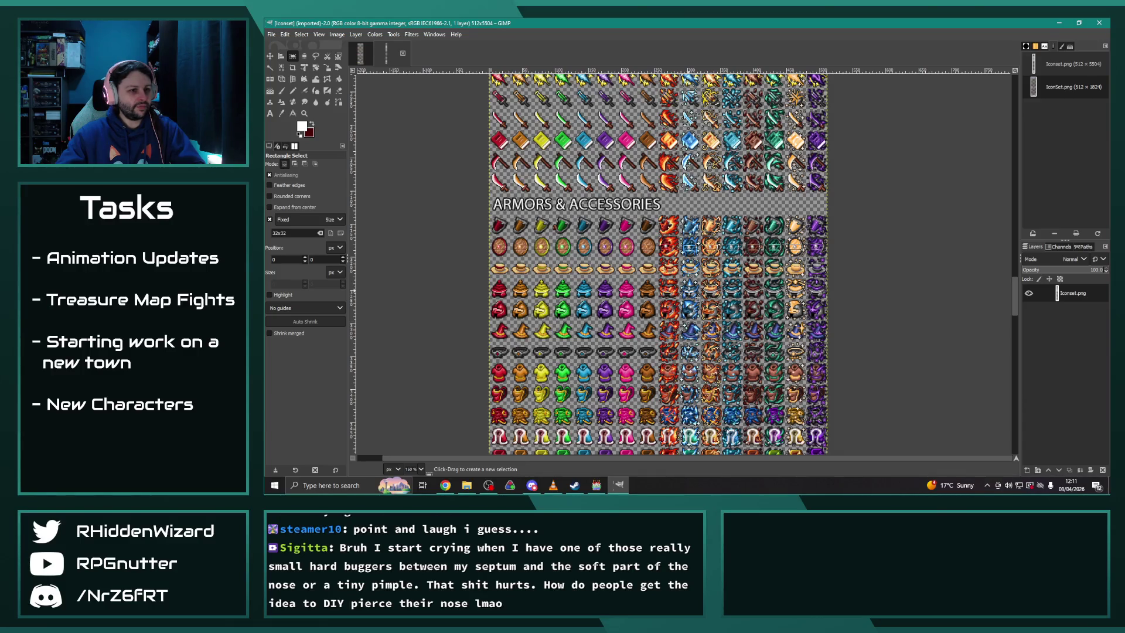
Apply the grid settings to Iconset.png and display the grid over its armour icons
{"action": "left_click", "coordinate": [337, 35]}
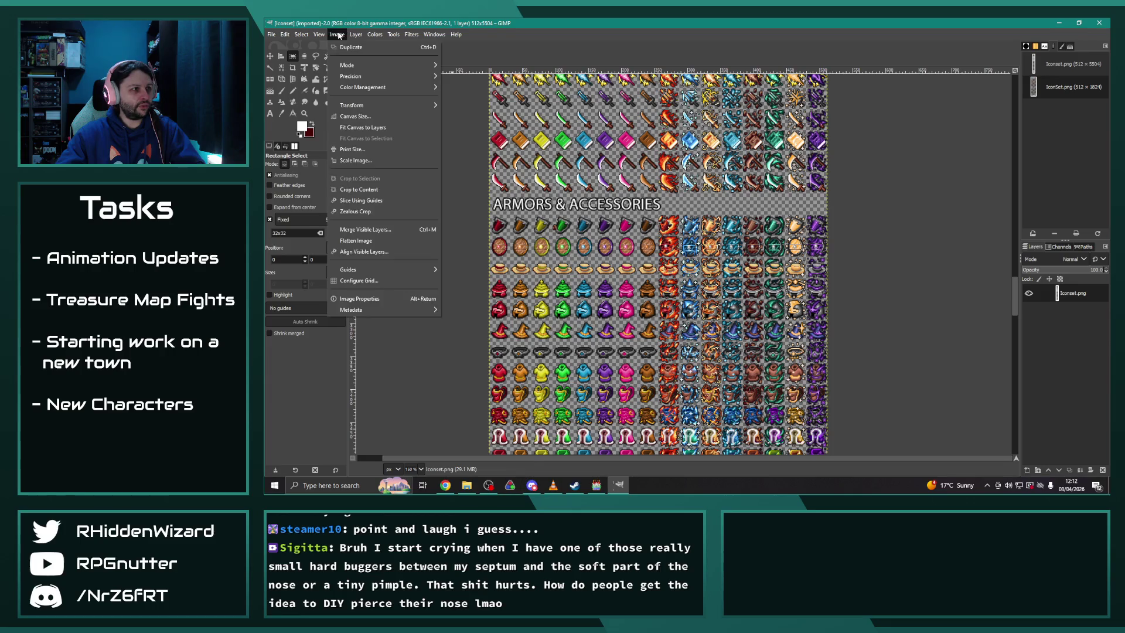
{"action": "left_click", "coordinate": [383, 280]}
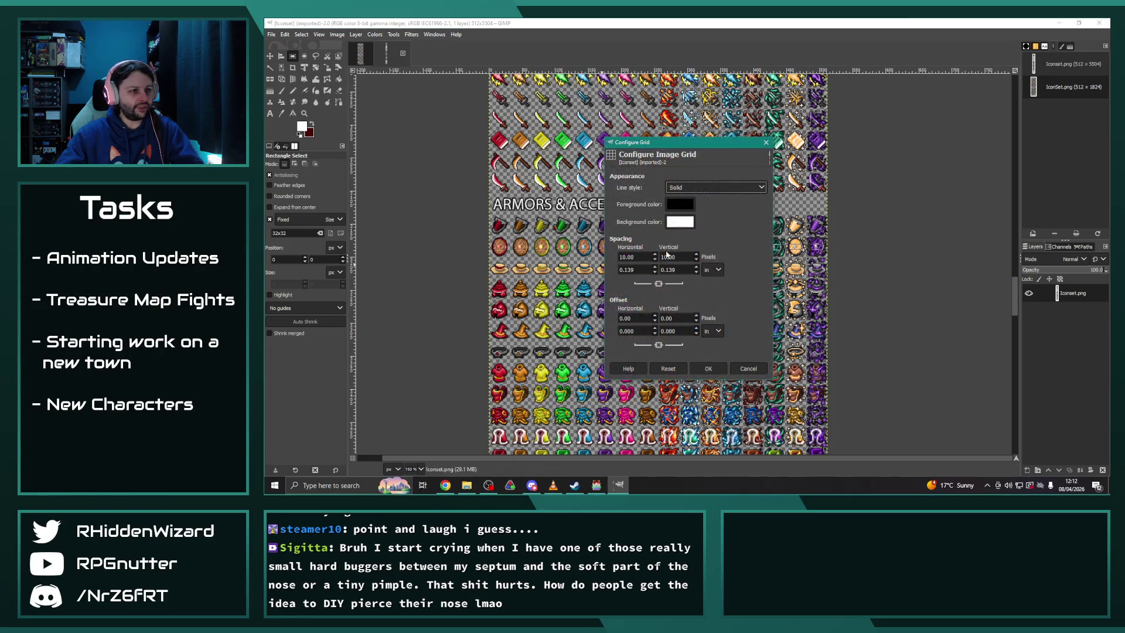
{"action": "left_click", "coordinate": [708, 368]}
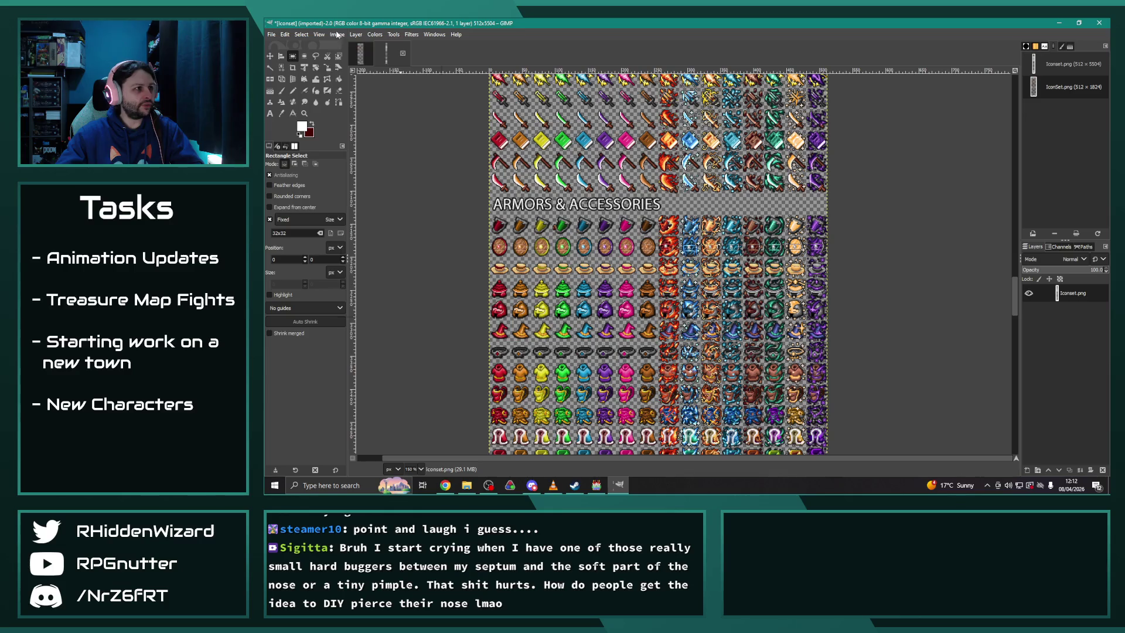
{"action": "left_click", "coordinate": [337, 35]}
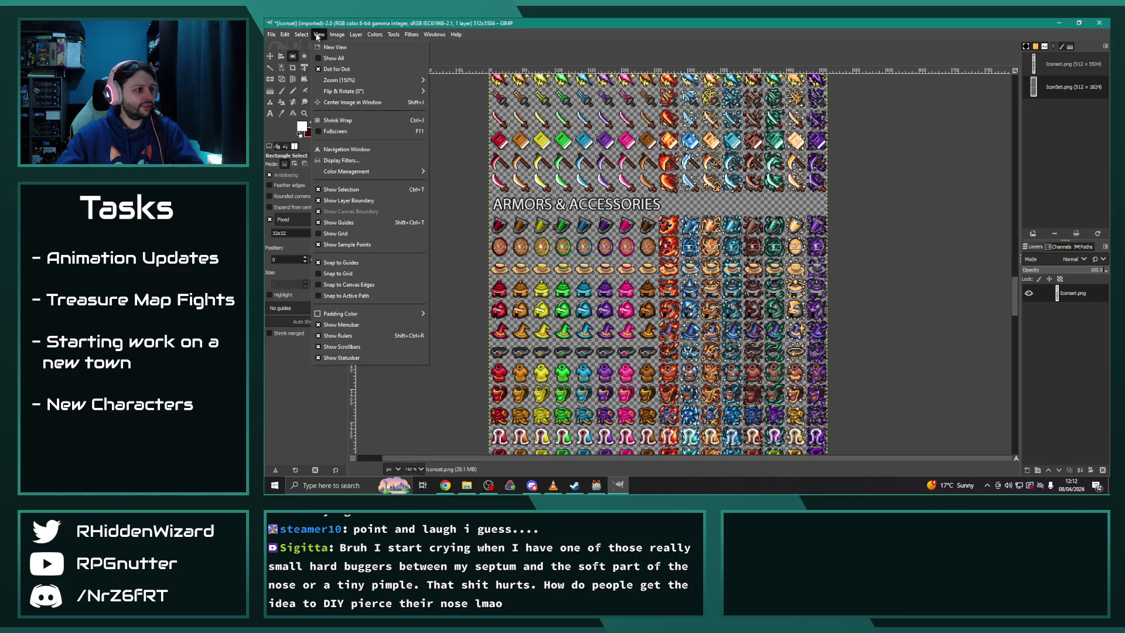
{"action": "left_click", "coordinate": [340, 231]}
{"action": "left_click", "coordinate": [318, 35]}
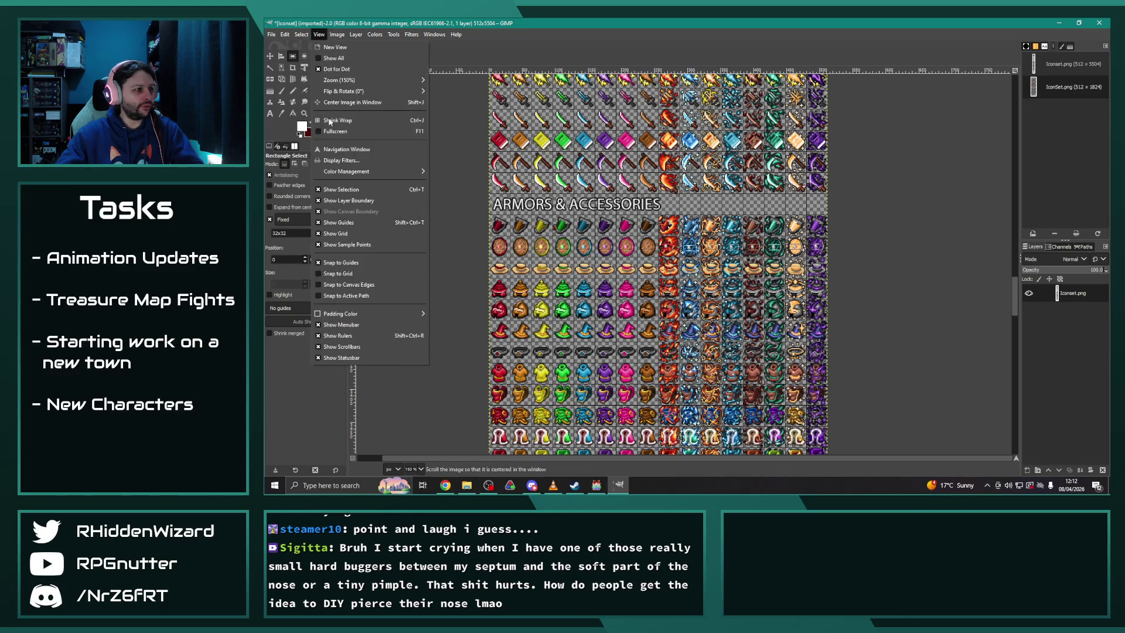
{"action": "left_click", "coordinate": [351, 268]}
{"action": "scroll", "coordinate": [733, 329], "scroll_direction": "down", "scroll_amount": 5}
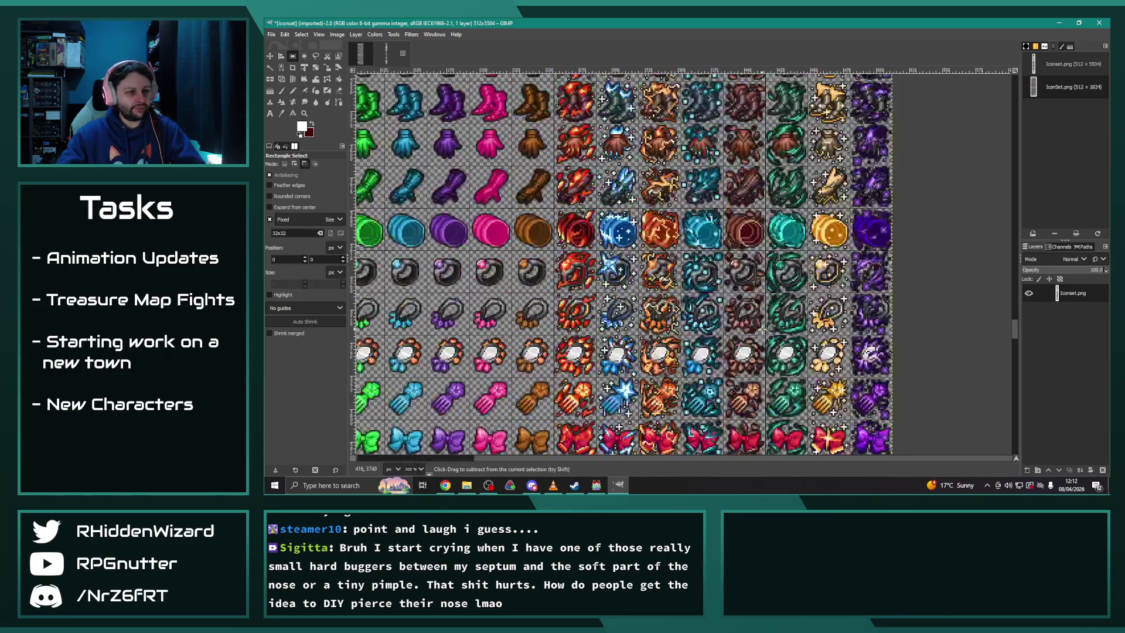